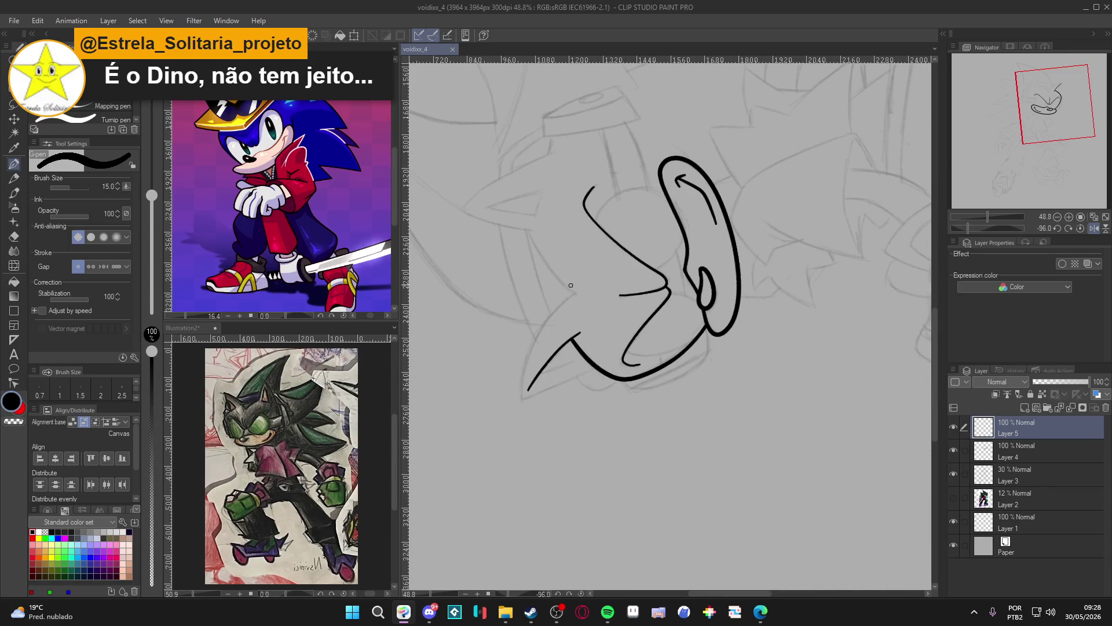
Ink the left ear's outer curve and, at brush size 10, its inner-ear line, then save
mouse_move(588, 284)
left_mouse_down()
mouse_move(526, 355)
mouse_move(519, 395)
mouse_move(596, 368)
left_mouse_up()
key("r")
double_click(602, 466)
key("p")
mouse_move(622, 179)
left_mouse_down()
mouse_move(559, 211)
mouse_move(550, 270)
mouse_move(572, 322)
left_mouse_up()
key("bracketleft")
key("bracketleft")
left_click_drag(674, 418, 652, 366)
key("ctrl+s")
Raise the brush to size 15 and check the ear strokes and Layer 5 with undo/redo
key("bracketright")
key("bracketright")
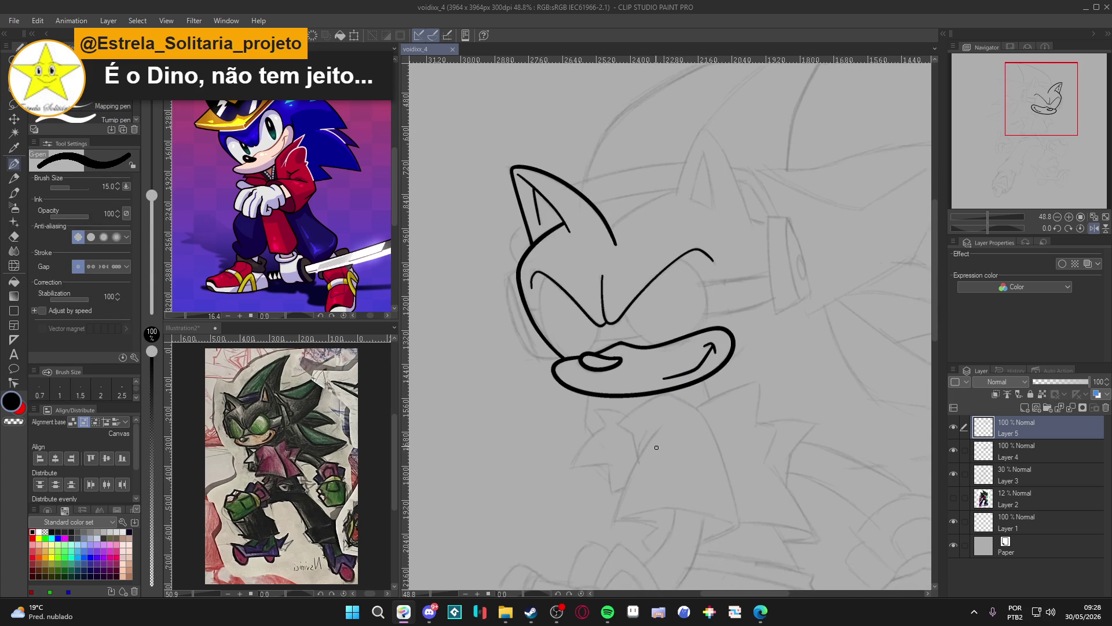
left_click_drag(678, 498, 669, 456)
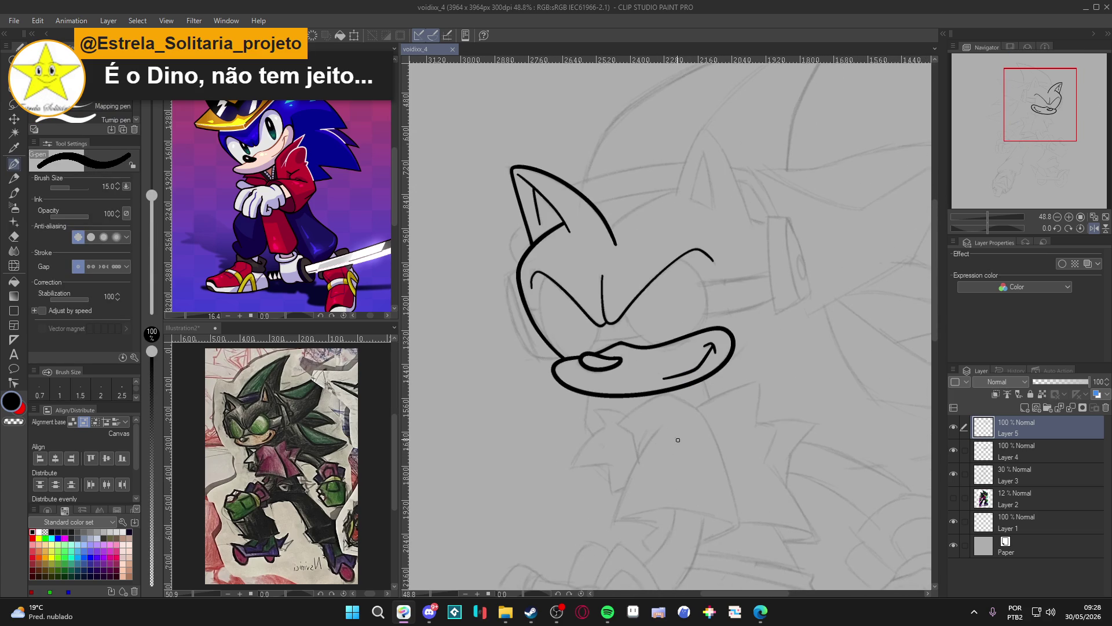
left_click_drag(743, 441, 745, 504)
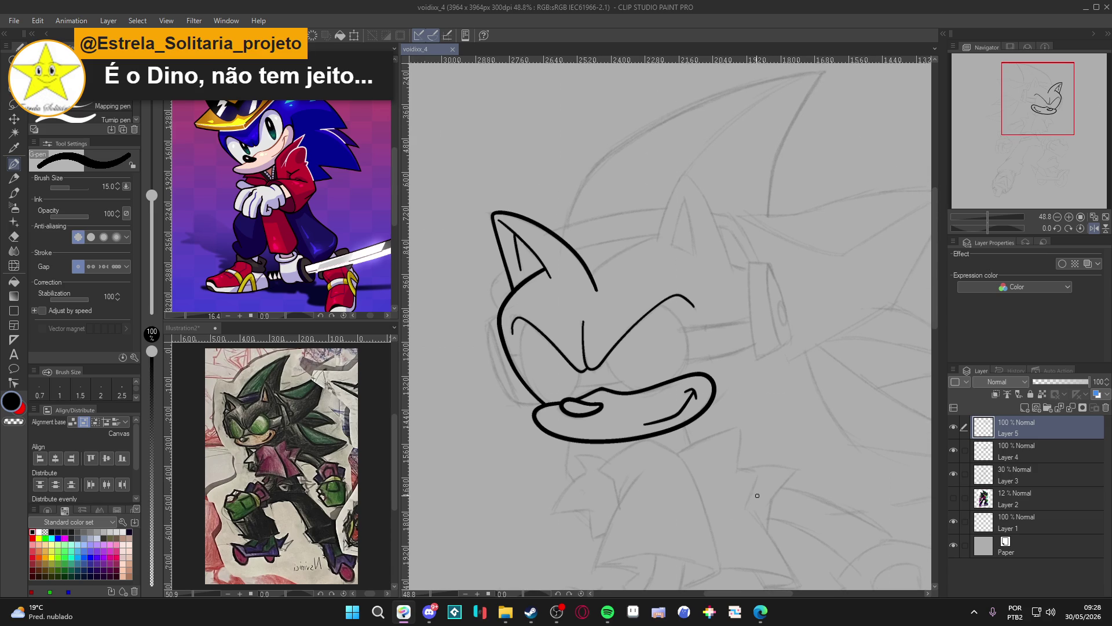
key("ctrl+z")
key("ctrl+y")
key("ctrl+z")
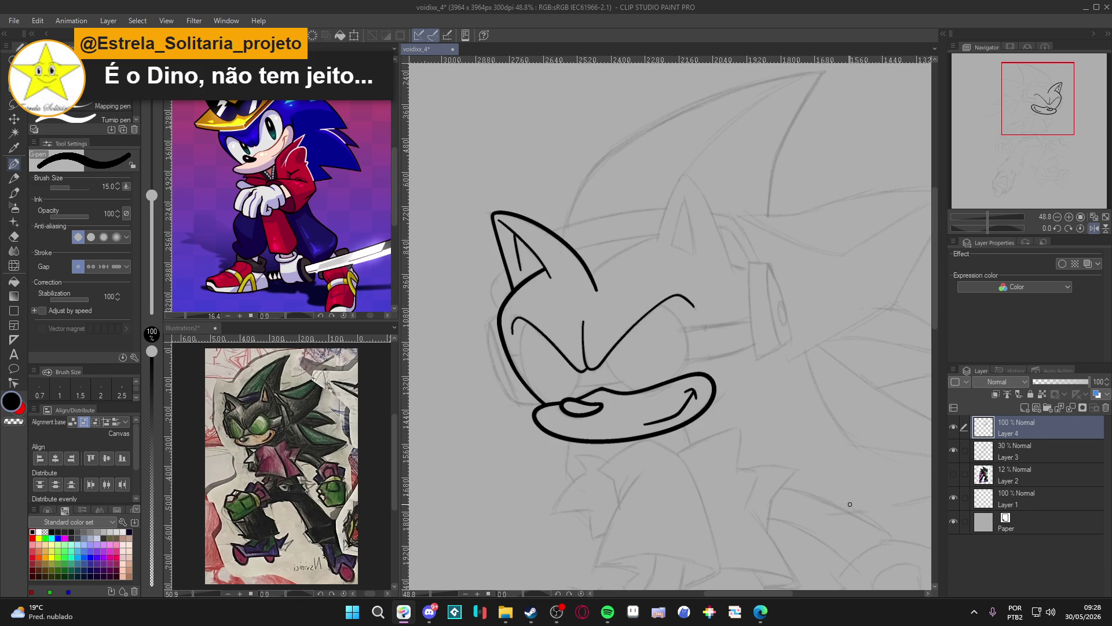
key("ctrl+y")
At brush size 10, try a short stroke above the mouth, remove it, and save
key("bracketleft")
key("bracketleft")
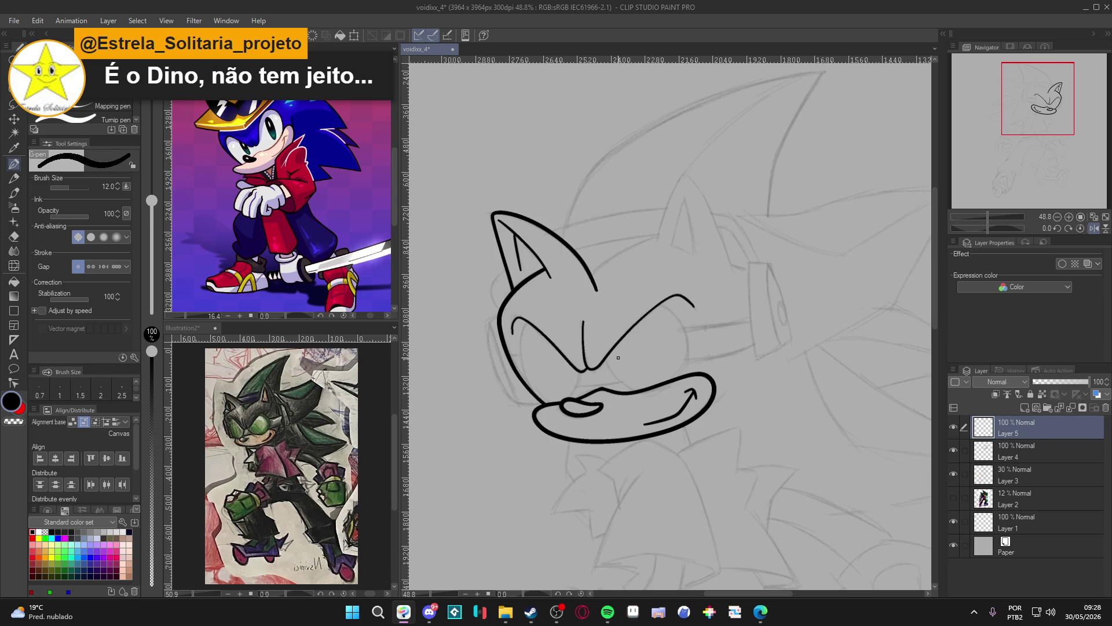
left_click_drag(621, 439, 611, 455)
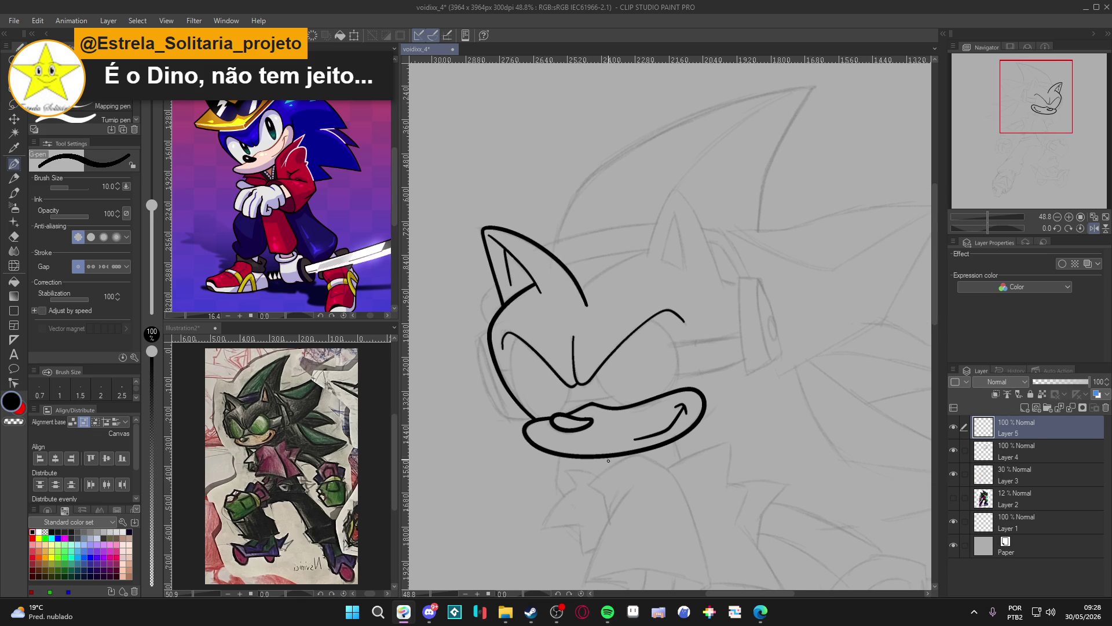
mouse_move(649, 373)
left_mouse_down()
mouse_move(642, 400)
mouse_move(613, 355)
left_mouse_up()
key("ctrl+z")
key("ctrl+s")
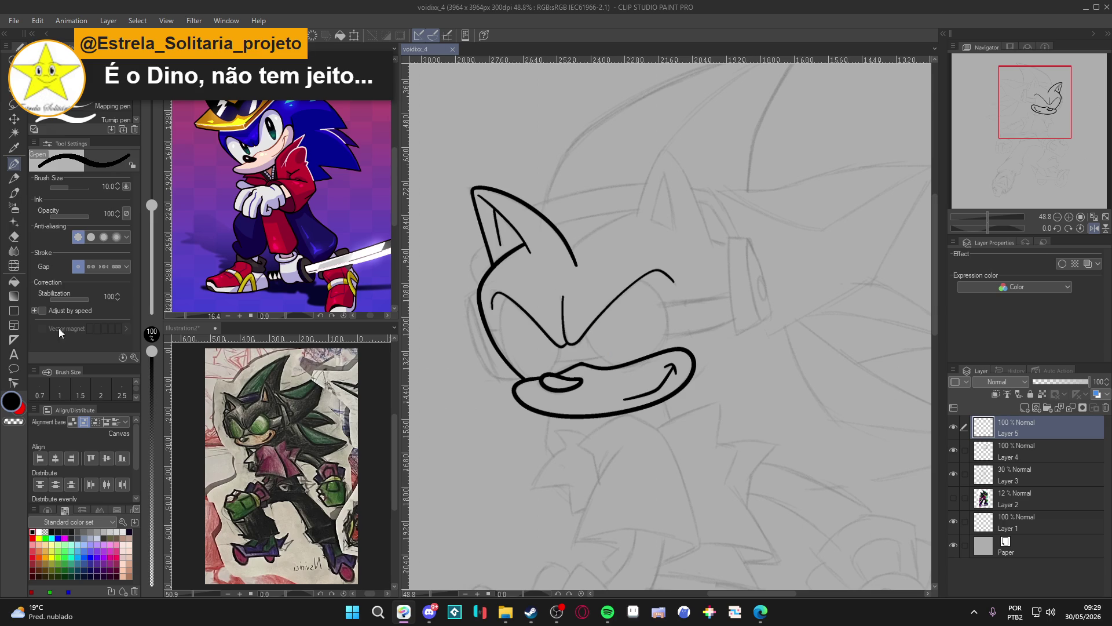
Place an ellipse ruler over the left eye
left_click(12, 343)
mouse_move(498, 293)
left_mouse_down()
mouse_move(555, 379)
mouse_move(577, 361)
left_mouse_up()
left_click(557, 366)
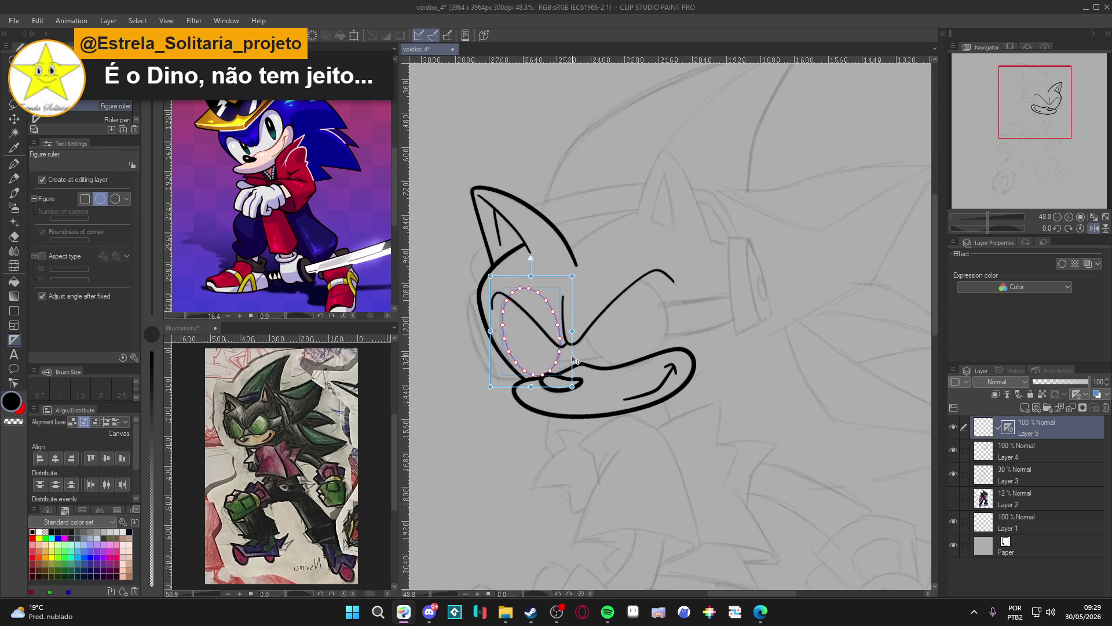
Make the ellipse guide taller and trace the oval left eye along it
left_click_drag(530, 275, 530, 271)
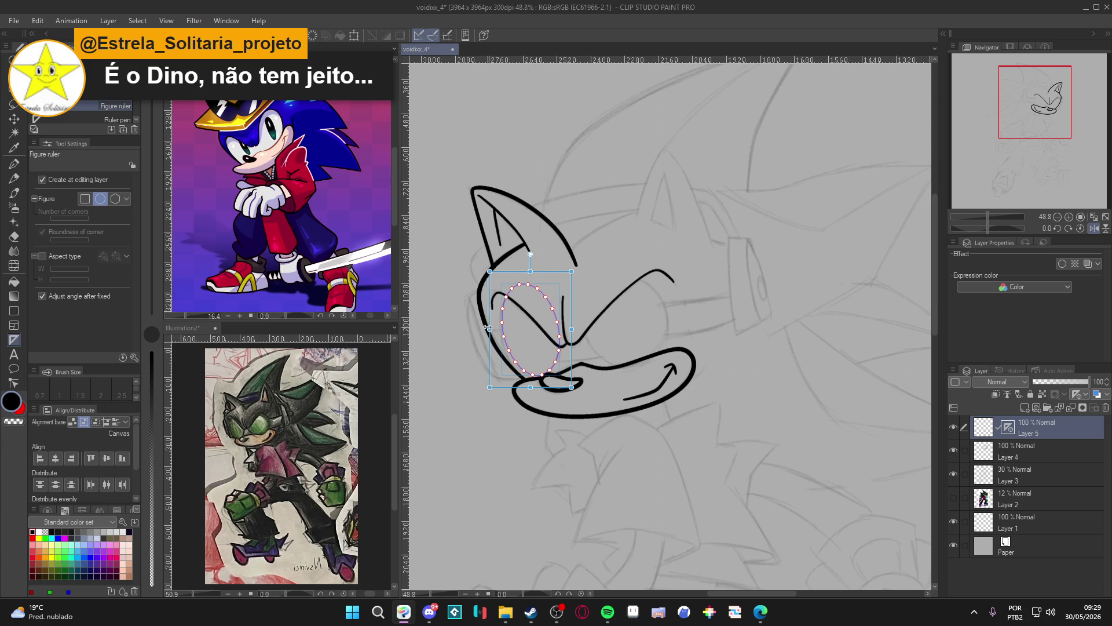
key("p")
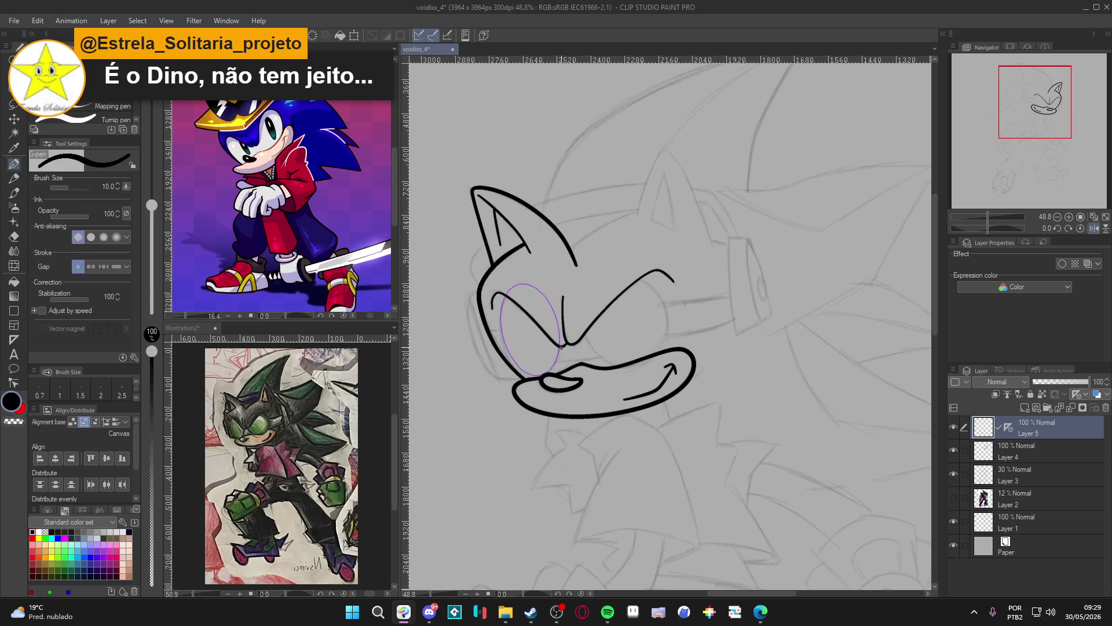
mouse_move(558, 346)
left_mouse_down()
mouse_move(537, 376)
mouse_move(508, 355)
mouse_move(504, 296)
left_mouse_up()
Try moving and reshaping the ellipse into a rounder right eye, then discard it
left_click(562, 334, "ctrl")
mouse_move(586, 355)
left_mouse_down()
mouse_move(614, 330)
mouse_move(672, 332)
left_mouse_up()
left_click_drag(624, 377, 623, 380)
left_click_drag(563, 318, 561, 320)
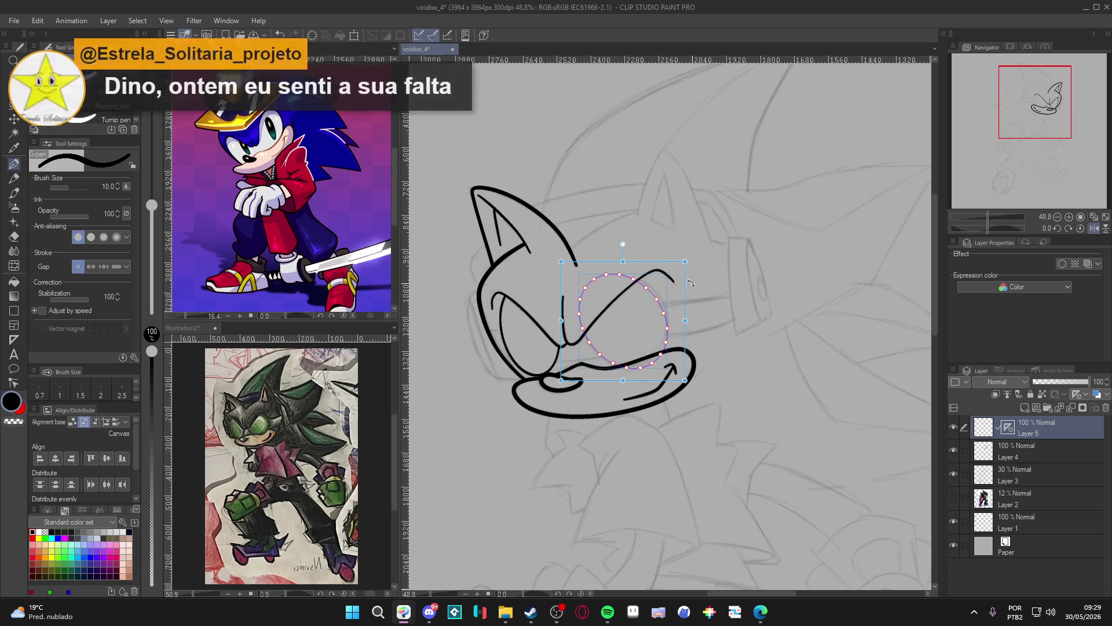
left_click_drag(689, 258, 695, 270)
left_click_drag(676, 388, 610, 378)
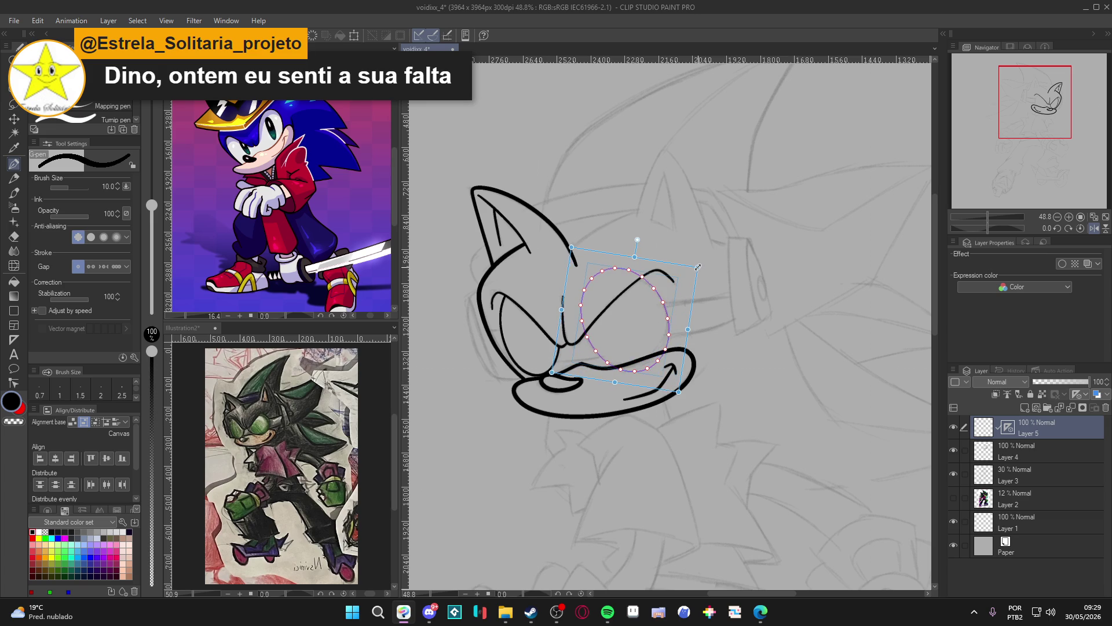
left_click_drag(674, 391, 673, 382)
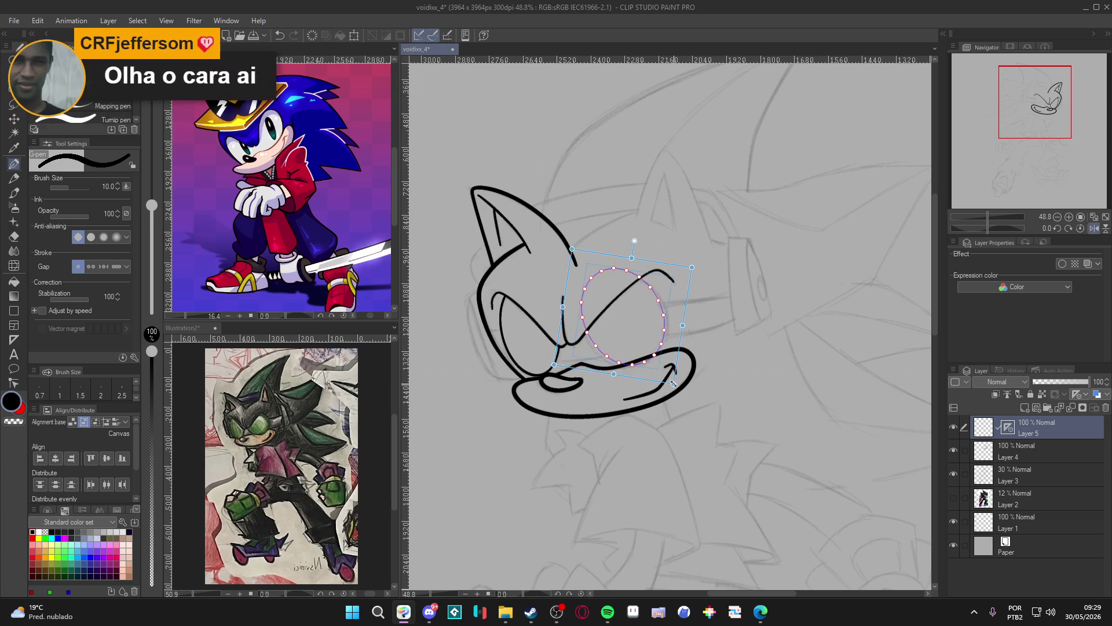
key("Delete")
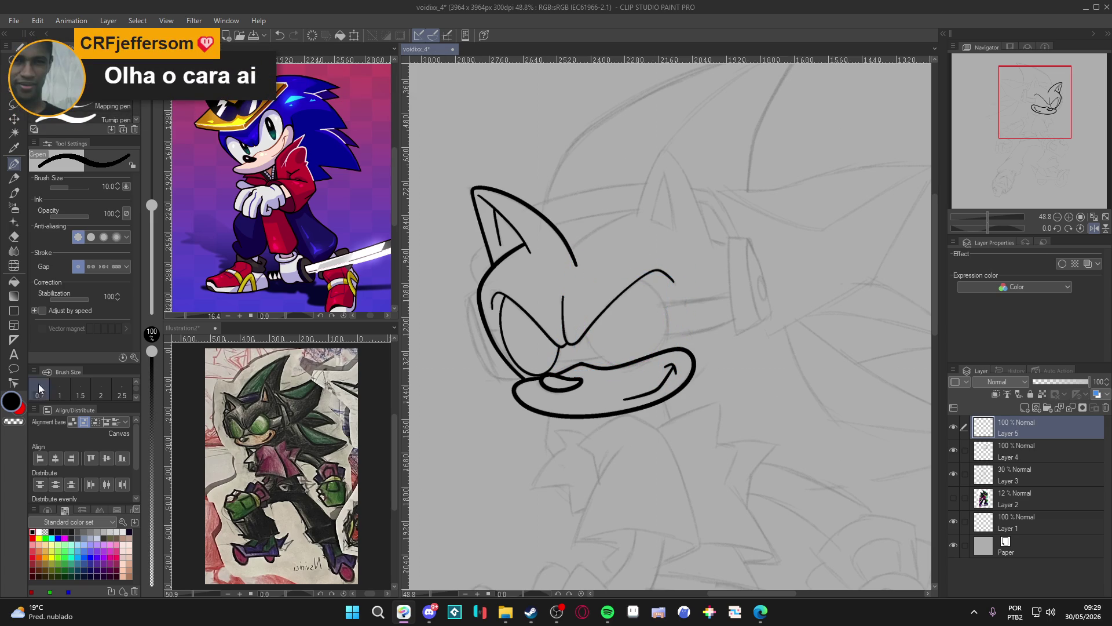
Place a circle ruler over the right eye, trace the round eye, and delete the ruler
left_click(14, 340)
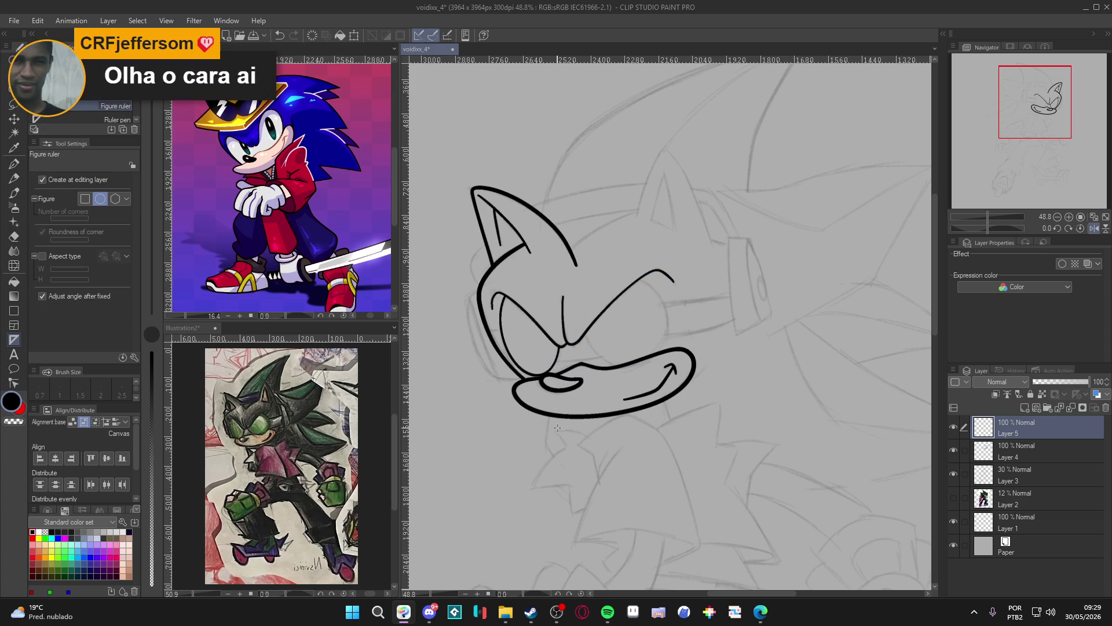
left_click_drag(588, 282, 625, 320)
left_click_drag(673, 362, 678, 377)
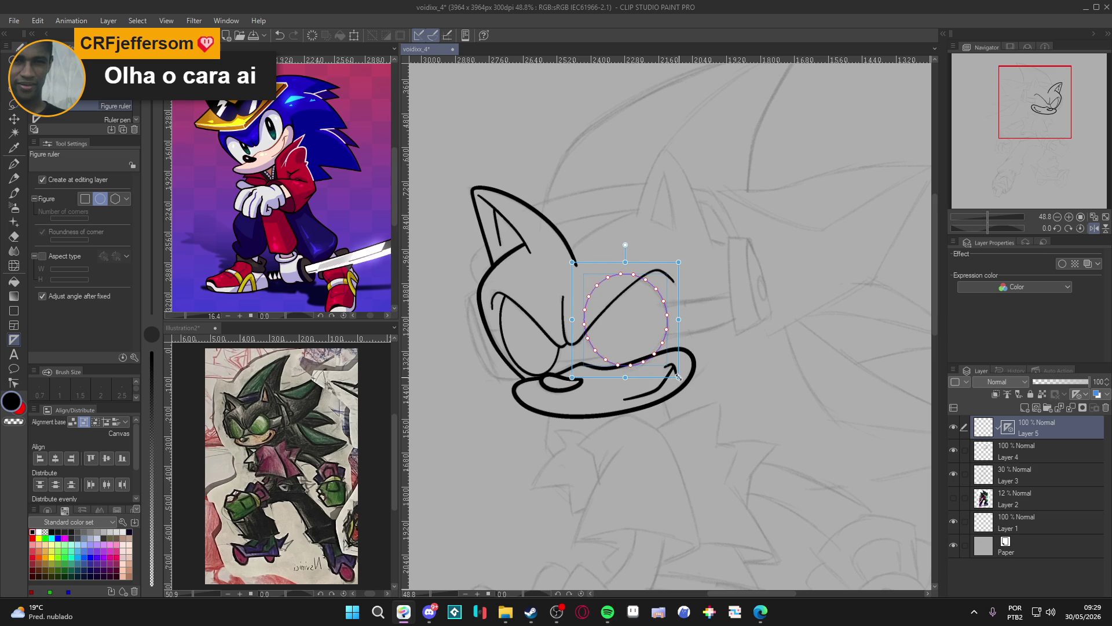
left_click(679, 378)
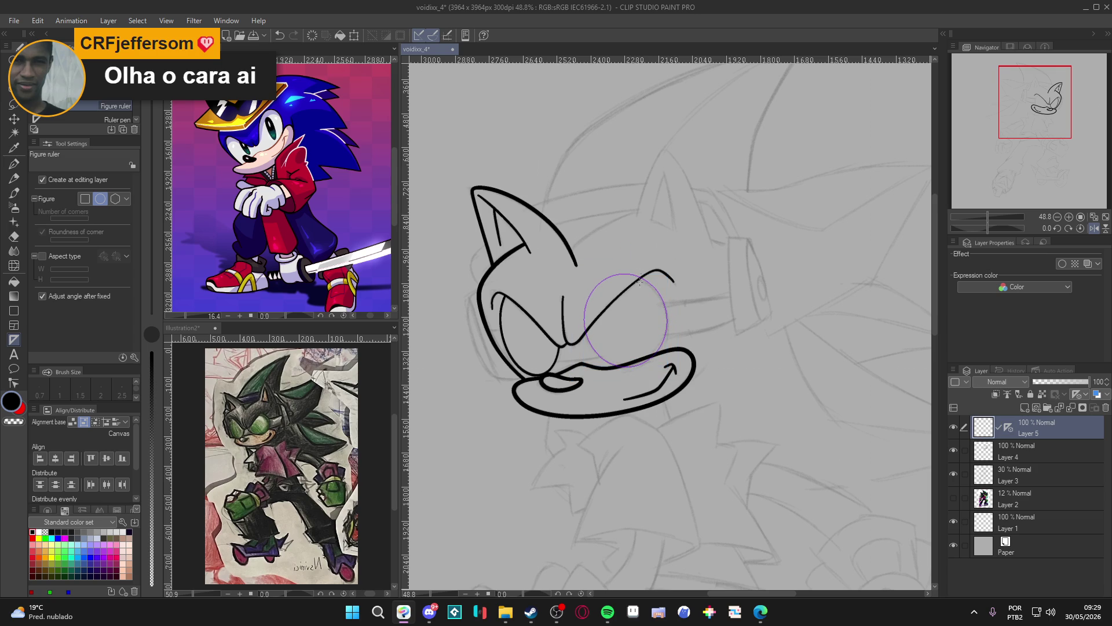
key("p")
mouse_move(641, 277)
left_mouse_down()
mouse_move(659, 297)
mouse_move(663, 342)
mouse_move(602, 354)
mouse_move(590, 332)
left_mouse_up()
key("ctrl+z")
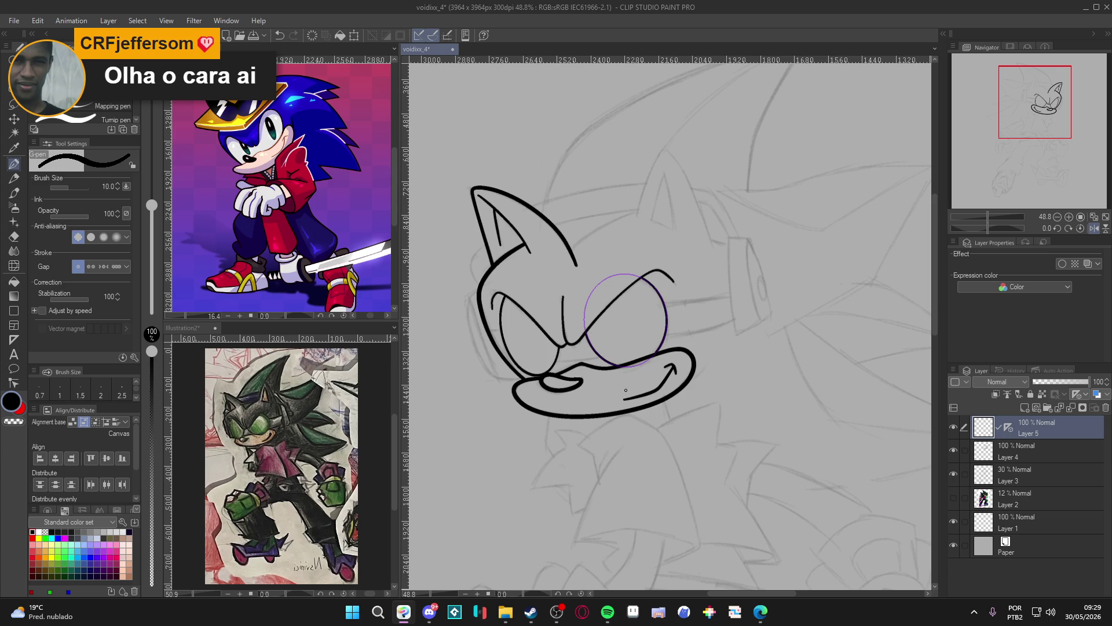
key("Delete")
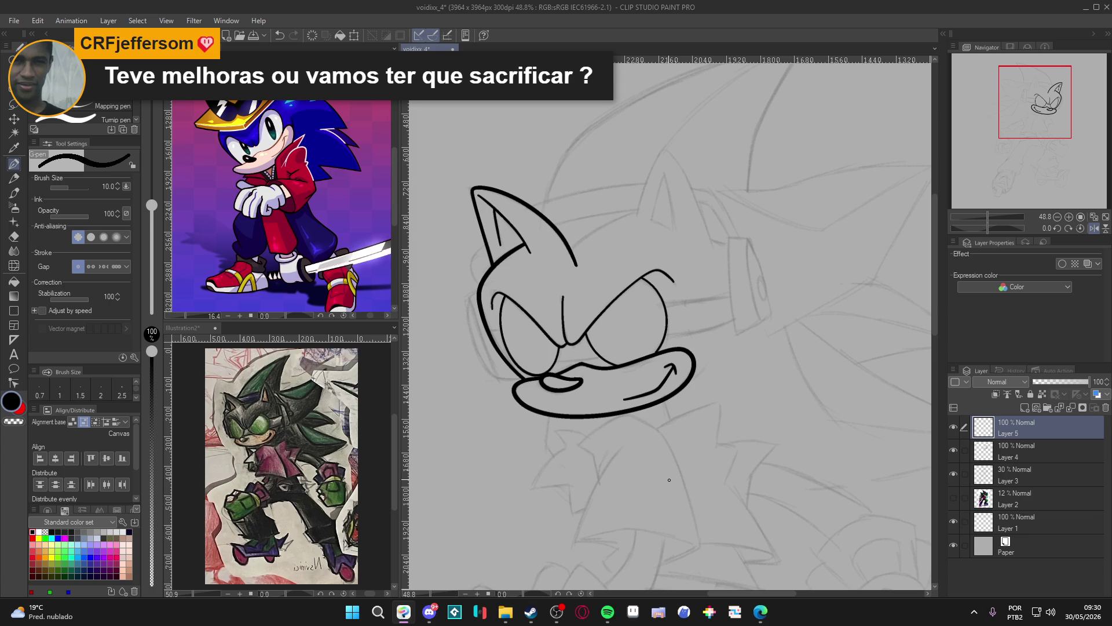
Zoom in, save, set the brush to size 15 and tilt the canvas for the quill
scroll(660, 417, "up", 2)
key("ctrl+s")
scroll(710, 426, "up", 1)
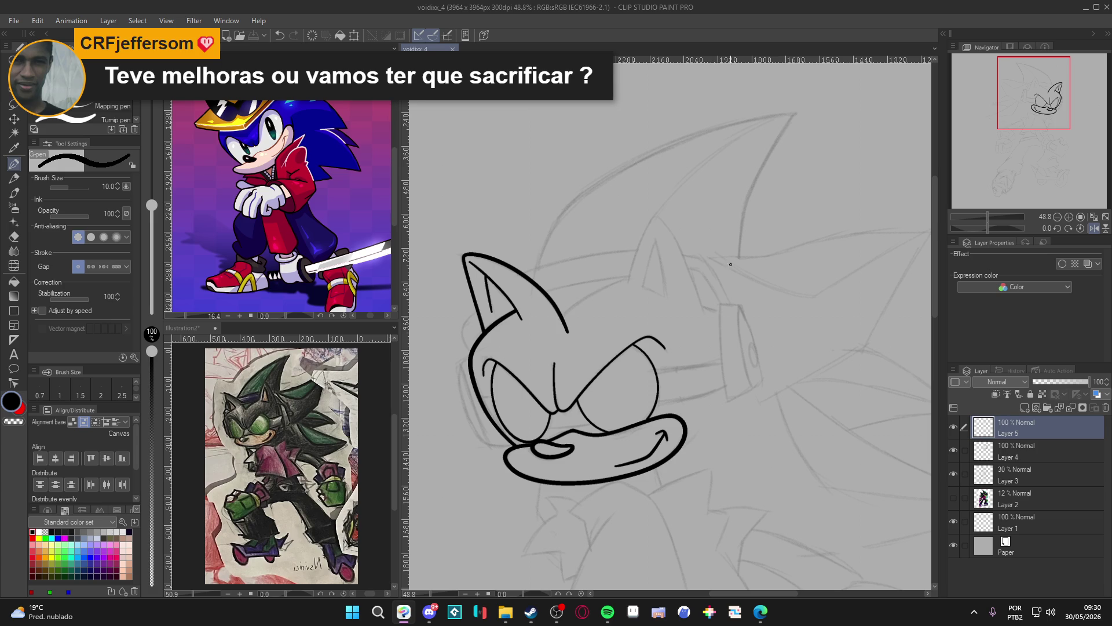
scroll(730, 258, "up", 2)
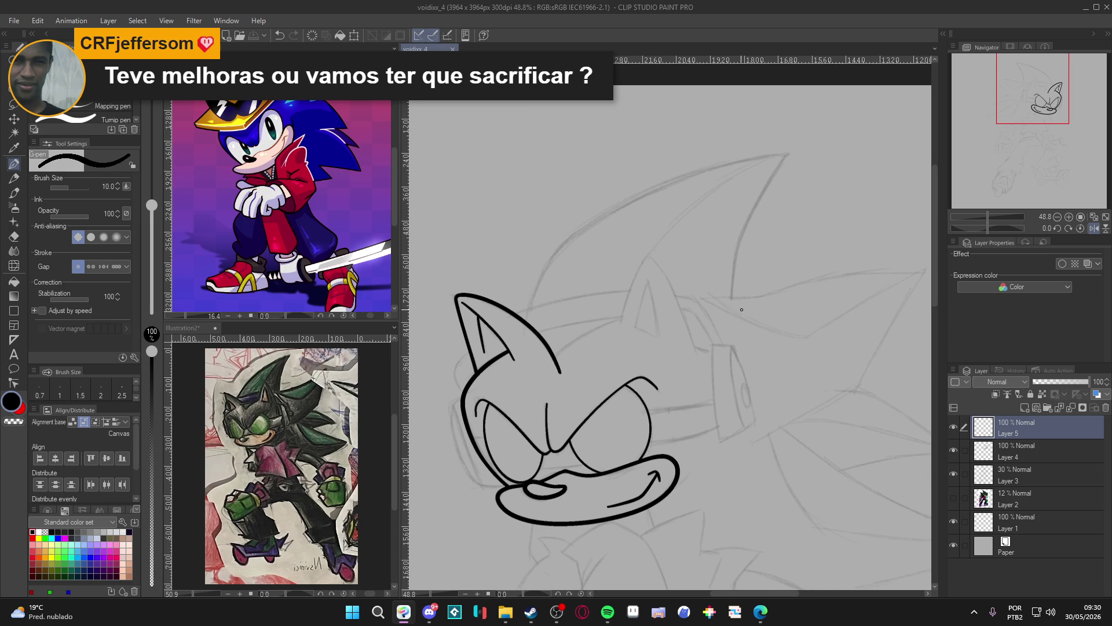
key("bracketright")
key("bracketright")
scroll(672, 359, "up", 1)
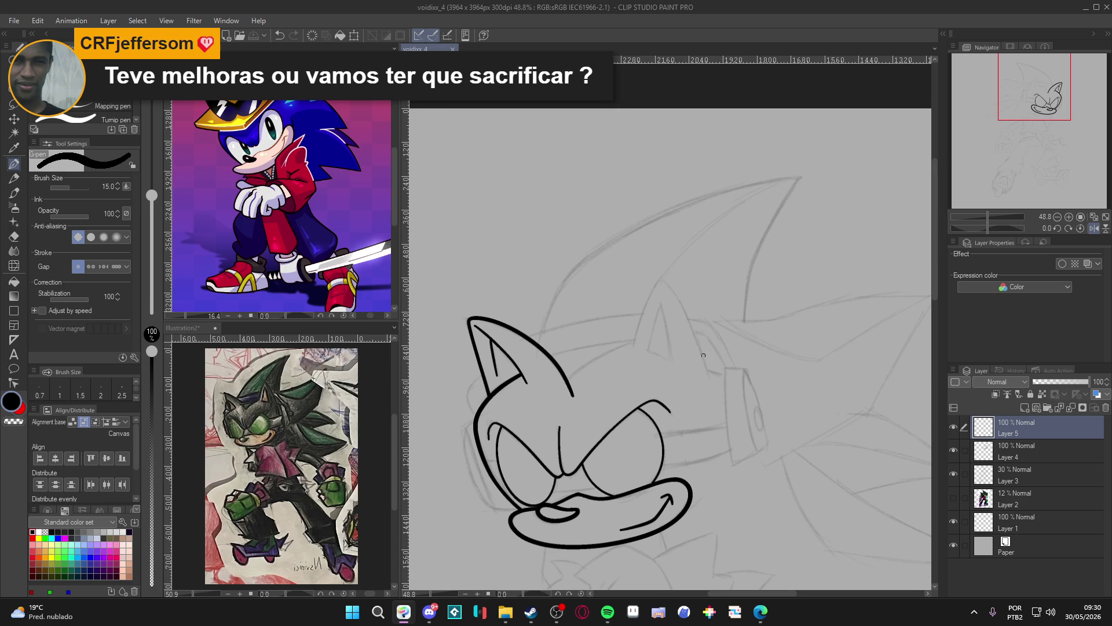
left_click_drag(700, 347, 759, 411, "shift+space")
mouse_move(712, 264)
left_mouse_down()
mouse_move(654, 313)
mouse_move(622, 372)
mouse_move(695, 301)
left_mouse_up()
key("ctrl+z")
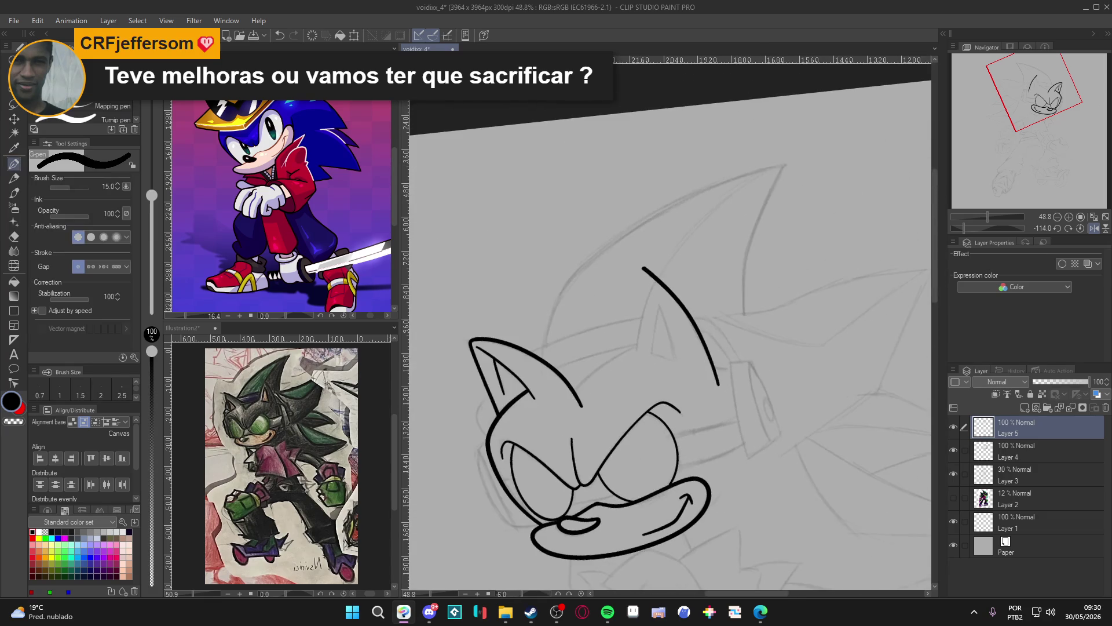
Draw the tall quill's edge down from its tip, undoing stray ticks and hooks
left_click_drag(642, 255, 628, 363)
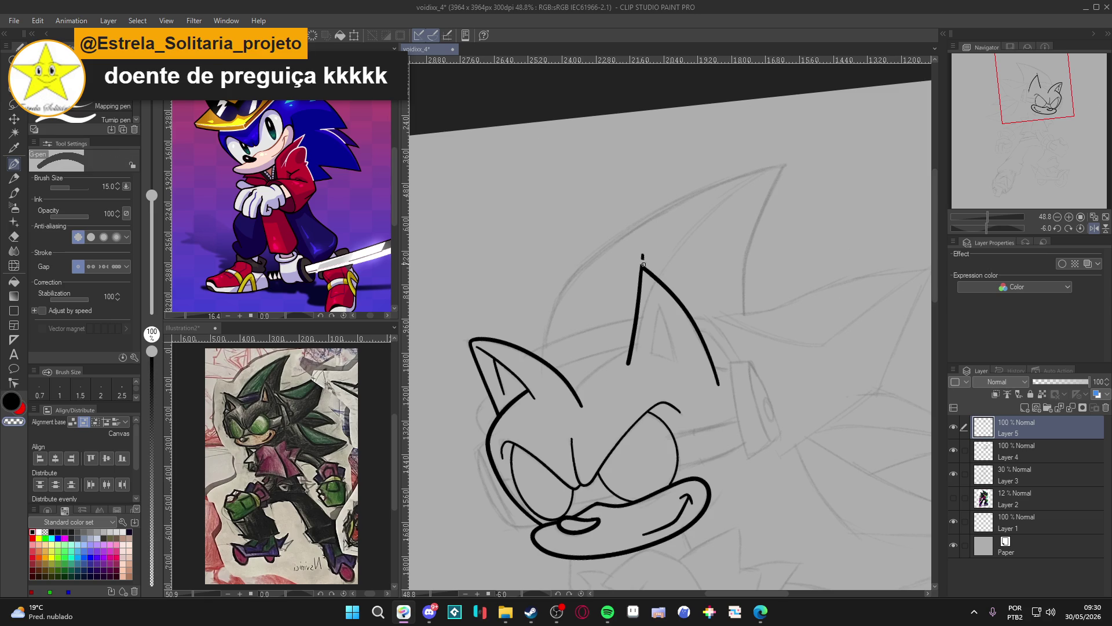
key("ctrl+z")
left_click_drag(631, 357, 626, 360)
key("ctrl+z")
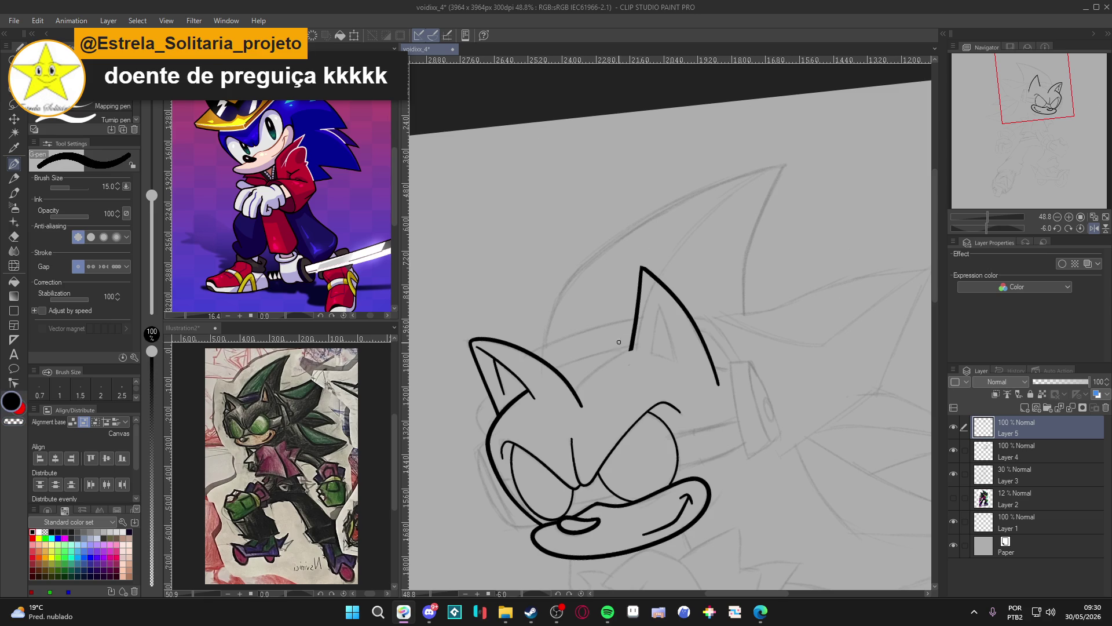
left_click_drag(631, 348, 629, 354)
key("ctrl+z")
At brush size 10, extend the quill base with a line down toward the head
key("bracketleft")
left_click_drag(626, 350, 577, 393)
key("ctrl+z")
left_click_drag(630, 349, 579, 387)
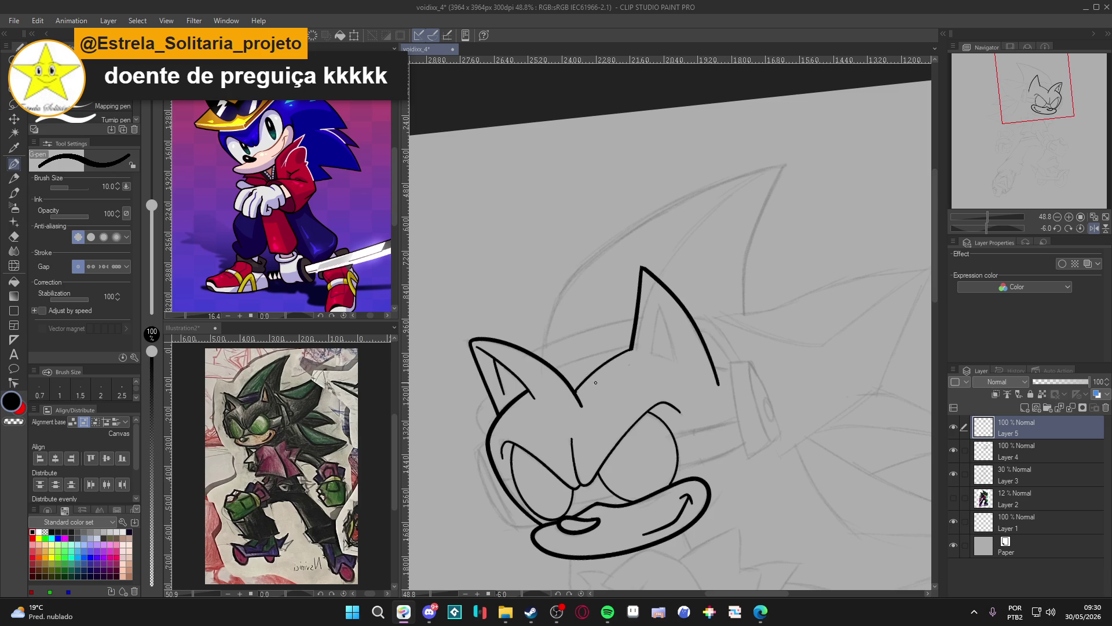
key("e")
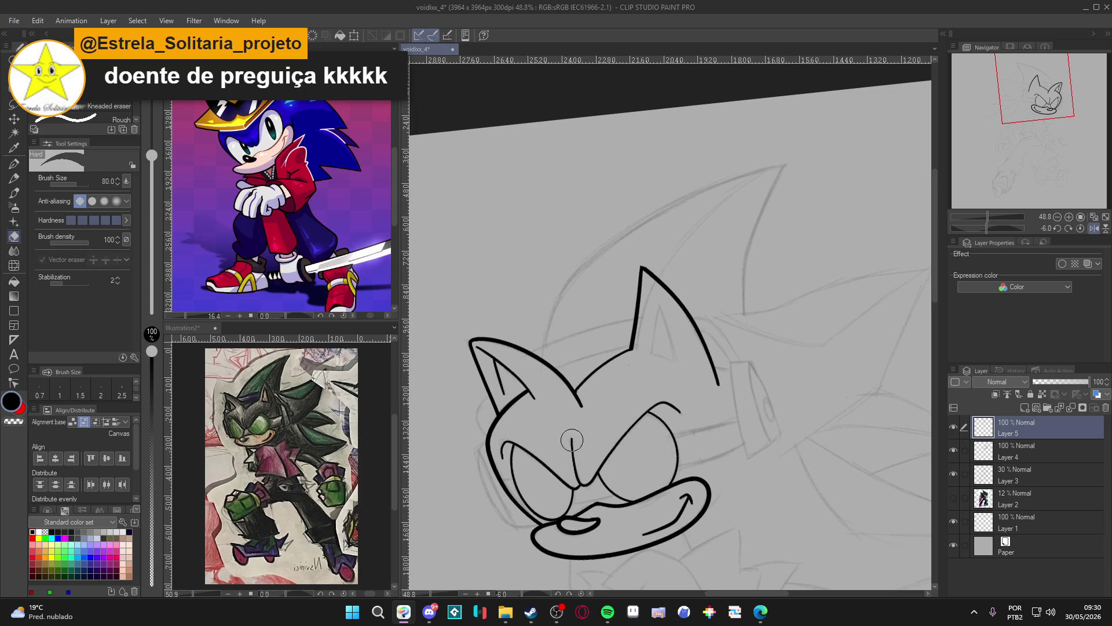
Erase part of the head outline on Layer 4
left_click(984, 449)
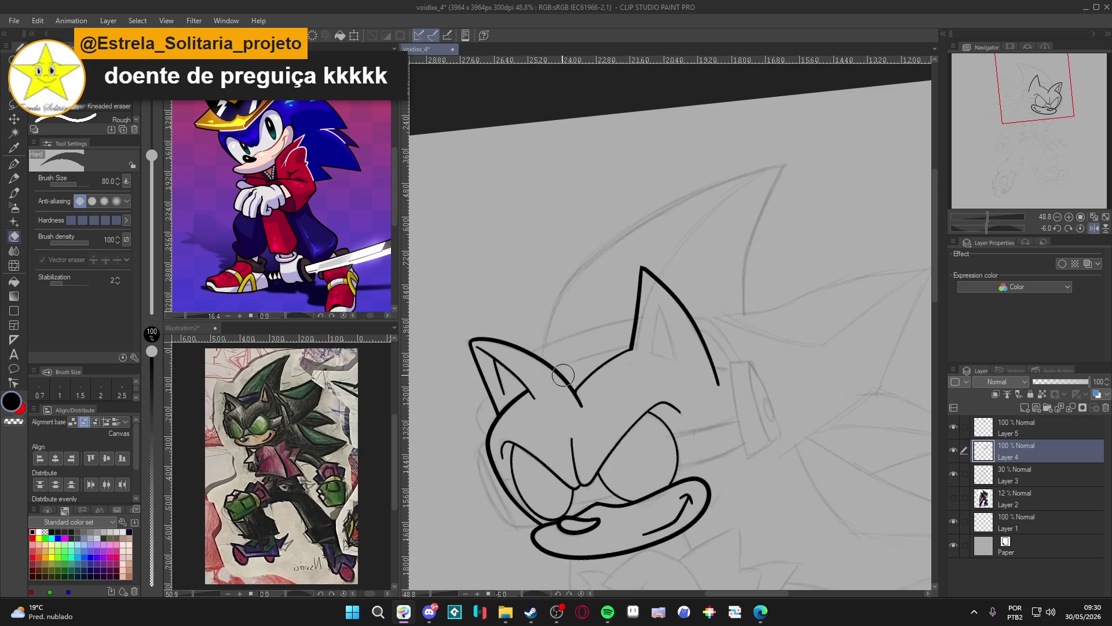
mouse_move(568, 379)
left_mouse_down()
mouse_move(557, 373)
mouse_move(579, 413)
left_mouse_up()
key("p")
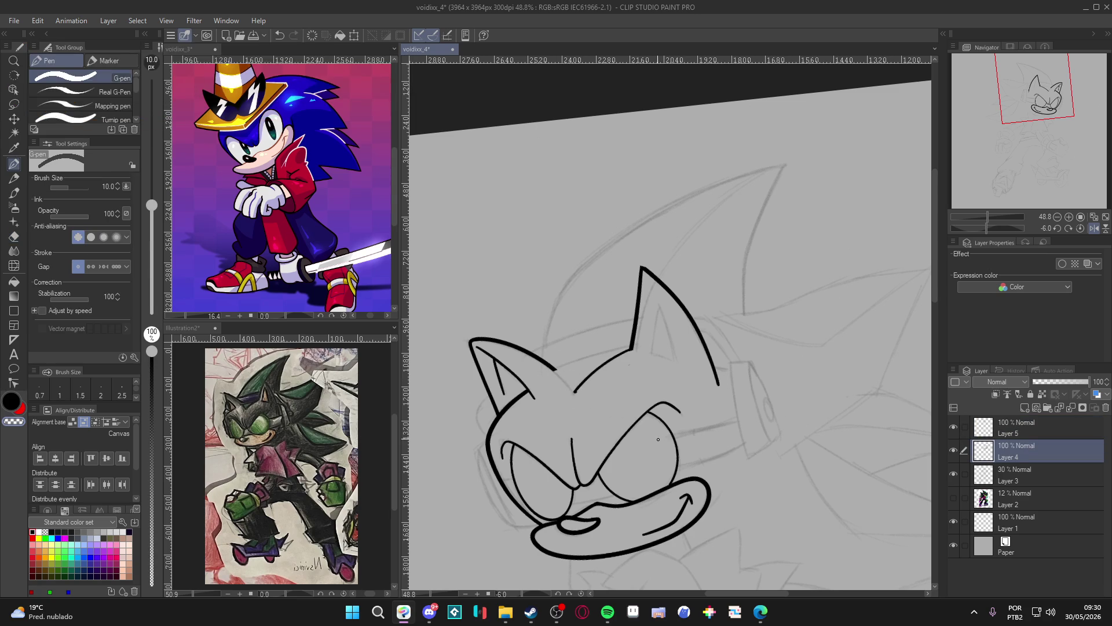
Rotate the head sideways and try jaw lines, ultimately undoing them
mouse_move(662, 447)
left_mouse_down()
mouse_move(713, 457)
mouse_move(727, 447)
mouse_move(691, 472)
left_mouse_up()
key("ctrl+z")
key("ctrl+z")
key("ctrl+z")
mouse_move(732, 427)
left_mouse_down()
mouse_move(708, 449)
mouse_move(734, 426)
left_mouse_up()
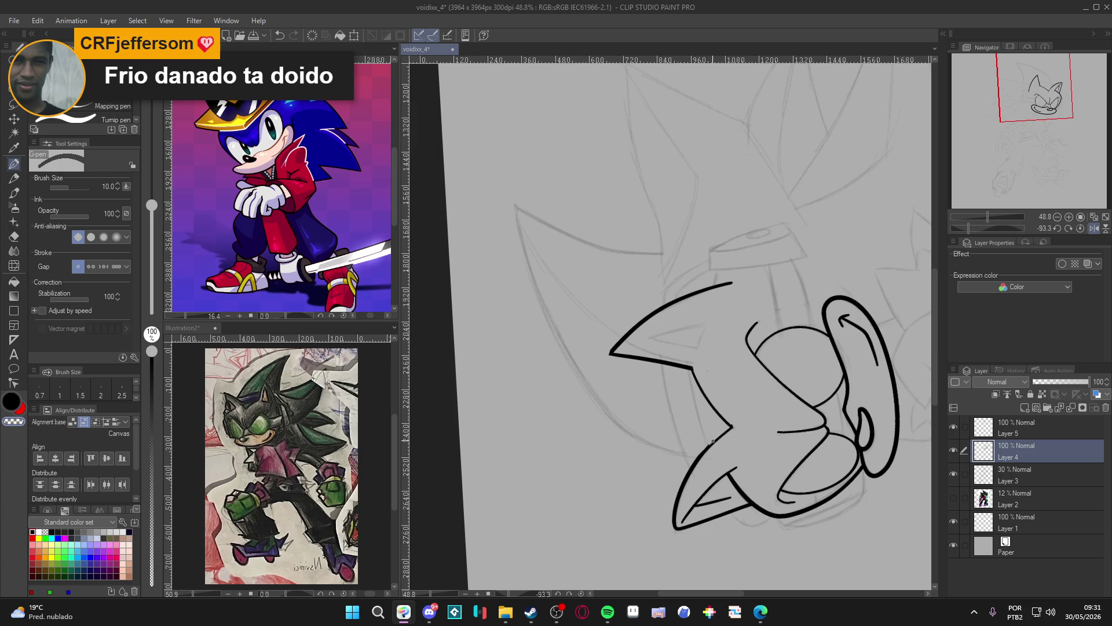
key("ctrl+z")
key("ctrl+y")
key("ctrl+z")
key("ctrl+y")
key("ctrl+z")
Compare Layer 4's lineart against the sketch by toggling their visibility
left_click_drag(712, 442, 672, 458)
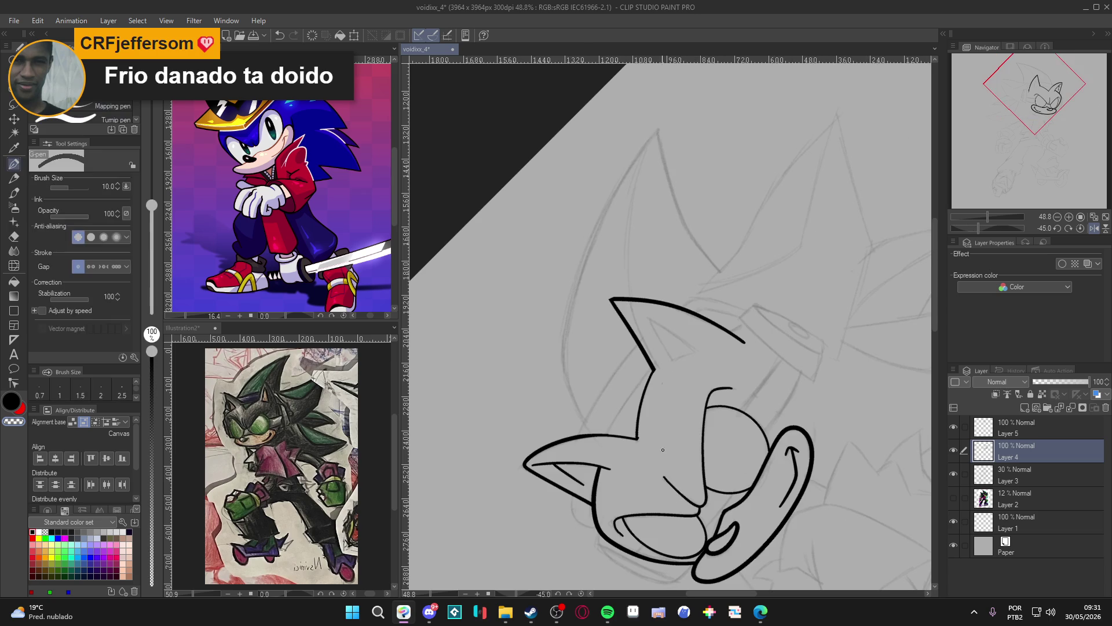
left_click(955, 451)
left_click(955, 473)
left_click(956, 474)
left_click(955, 449)
left_click(954, 449)
Select Layer 5 for inking, check its lines, and reset the canvas rotation
left_click(961, 426)
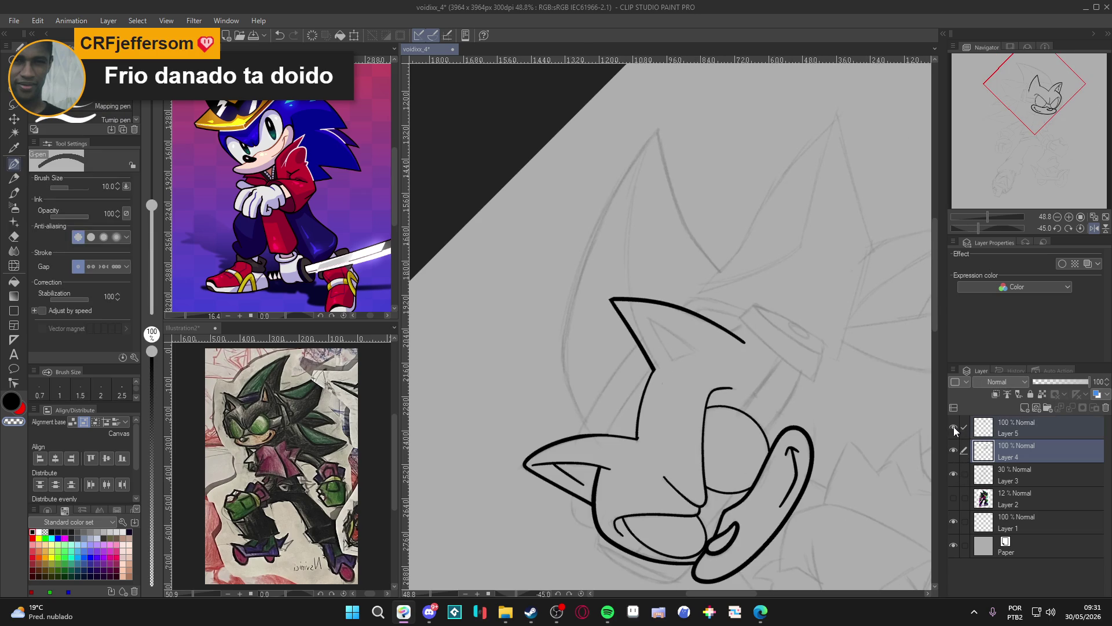
left_click(1006, 425)
left_click(955, 427)
left_click(955, 427)
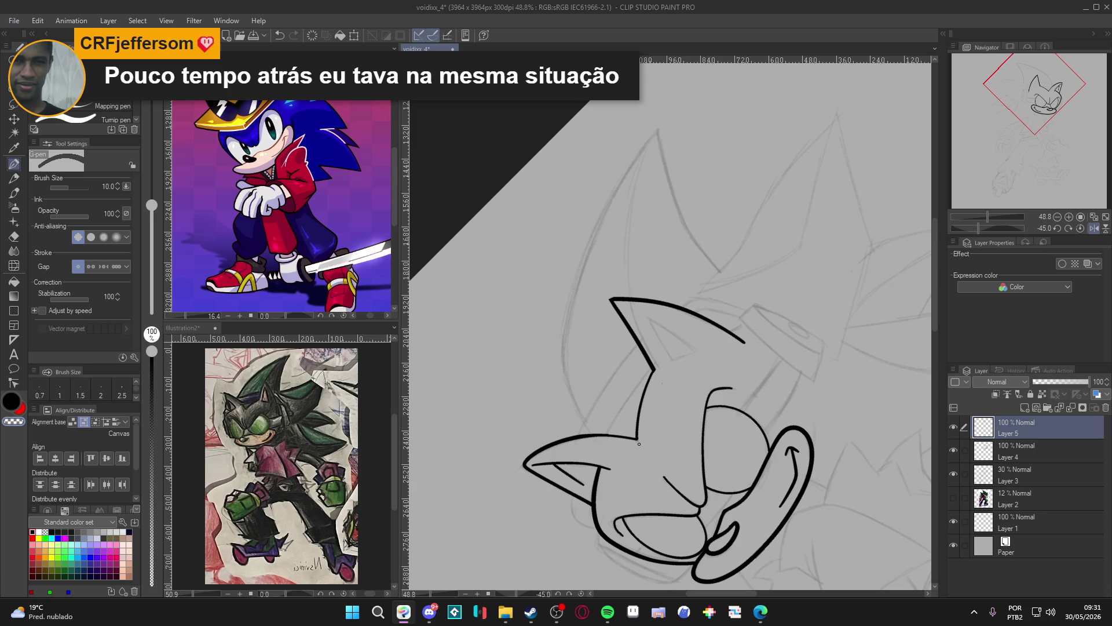
key("ctrl+@")
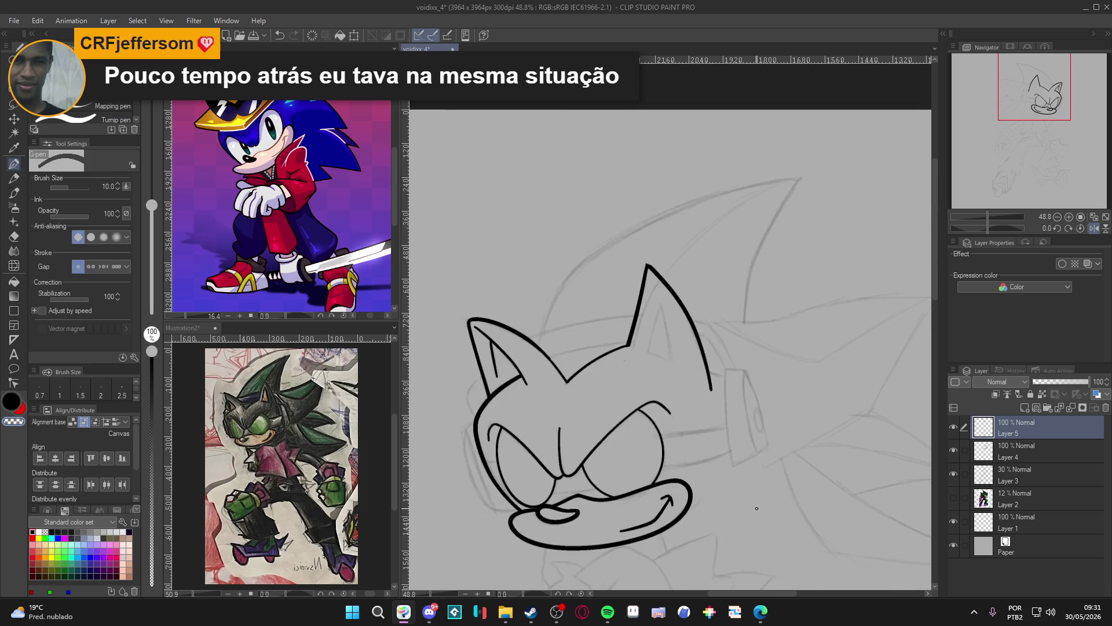
Draw a curved line inside the ear spike on Layer 5
left_click(953, 426)
left_click(953, 427)
mouse_move(811, 405)
left_mouse_down()
mouse_move(782, 261)
mouse_move(724, 243)
mouse_move(714, 305)
mouse_move(687, 332)
left_mouse_up()
mouse_move(715, 301)
left_mouse_down()
mouse_move(667, 361)
mouse_move(695, 348)
mouse_move(645, 315)
mouse_move(649, 361)
left_mouse_up()
Set the pen to size 15, remove a stray stroke below the ear, and save
mouse_move(714, 417)
left_mouse_down()
mouse_move(712, 331)
mouse_move(620, 424)
left_mouse_up()
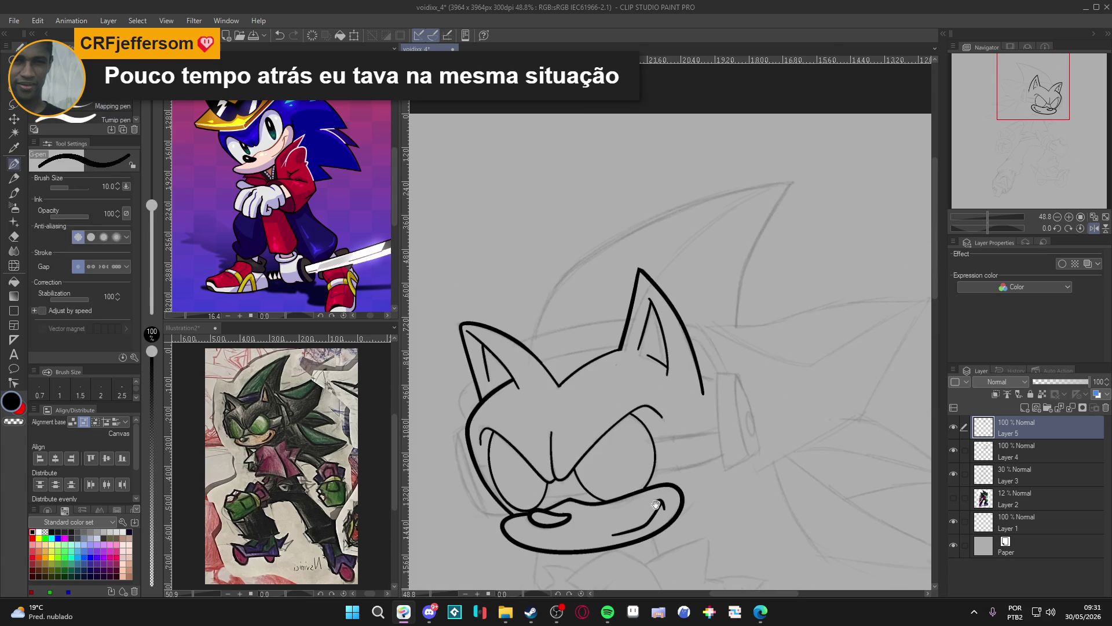
scroll(731, 379, "down", 2)
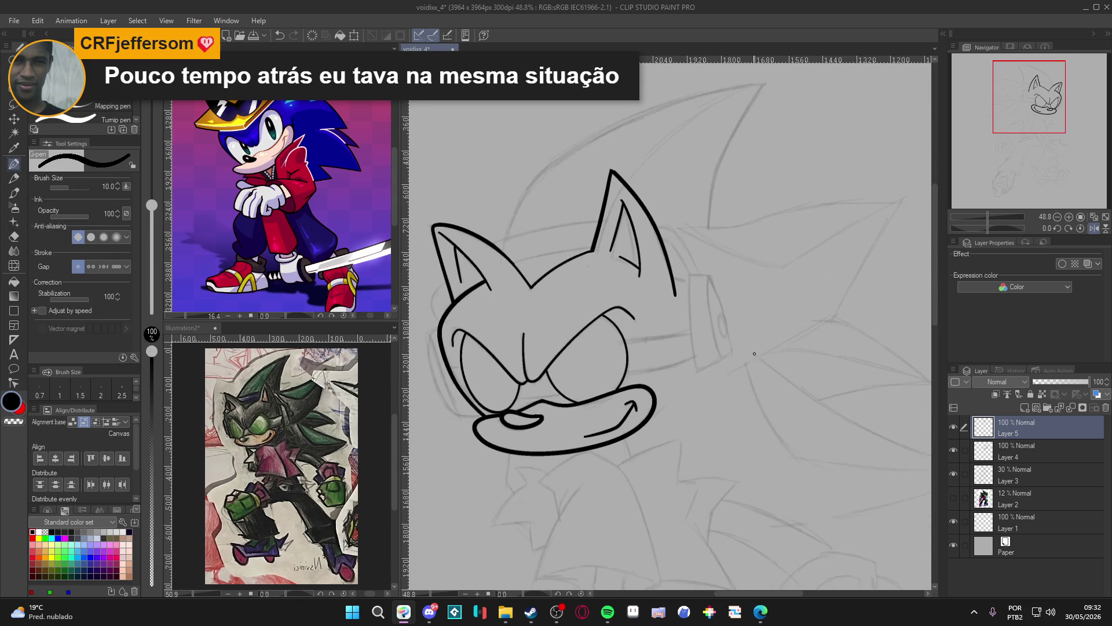
key("ctrl+s")
key("bracketright")
key("bracketright")
mouse_move(734, 396)
left_mouse_down()
mouse_move(637, 417)
mouse_move(551, 244)
mouse_move(595, 280)
mouse_move(600, 307)
mouse_move(637, 325)
mouse_move(713, 435)
left_mouse_up()
key("ctrl+z")
key("ctrl+s")
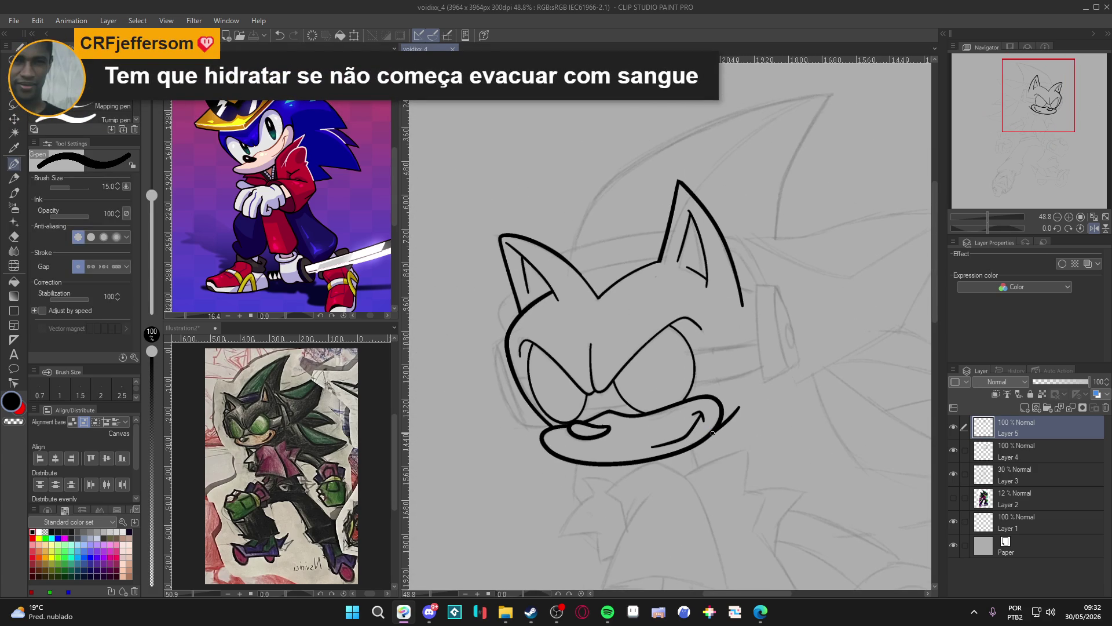
left_click_drag(685, 326, 689, 312)
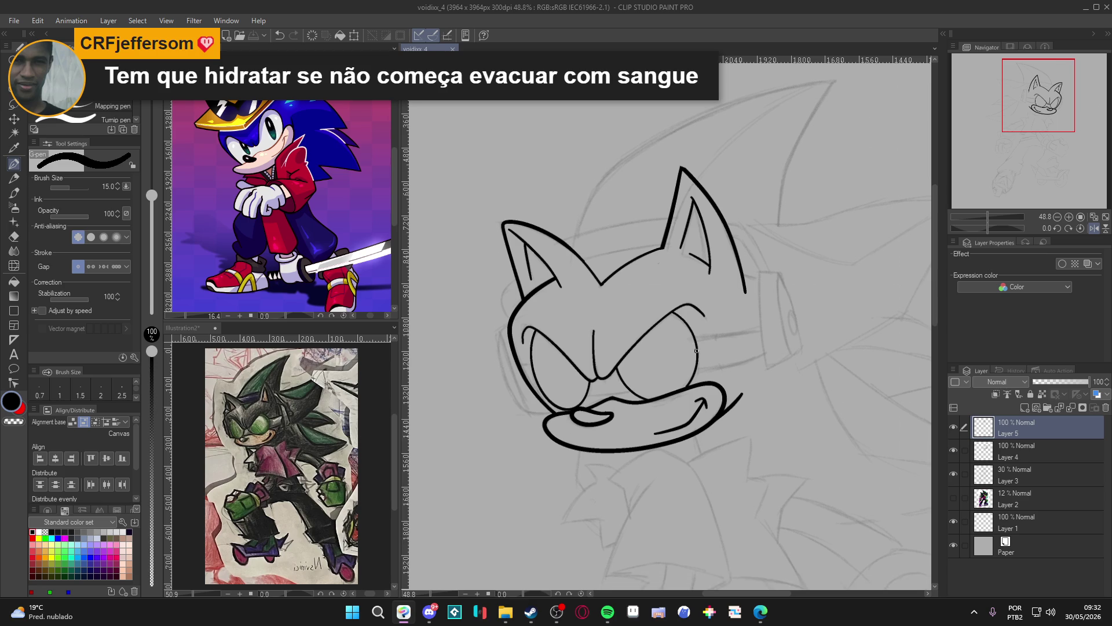
Compare Layer 5 and Layer 4 lineart by toggling their visibility
left_click(954, 426)
left_click(954, 427)
left_click(954, 450)
left_click(954, 450)
left_click(954, 427)
left_click(954, 426)
left_click(953, 450)
left_click(953, 450)
left_click(953, 426)
left_click(954, 425)
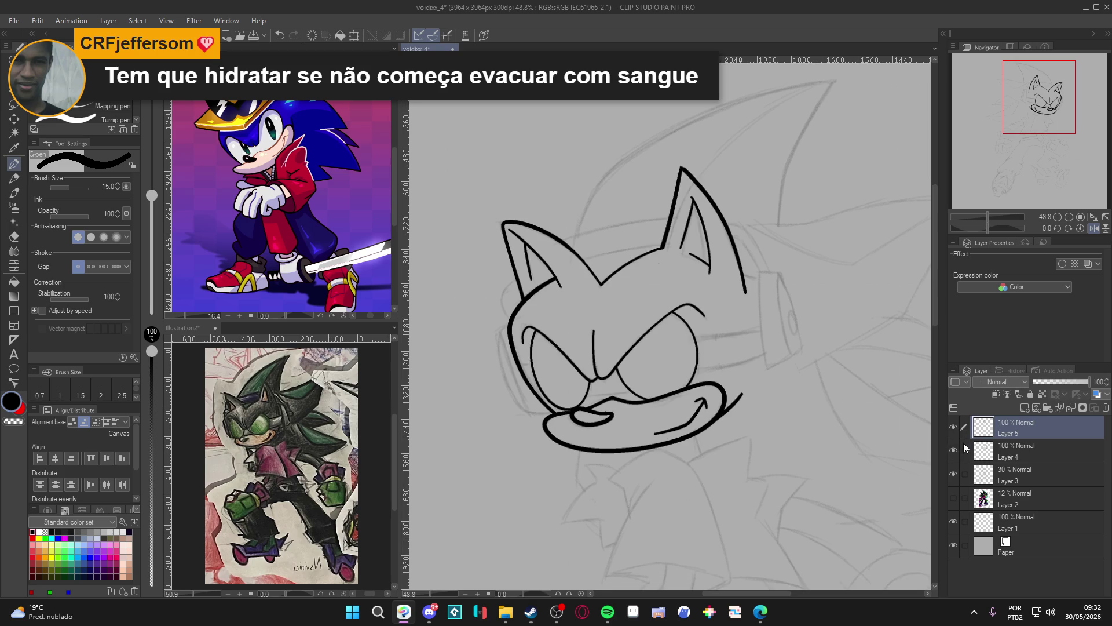
left_click(953, 426)
left_click(953, 426)
left_click(954, 450)
left_click(954, 450)
Merge Layer 5 down into Layer 4 with Ctrl+E, save, and check the merged ink
key("ctrl+e")
left_click(954, 427)
left_click(954, 426)
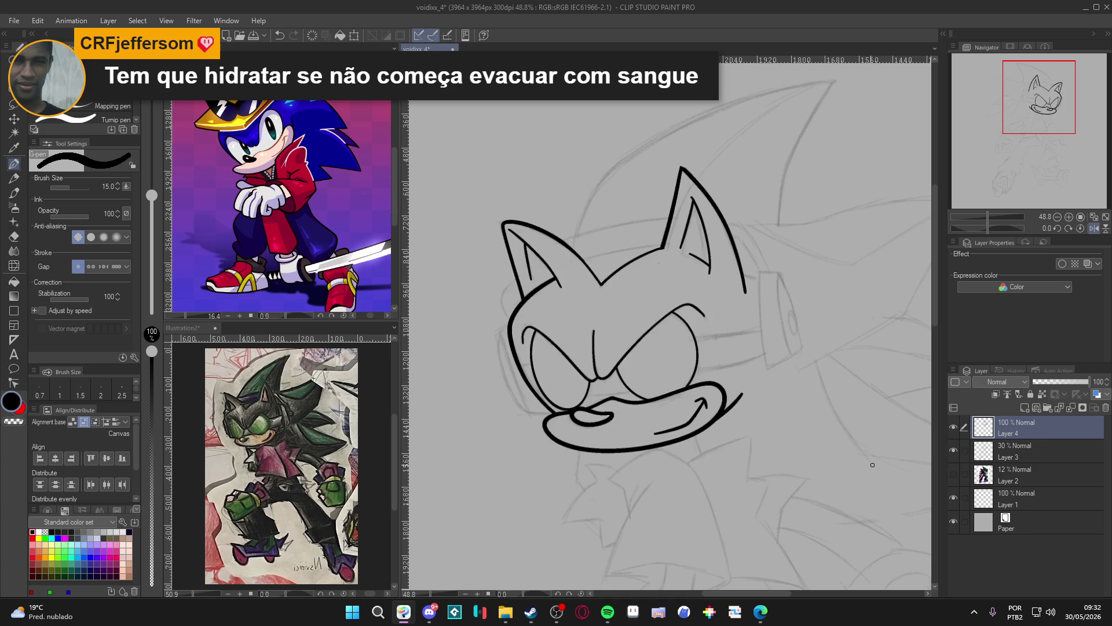
key("ctrl+s")
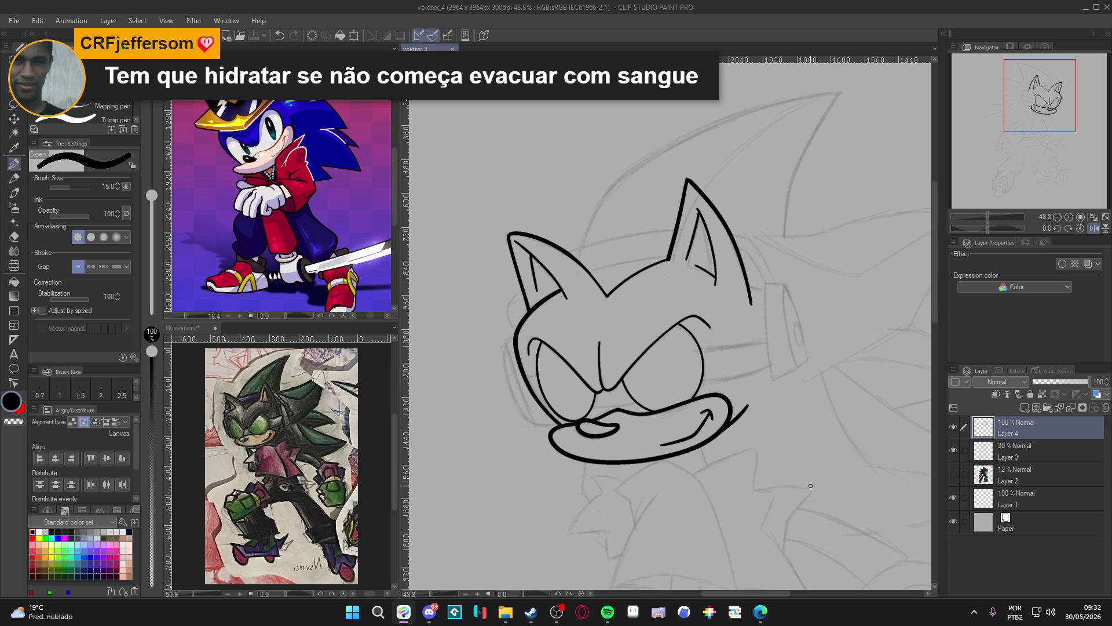
left_click(953, 426)
left_click(953, 426)
left_click(954, 447)
left_click(954, 448)
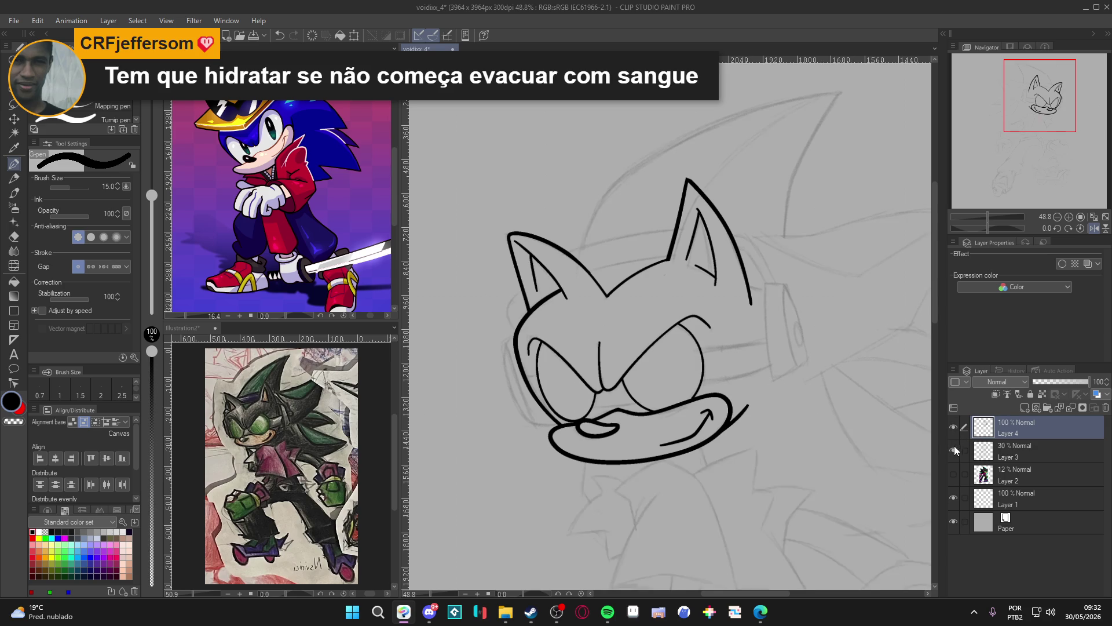
scroll(810, 457, "up", 1)
Save and add a new layer above Layer 4, turning the head sideways
key("ctrl+s")
key("ctrl+shift+n")
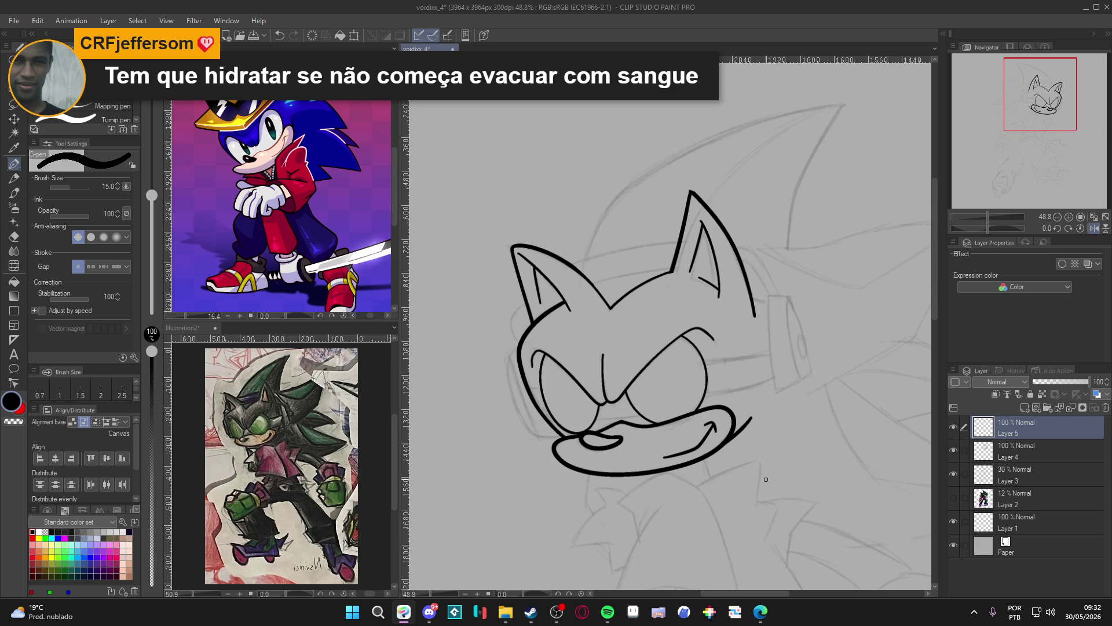
mouse_move(766, 479)
left_mouse_down()
mouse_move(658, 212)
mouse_move(603, 246)
mouse_move(590, 308)
mouse_move(607, 409)
mouse_move(647, 477)
mouse_move(696, 479)
left_mouse_up()
key("ctrl+z")
Erase the stray vertical head stroke, the chin line tip, and the top stroke's tip
key("e")
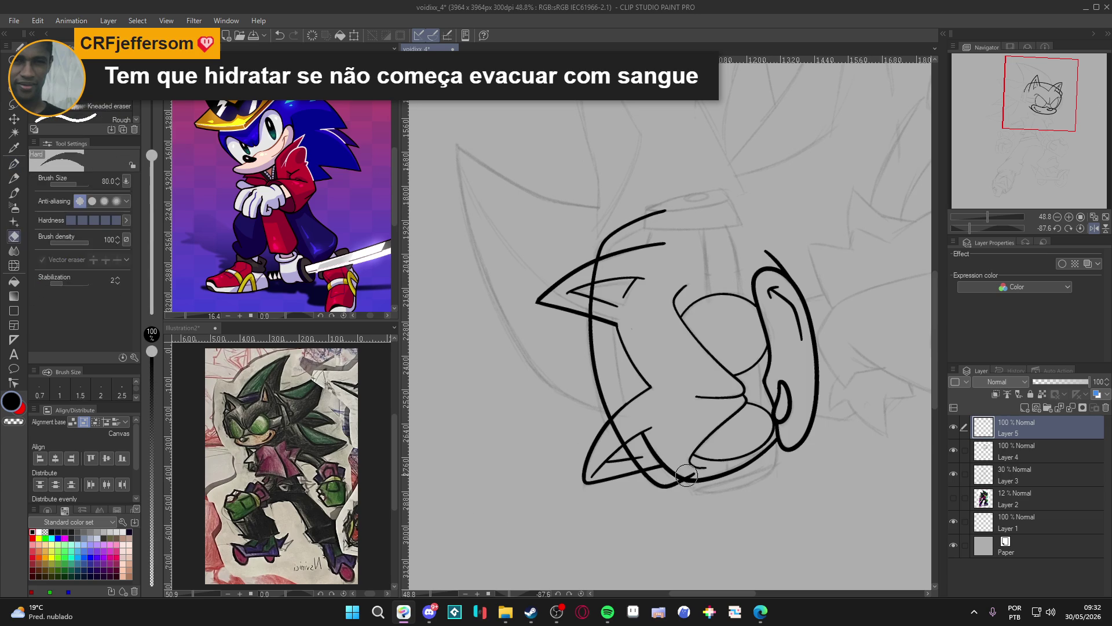
mouse_move(601, 273)
left_mouse_down()
mouse_move(600, 261)
mouse_move(595, 308)
mouse_move(583, 310)
left_mouse_up()
mouse_move(617, 428)
left_mouse_down()
mouse_move(609, 435)
mouse_move(614, 427)
mouse_move(639, 468)
mouse_move(666, 417)
mouse_move(676, 360)
mouse_move(704, 376)
mouse_move(677, 384)
left_mouse_up()
key("p")
key("e")
left_click_drag(629, 234, 637, 226)
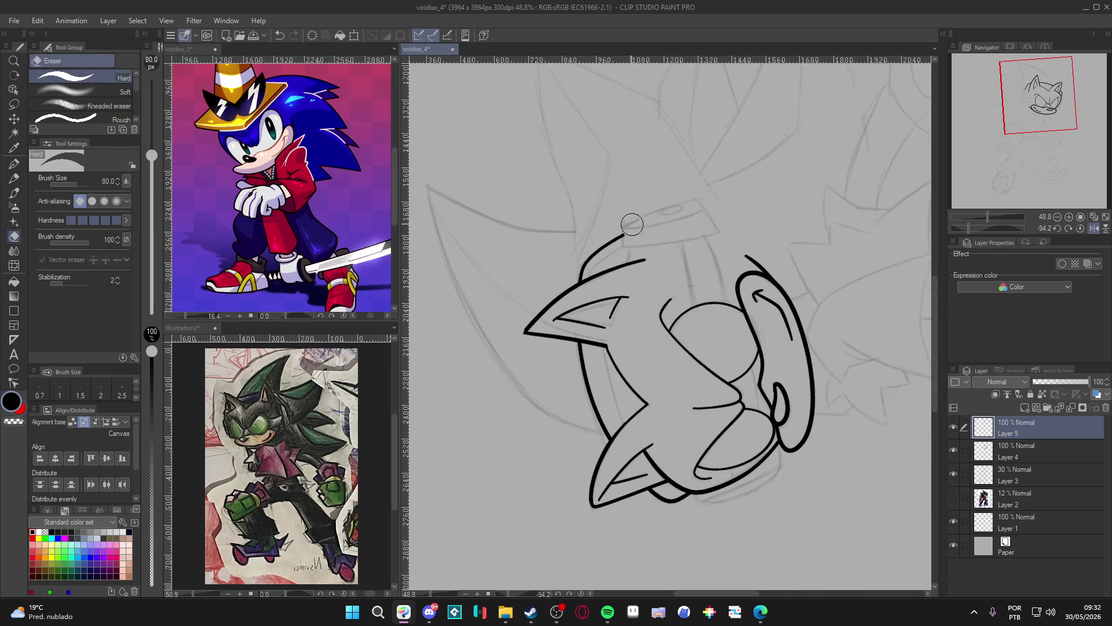
Draw the headband curving over and down the side of the head
key("p")
mouse_move(613, 252)
left_mouse_down()
mouse_move(633, 241)
mouse_move(599, 275)
mouse_move(606, 357)
mouse_move(656, 462)
left_mouse_up()
key("ctrl+z")
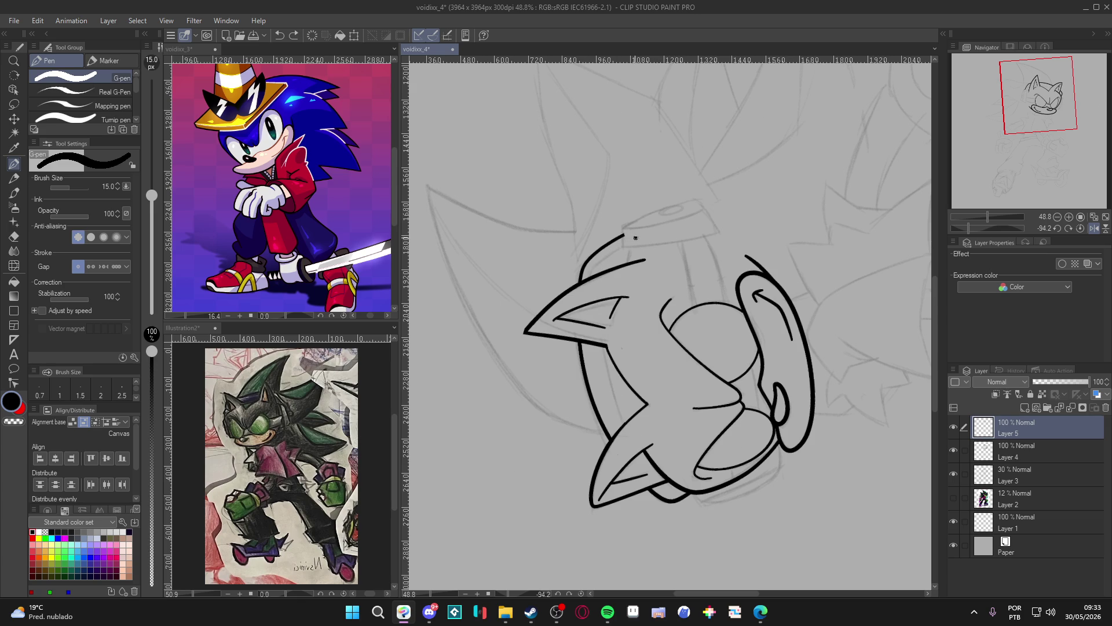
mouse_move(648, 234)
left_mouse_down()
mouse_move(598, 265)
mouse_move(594, 308)
mouse_move(639, 443)
mouse_move(640, 418)
left_mouse_up()
Erase the inner line on the face's left, straighten the canvas, and save
key("e")
left_click_drag(601, 339, 594, 277)
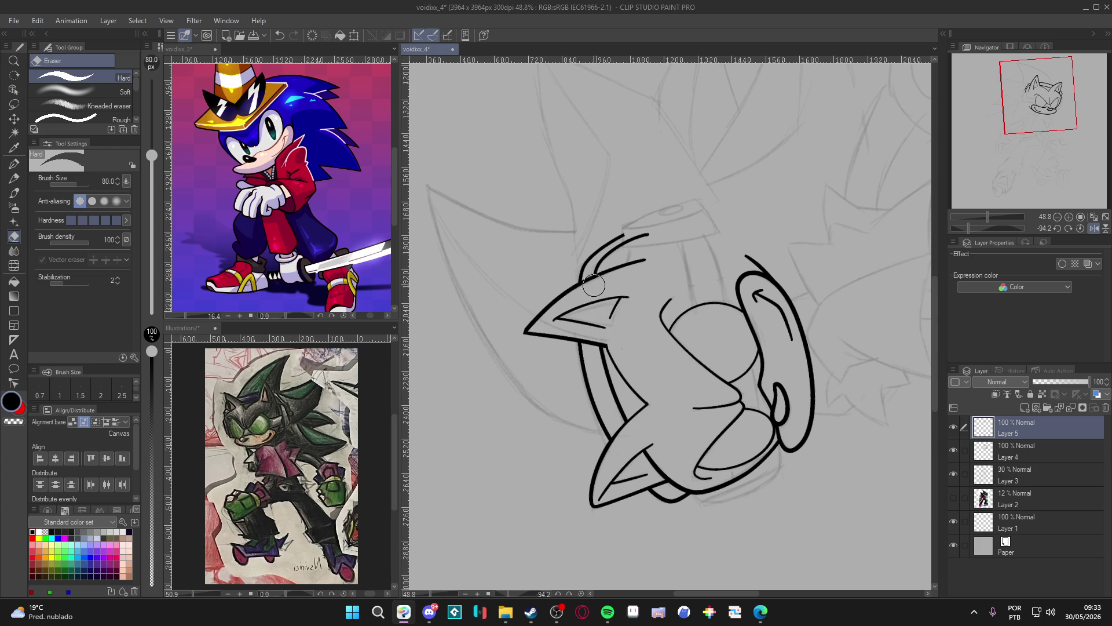
key("p")
key("ctrl+@")
key("e")
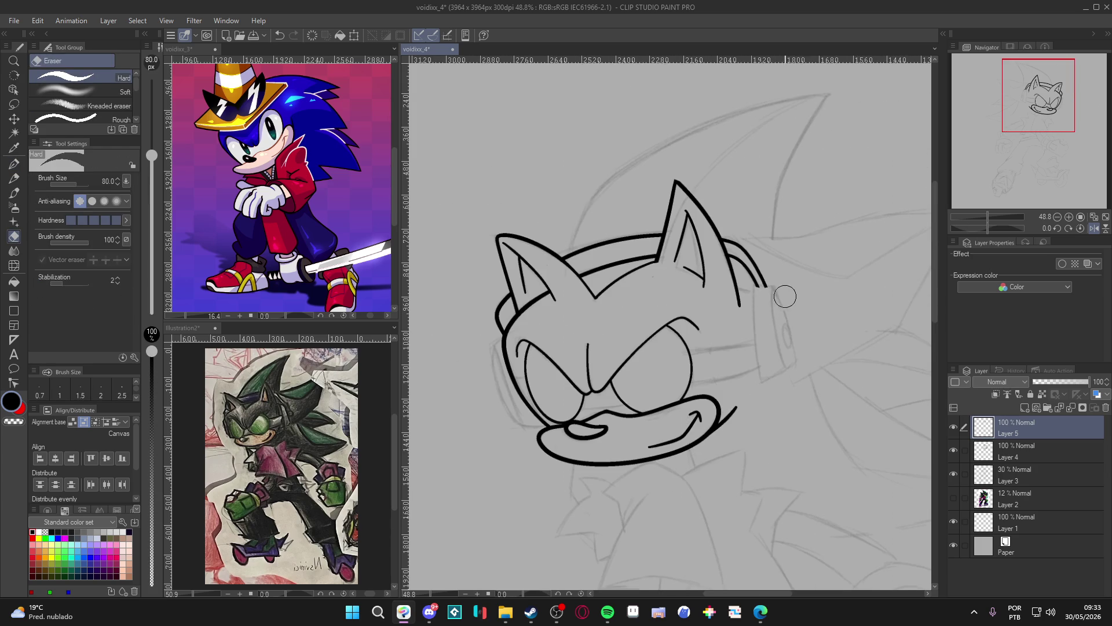
key("p")
mouse_move(765, 365)
left_mouse_down()
mouse_move(732, 324)
mouse_move(750, 306)
left_mouse_up()
key("ctrl+s")
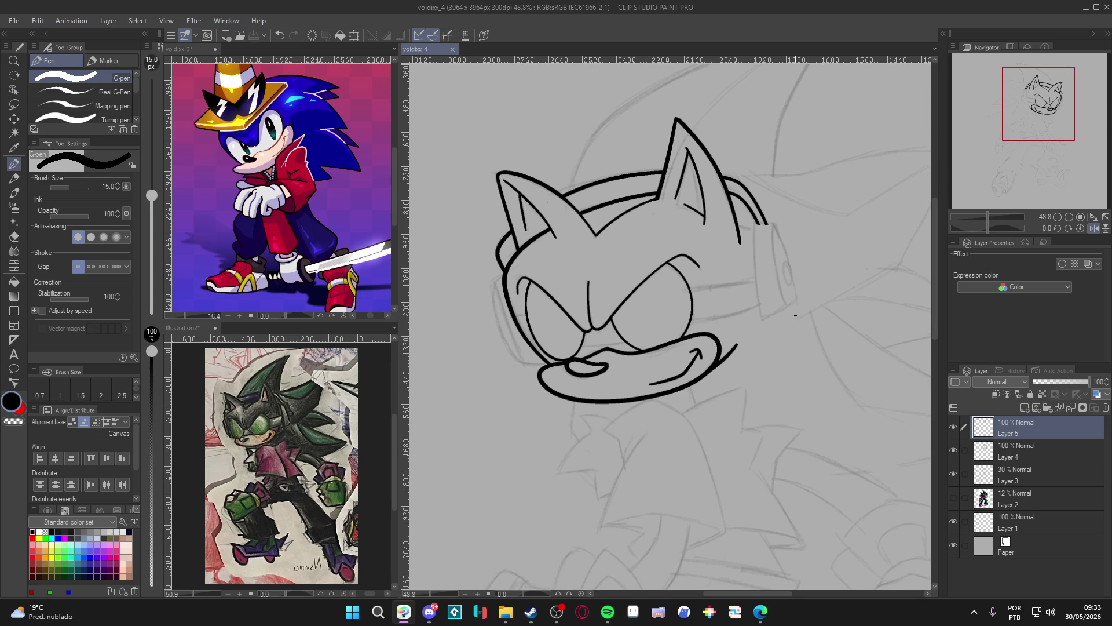
Ink two long headphone strap lines down the head with the G-pen at size 10
left_click(952, 427)
left_click(953, 427)
mouse_move(859, 468)
left_mouse_down()
mouse_move(838, 471)
mouse_move(841, 292)
mouse_move(695, 191)
mouse_move(667, 399)
left_mouse_up()
key("bracketleft")
key("ctrl+z")
mouse_move(700, 175)
left_mouse_down()
mouse_move(677, 255)
mouse_move(662, 416)
left_mouse_up()
key("ctrl+z")
left_click_drag(699, 179, 665, 405)
left_click_drag(735, 191, 694, 398)
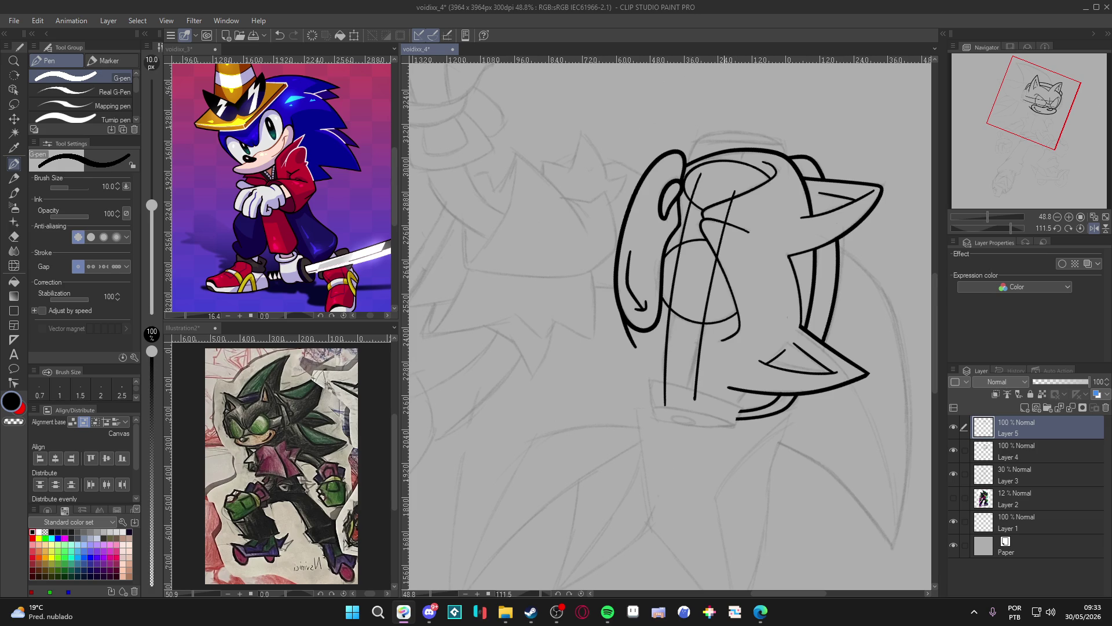
Erase the overshooting tops, middle and ends of the strap lines past the ear cup
key("e")
left_click_drag(736, 179, 705, 318)
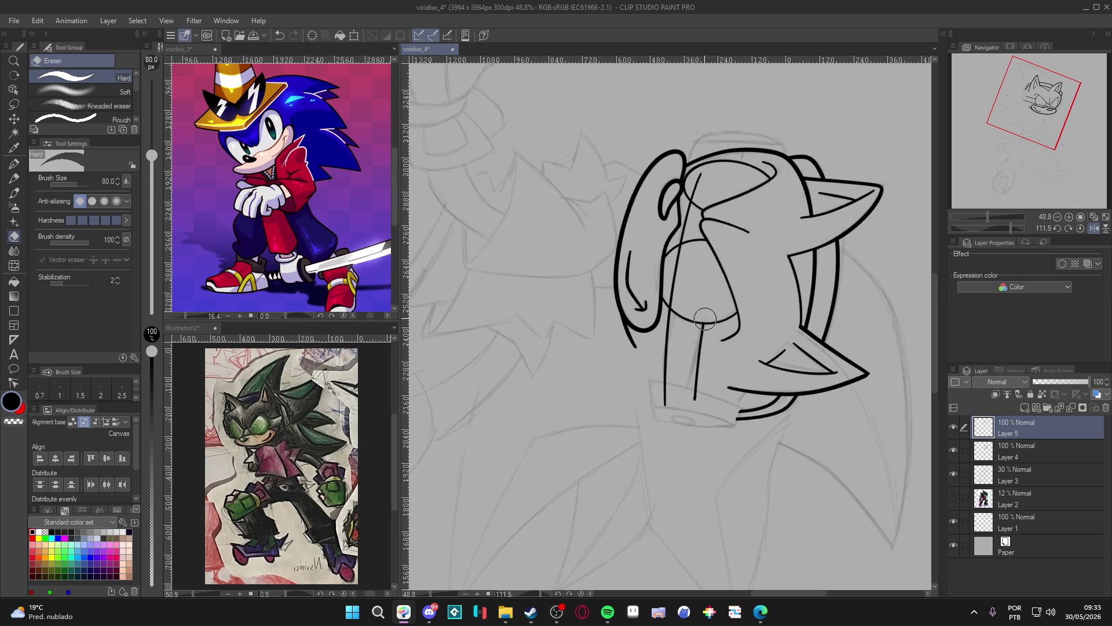
mouse_move(702, 176)
left_mouse_down()
mouse_move(700, 206)
mouse_move(688, 192)
mouse_move(695, 208)
left_mouse_up()
mouse_move(681, 255)
left_mouse_down()
mouse_move(675, 302)
mouse_move(807, 197)
left_mouse_up()
key("r")
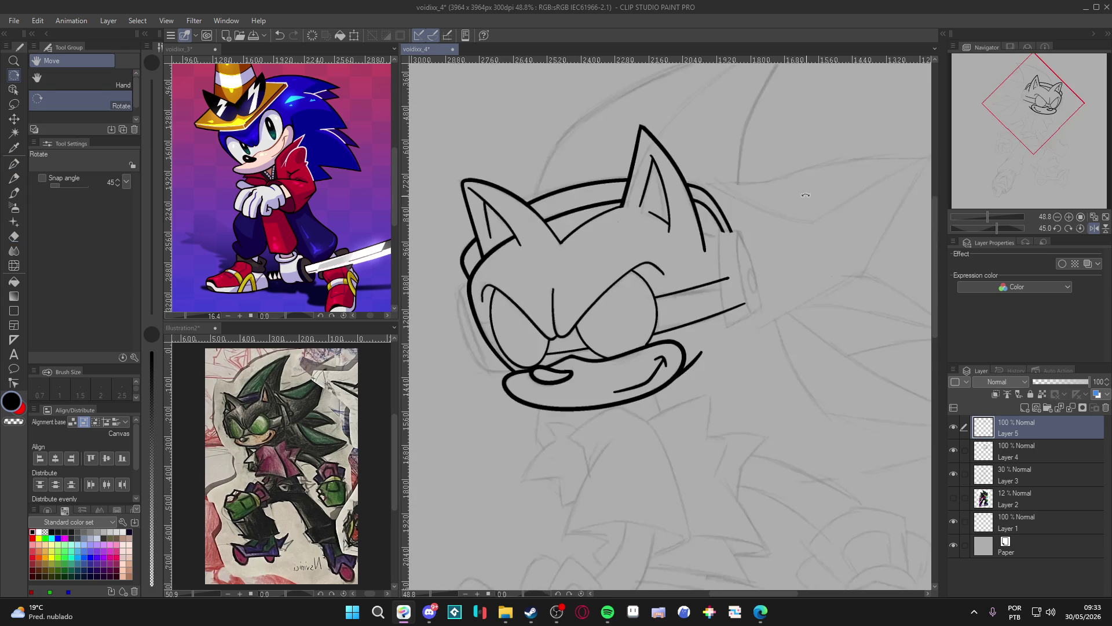
key("e")
mouse_move(731, 277)
left_mouse_down()
mouse_move(731, 307)
mouse_move(728, 283)
mouse_move(747, 304)
left_mouse_up()
Rotate the view sideways and try a long line across the face, undoing both attempts
key("p")
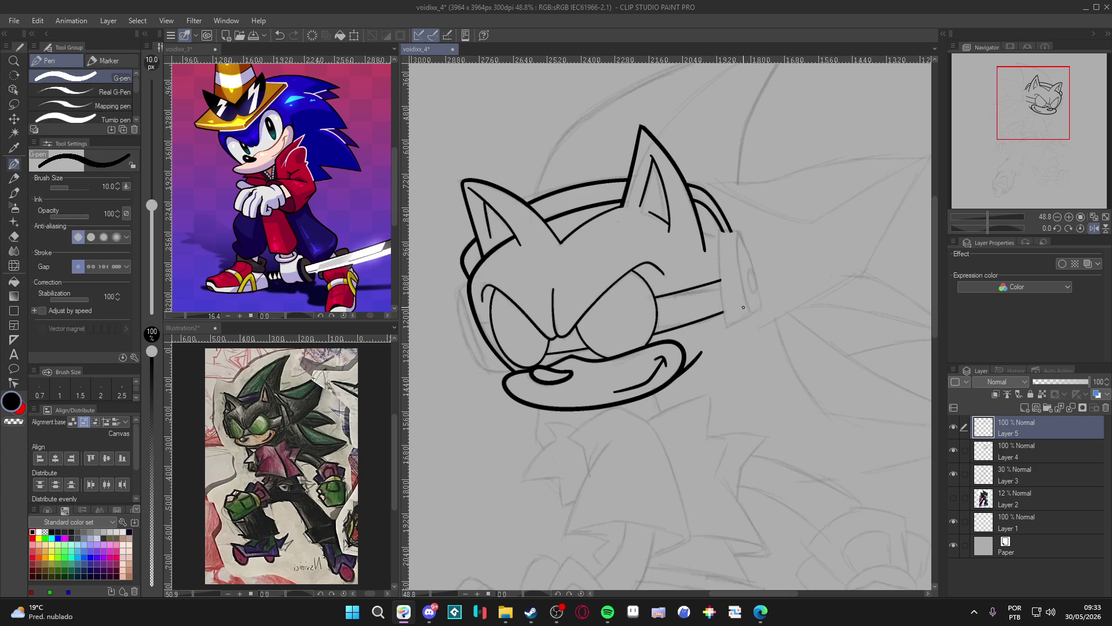
key("r")
left_click_drag(739, 352, 673, 401)
key("p")
key("ctrl+z")
left_click_drag(667, 229, 627, 414)
key("ctrl+z")
left_click_drag(667, 233, 629, 416)
key("ctrl+z")
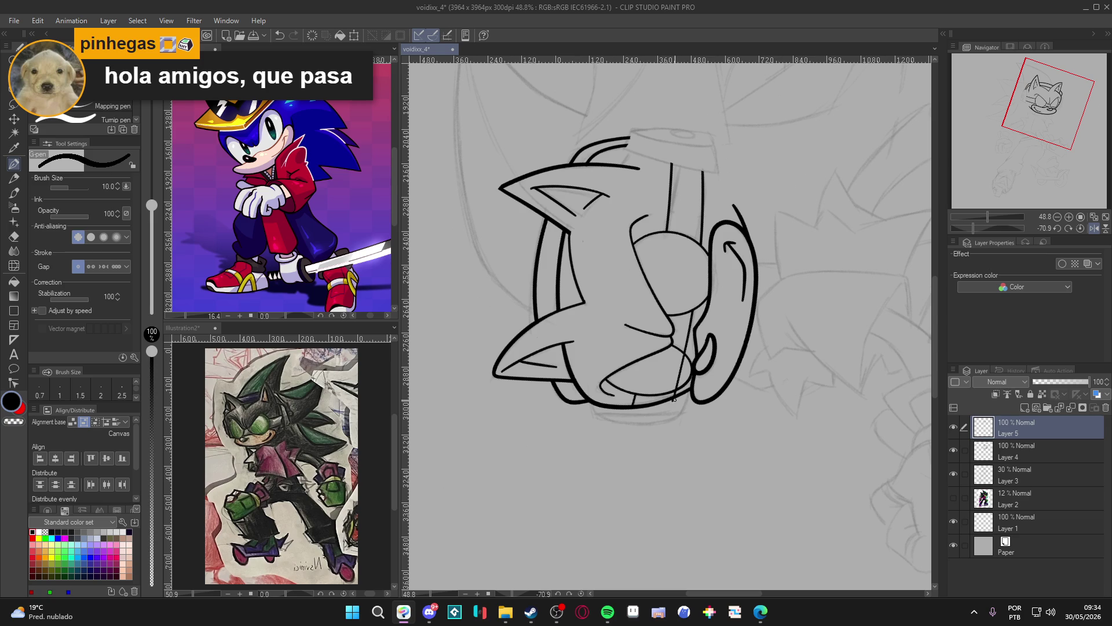
Erase the lower end of the thin line and reset the canvas view upright and centred
key("e")
left_click_drag(676, 385, 687, 355)
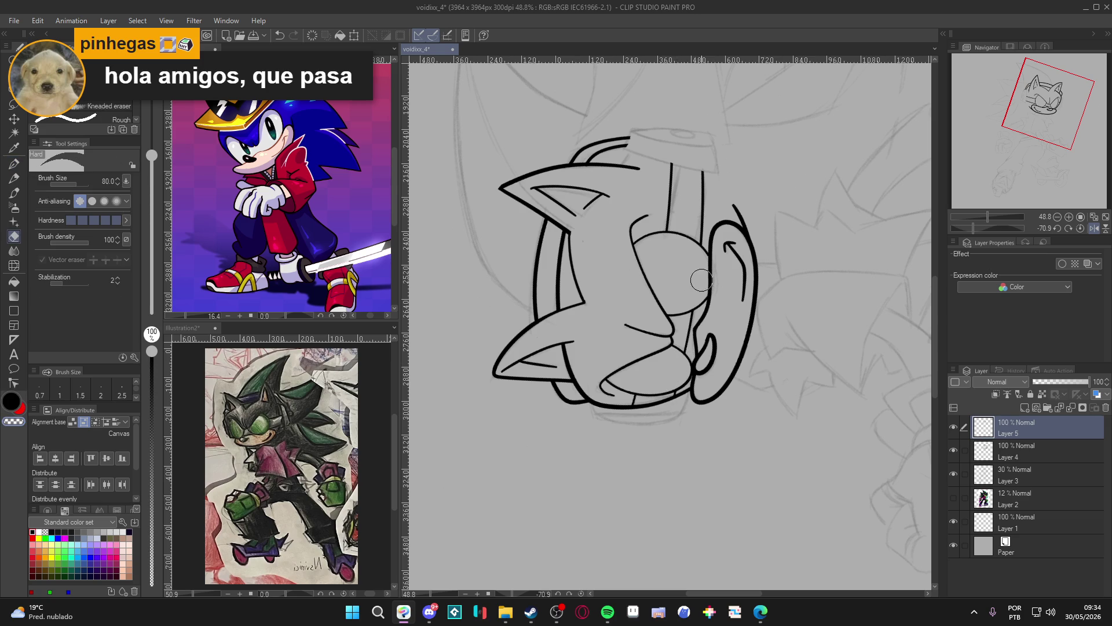
key("ctrl+0")
mouse_move(842, 465)
left_mouse_down()
mouse_move(846, 395)
mouse_move(716, 388)
left_mouse_up()
left_click_drag(659, 413, 686, 410)
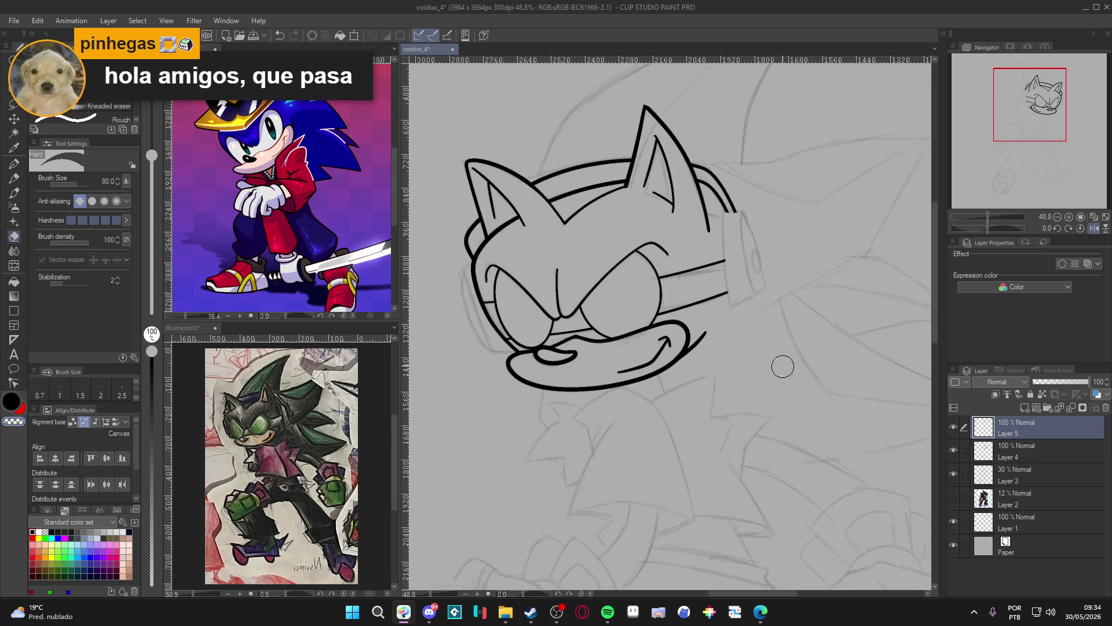
key("p")
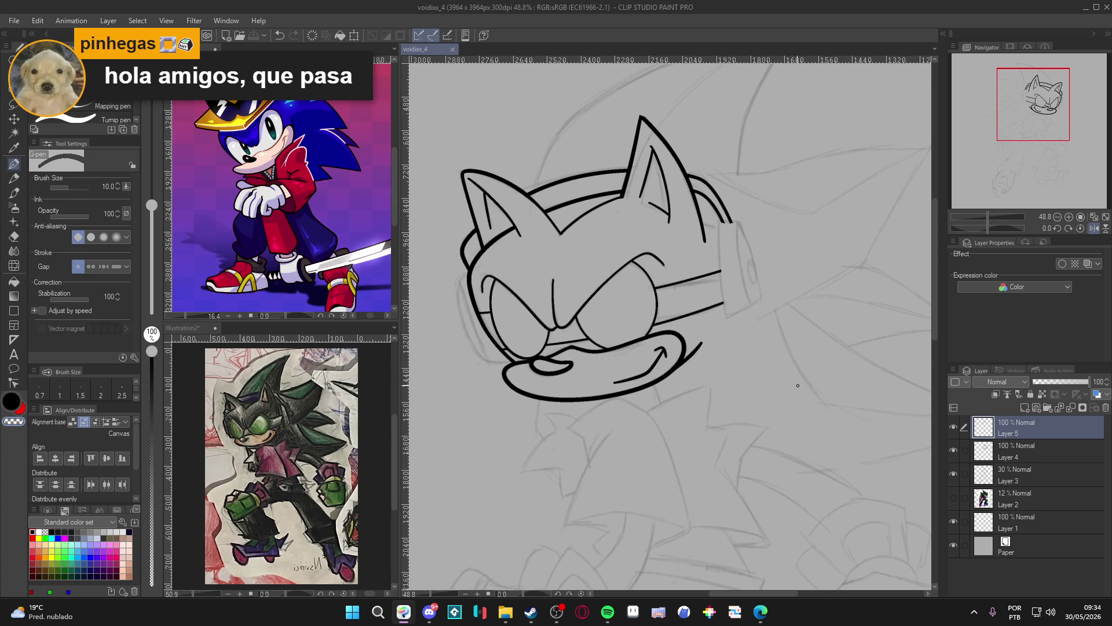
scroll(789, 354, "up", 2)
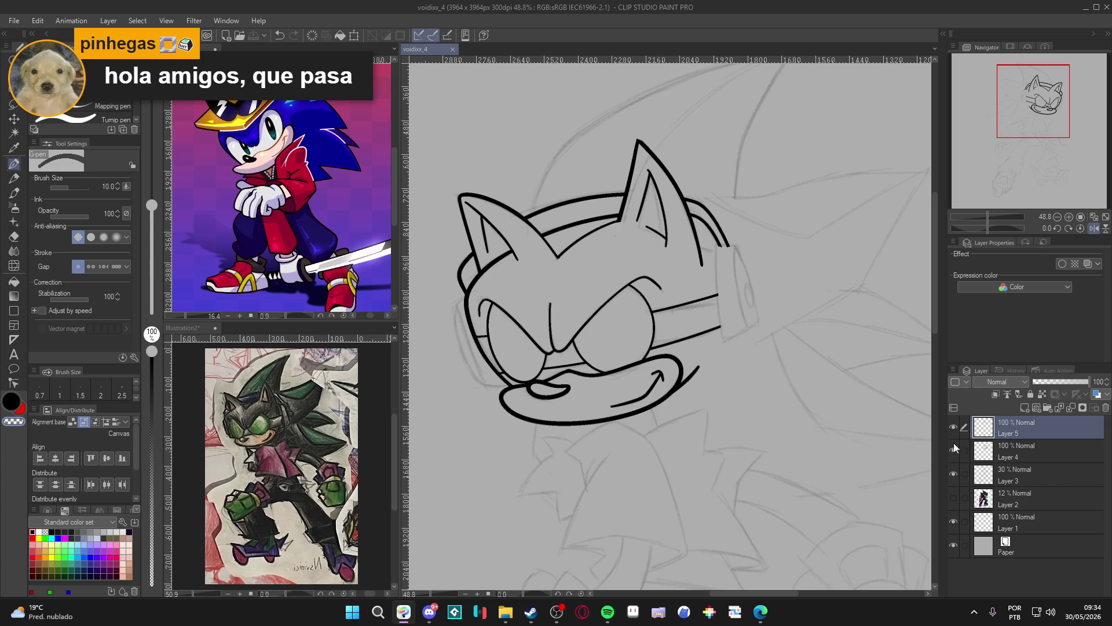
Compare Layers 4 and 5 by toggling visibility, then merge Layer 5 down into Layer 4
left_click_drag(746, 401, 737, 402)
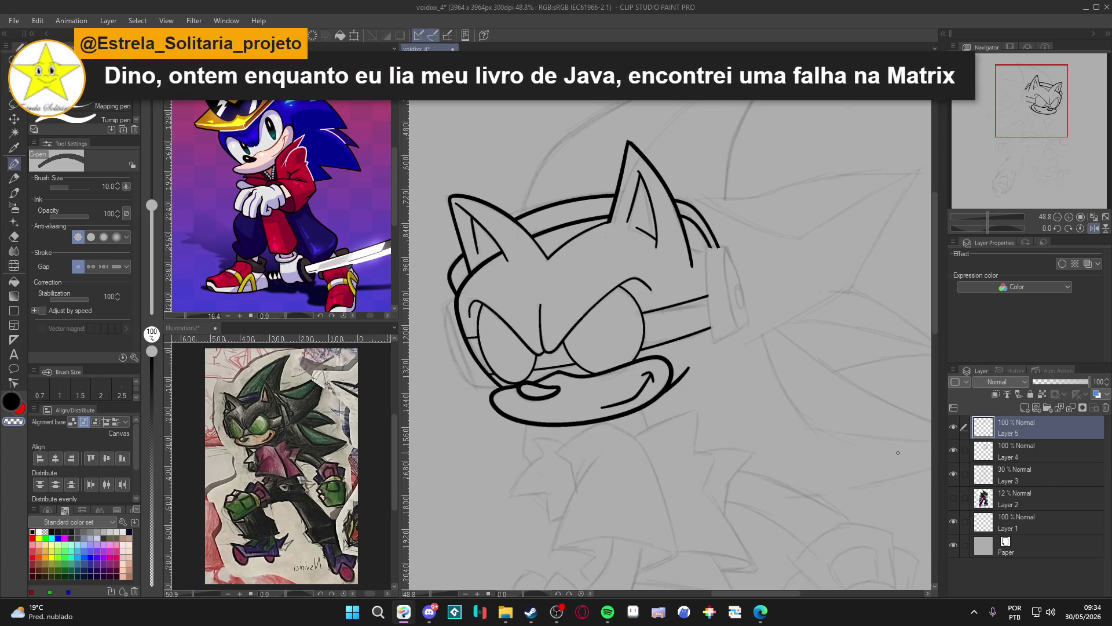
left_click_drag(748, 368, 794, 357)
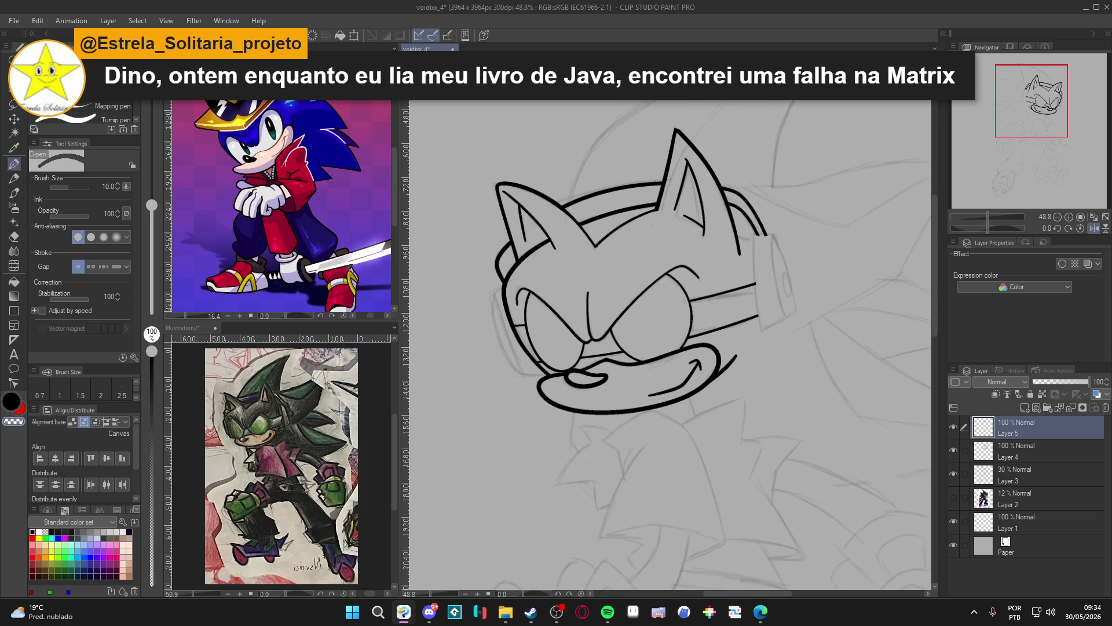
left_click(952, 447)
left_click(953, 447)
left_click(953, 428)
left_click(952, 428)
left_click(954, 427)
left_click(955, 426)
left_click(954, 446)
left_click(954, 446)
left_click(953, 427)
left_click(954, 427)
key("ctrl+e")
Save the drawing, raise the pen size to 15, and add a new raster layer
key("ctrl+s")
left_click_drag(740, 451, 772, 476)
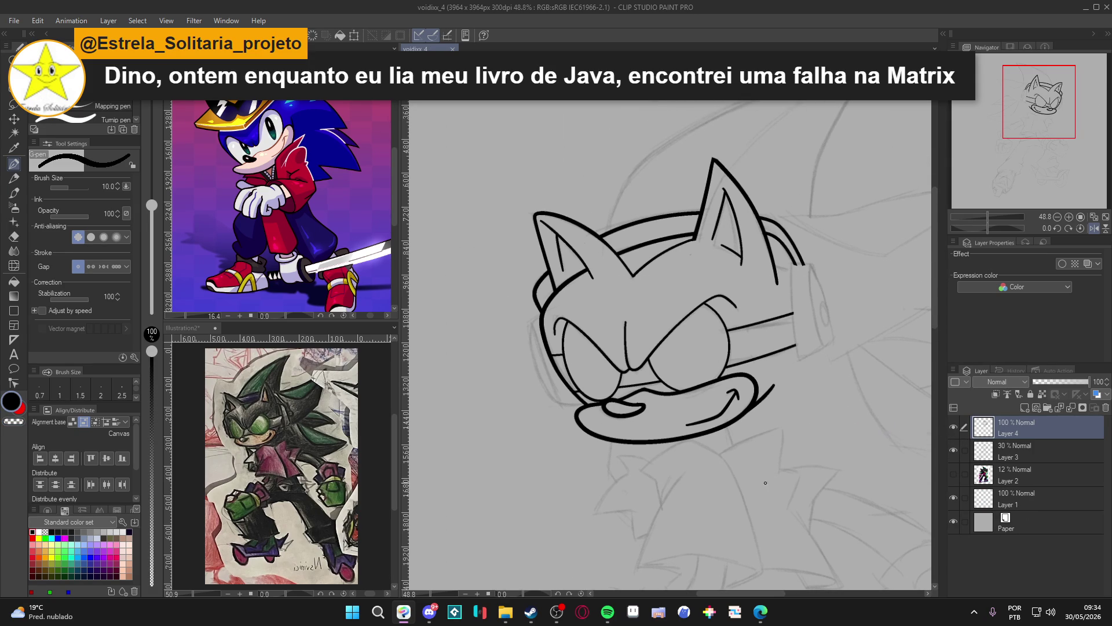
key("bracketright")
key("bracketright")
mouse_move(731, 421)
left_mouse_down()
mouse_move(753, 437)
mouse_move(814, 441)
left_mouse_up()
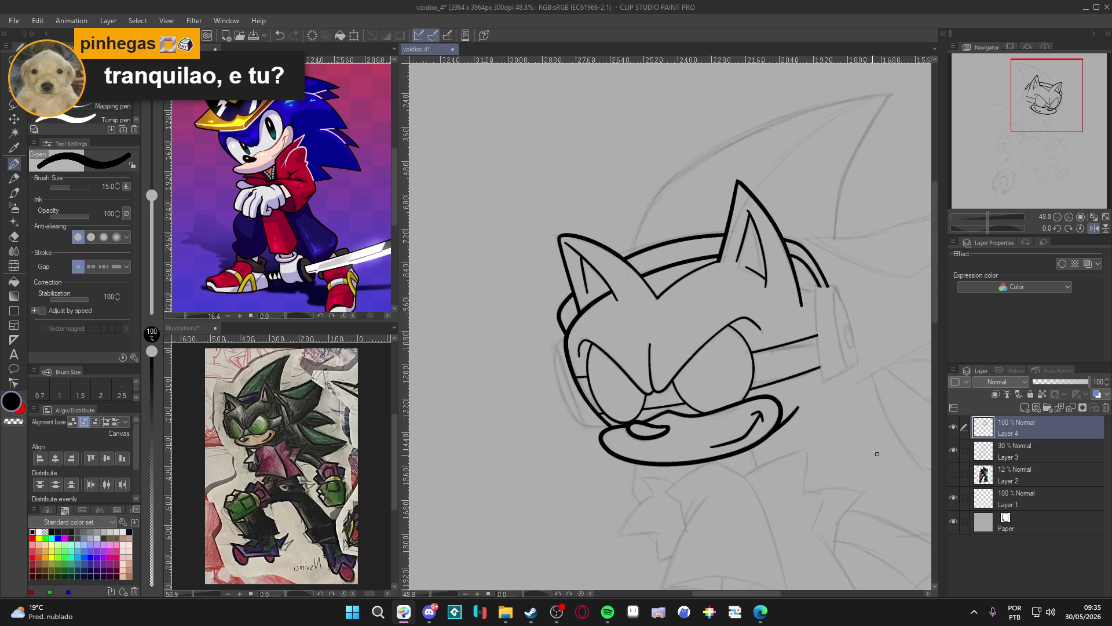
key("ctrl+shift+n")
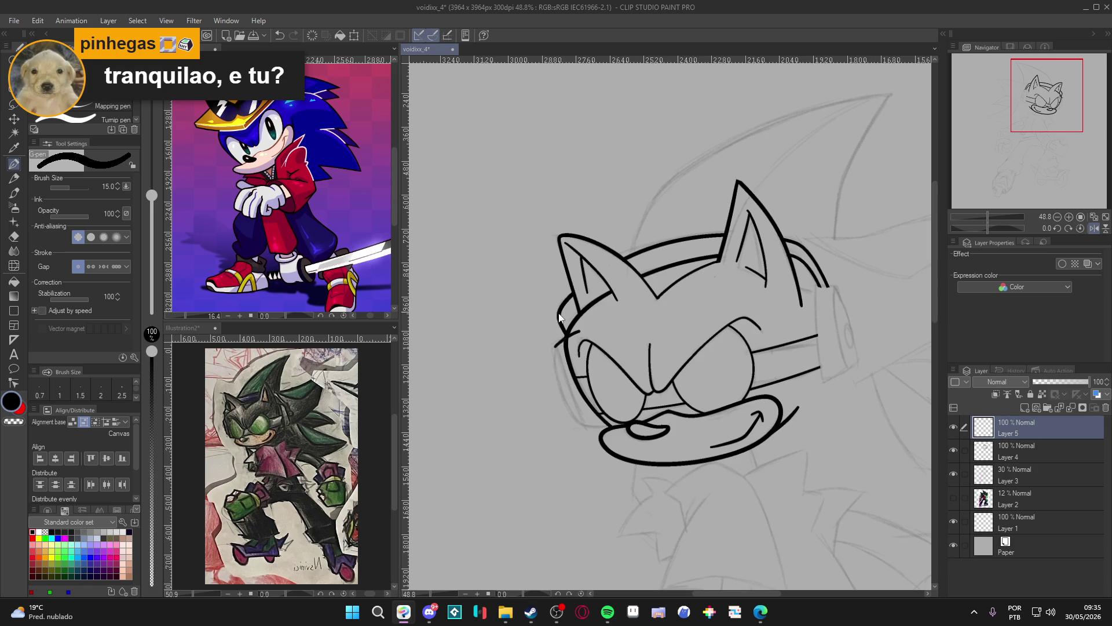
Ink a short test stroke on the head outline and erase where it meets the eye outline
mouse_move(564, 340)
left_mouse_down()
mouse_move(555, 350)
mouse_move(563, 394)
mouse_move(579, 424)
mouse_move(618, 418)
left_mouse_up()
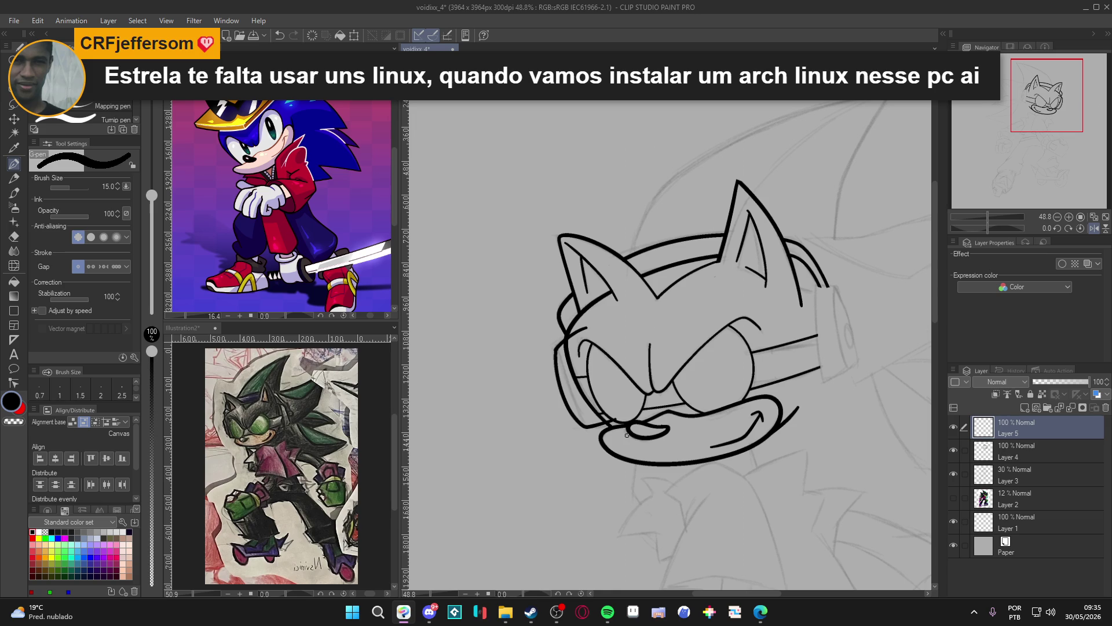
key("e")
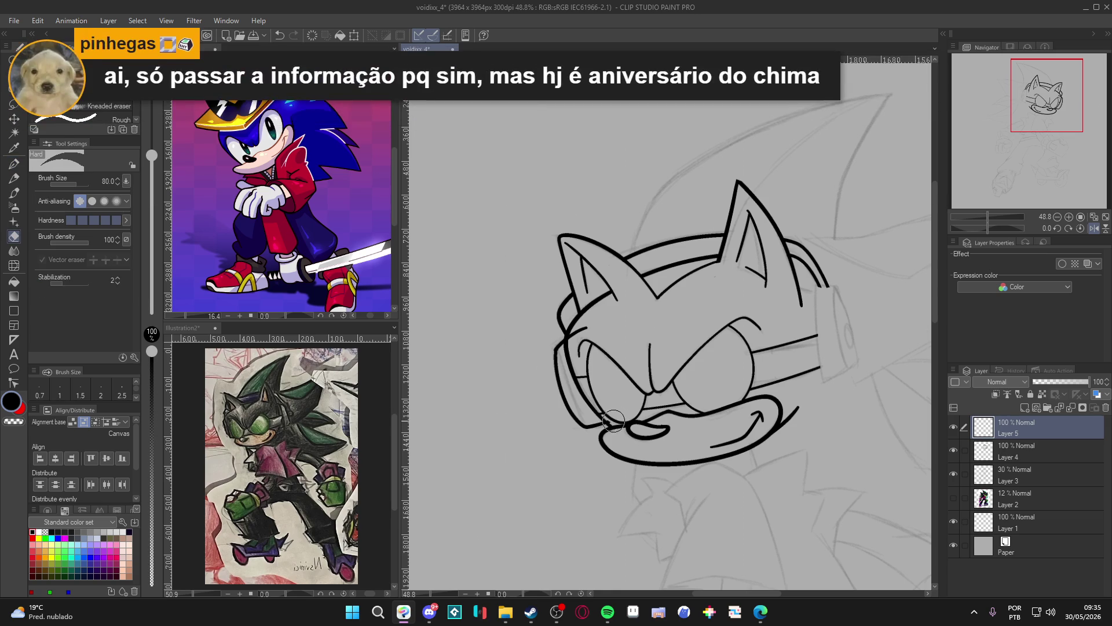
mouse_move(582, 329)
left_mouse_down()
mouse_move(572, 335)
mouse_move(589, 371)
left_mouse_up()
key("p")
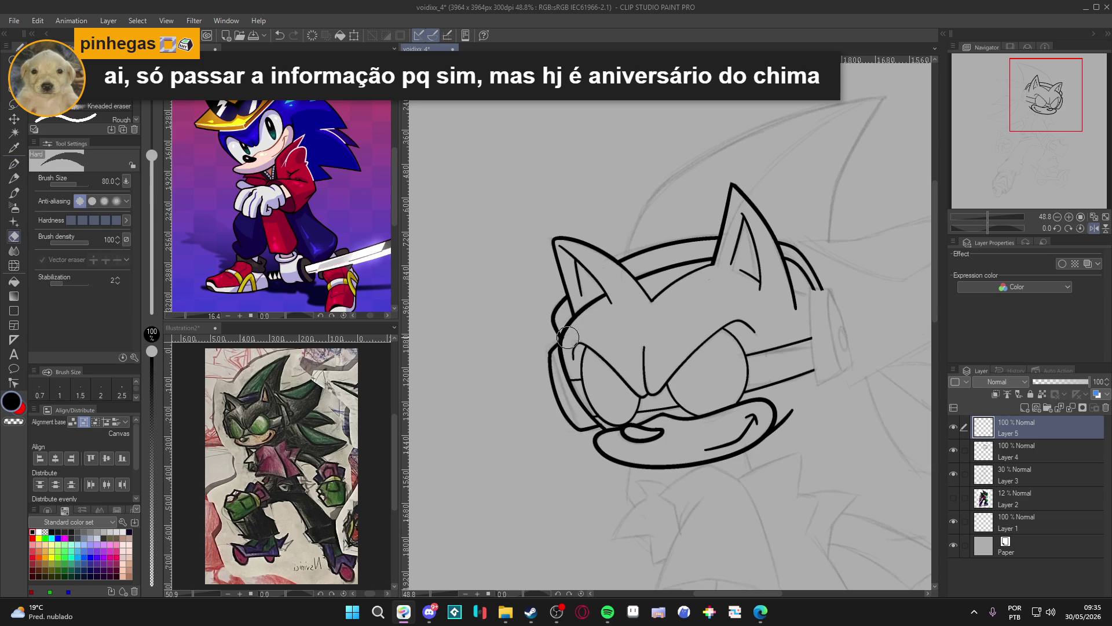
Delete the extra Layer 5, then make and clear an Auto Select selection on Layer 4
left_click(953, 427)
left_click(954, 448)
left_click(954, 447)
left_click(953, 426)
left_click(954, 425)
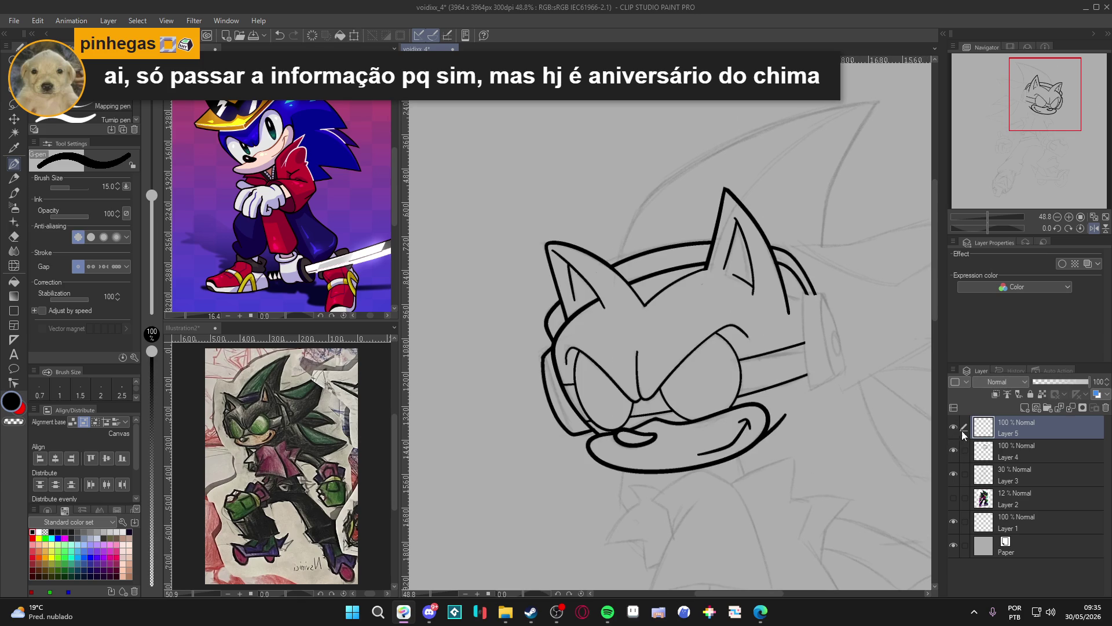
key("Delete")
mouse_move(811, 459)
left_mouse_down()
mouse_move(749, 470)
mouse_move(770, 471)
mouse_move(764, 463)
left_mouse_up()
key("w")
left_click(756, 363)
key("ctrl+d")
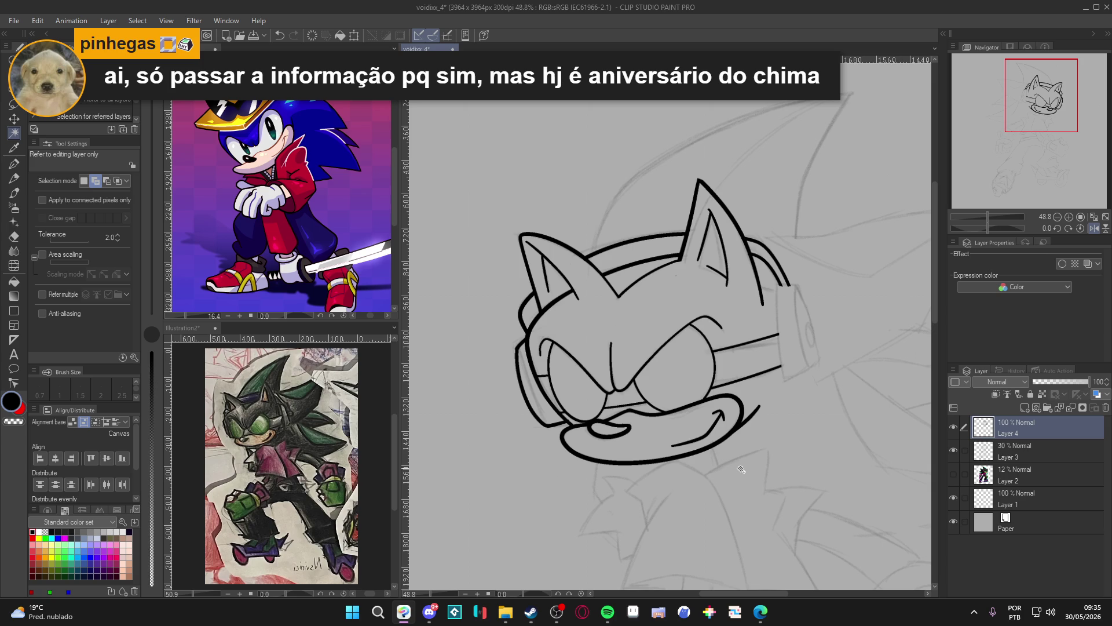
Auto Select the left cheek strip and ink a short line down it at pen size 10
left_click(953, 427)
left_click(953, 427)
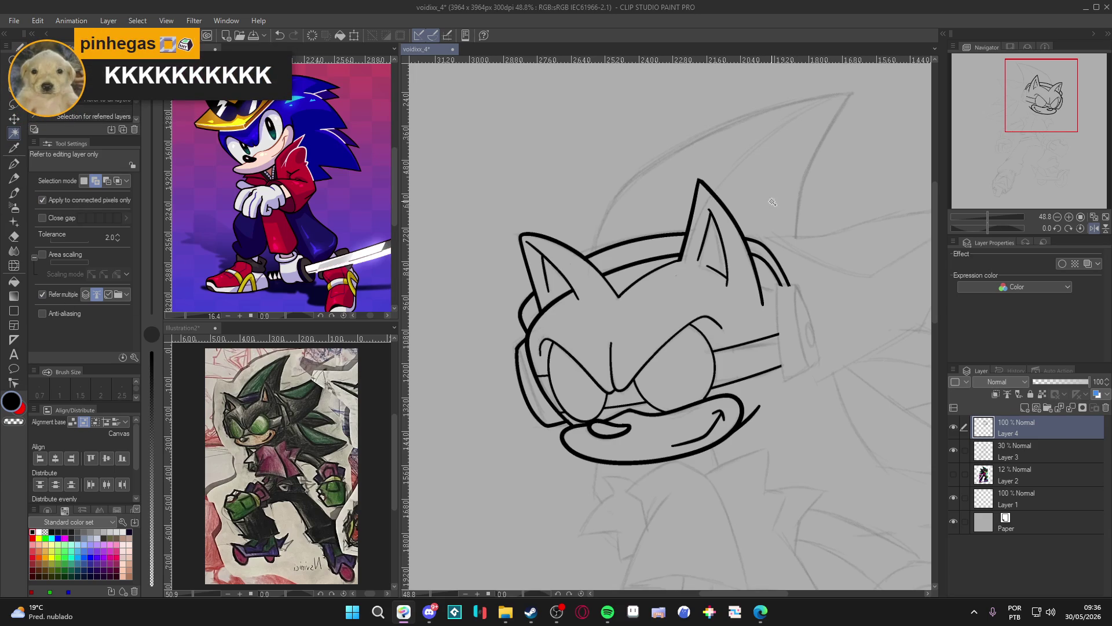
left_click(1008, 394)
left_click(547, 409)
key("p")
key("bracketleft")
key("bracketleft")
left_click_drag(521, 348, 524, 387)
key("ctrl+z")
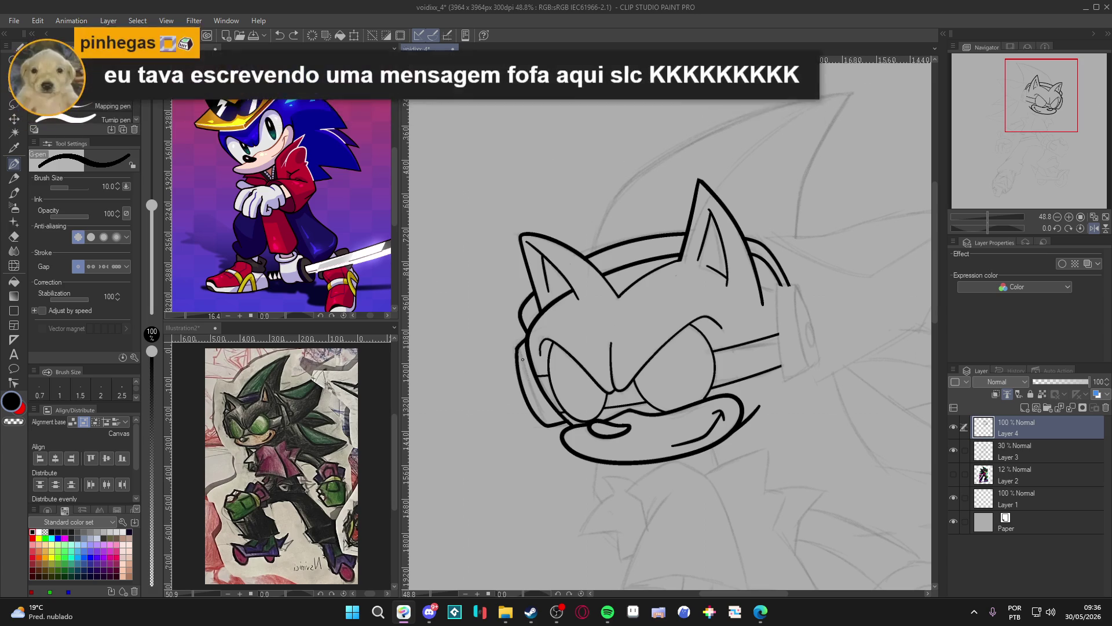
left_click_drag(518, 344, 548, 424)
key("ctrl+z")
left_click_drag(517, 347, 547, 424)
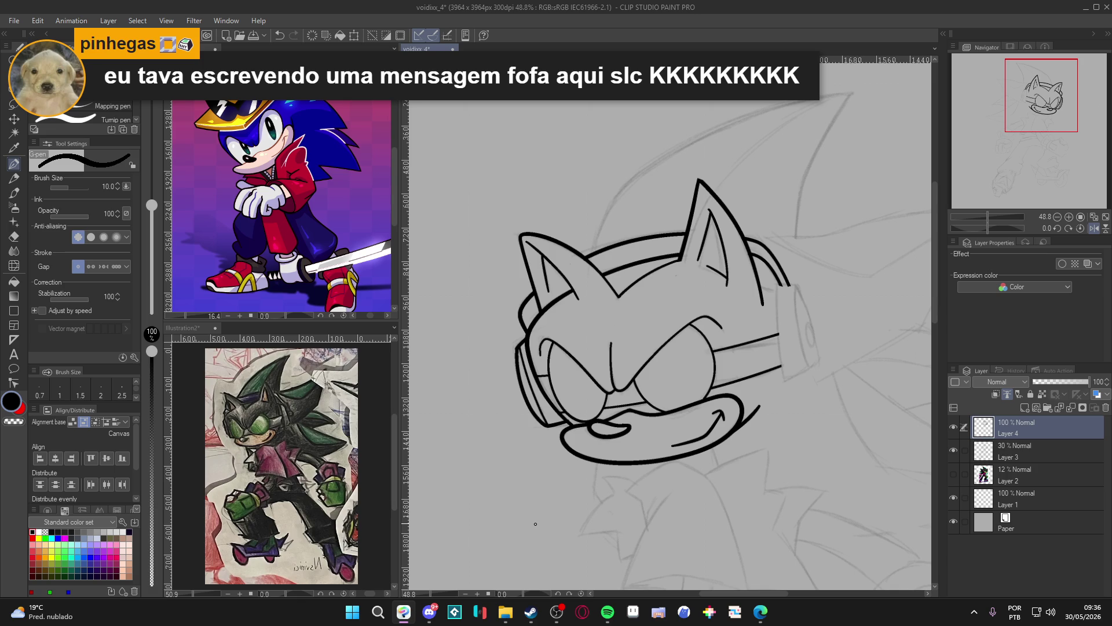
Raise the pen size to 15, rotate the view, and check the sketch beneath Layer 4
scroll(700, 377, "right", 1)
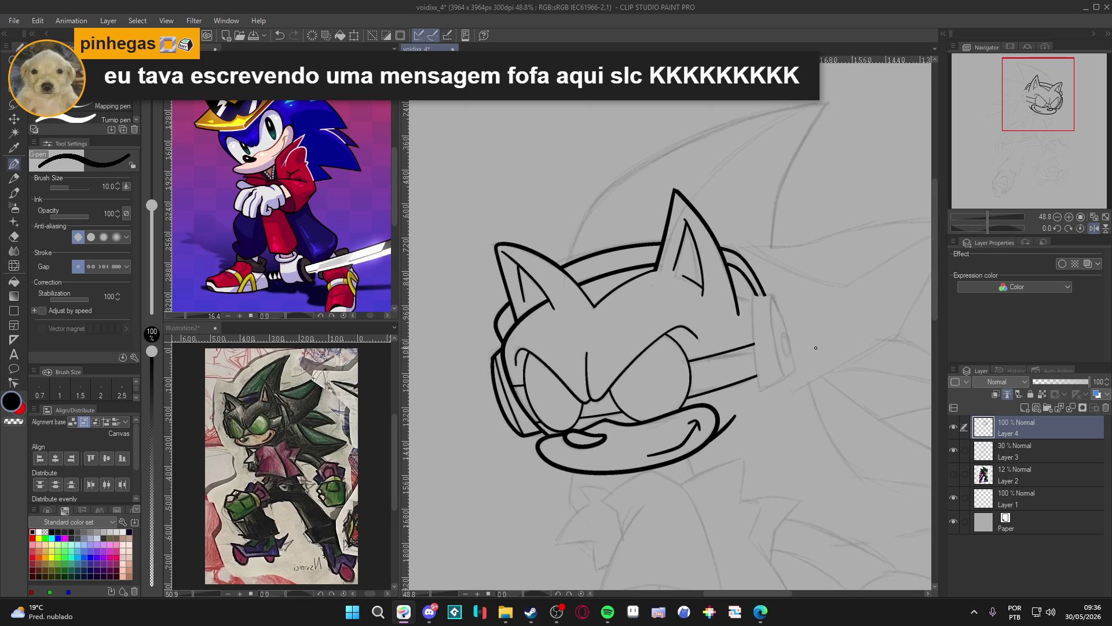
key("bracketright")
key("bracketright")
scroll(764, 376, "up", 1)
left_click_drag(795, 353, 775, 251)
left_click(953, 427)
left_click(953, 426)
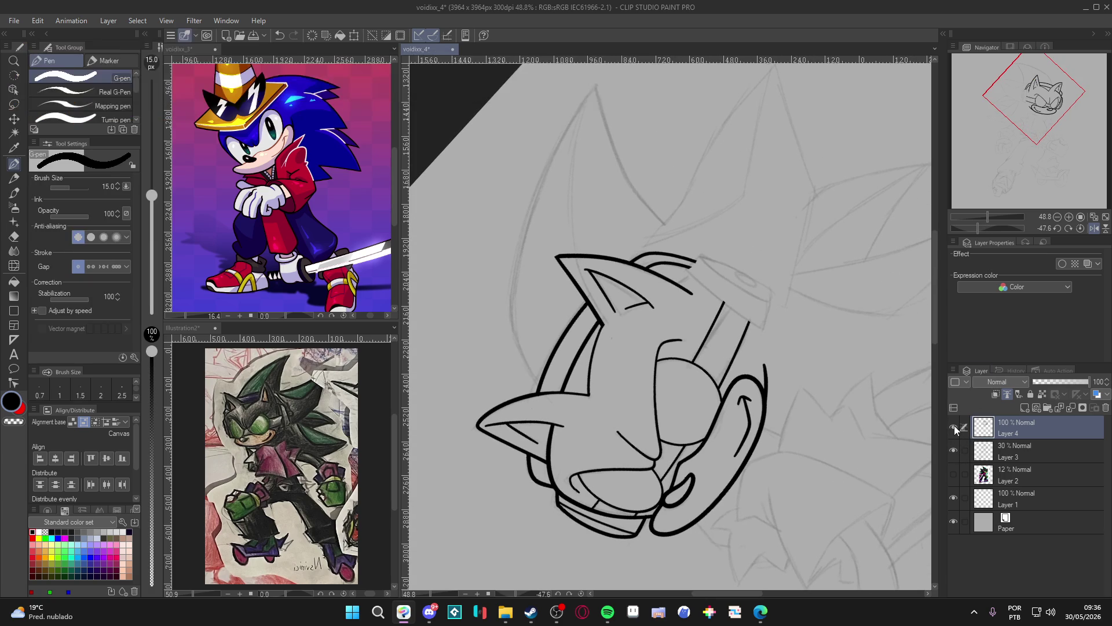
Save the drawing and try a sharp quill tip stroke, undoing it to redraw
key("ctrl+s")
left_click(703, 292)
left_click_drag(706, 288, 692, 304)
key("ctrl+z")
Rotate the view about 40 degrees and ink a line down the collar's left edge
mouse_move(789, 320)
left_mouse_down()
mouse_move(681, 361)
mouse_move(636, 429)
mouse_move(556, 502)
mouse_move(542, 495)
left_mouse_up()
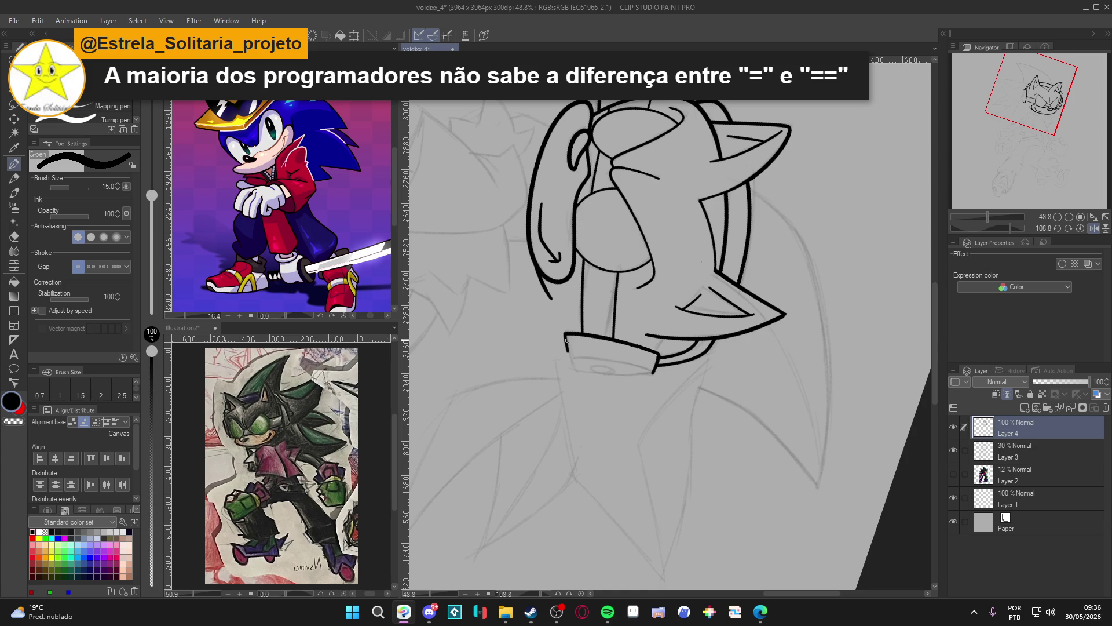
left_click_drag(565, 336, 572, 372)
key("ctrl+z")
mouse_move(565, 335)
left_mouse_down()
mouse_move(572, 371)
mouse_move(664, 222)
mouse_move(628, 299)
left_mouse_up()
key("ctrl+z")
mouse_move(662, 221)
left_mouse_down()
mouse_move(634, 299)
mouse_move(743, 401)
left_mouse_up()
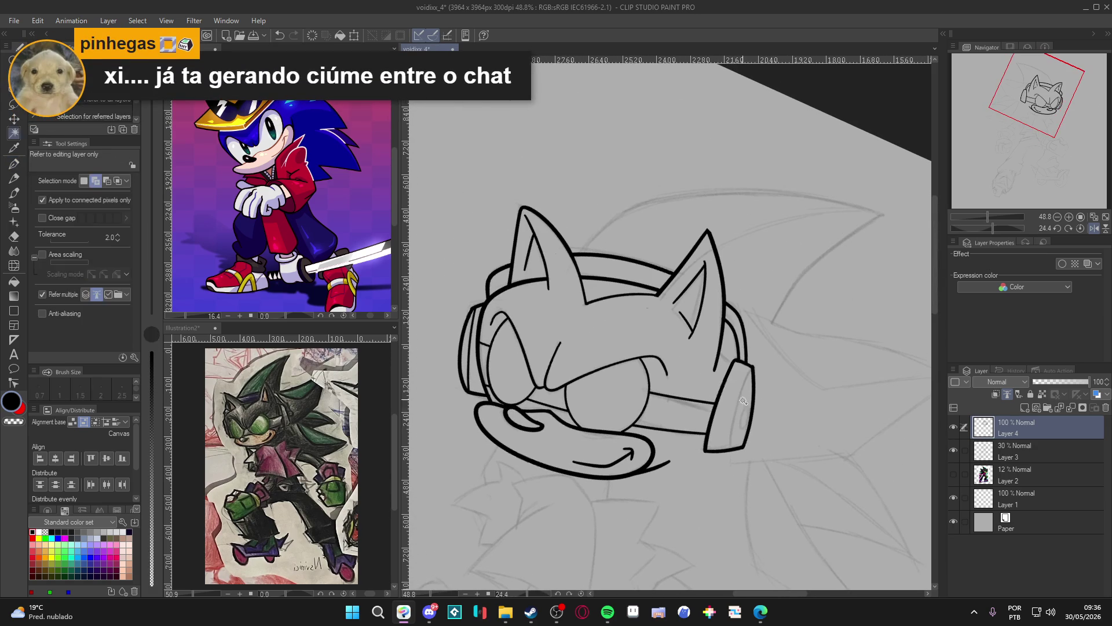
Ink two curved inner lines inside the headphone ear-piece at pen size 10
left_click(743, 401)
key("ctrl+d")
key("p")
key("bracketleft")
key("bracketleft")
left_click_drag(751, 368, 731, 449)
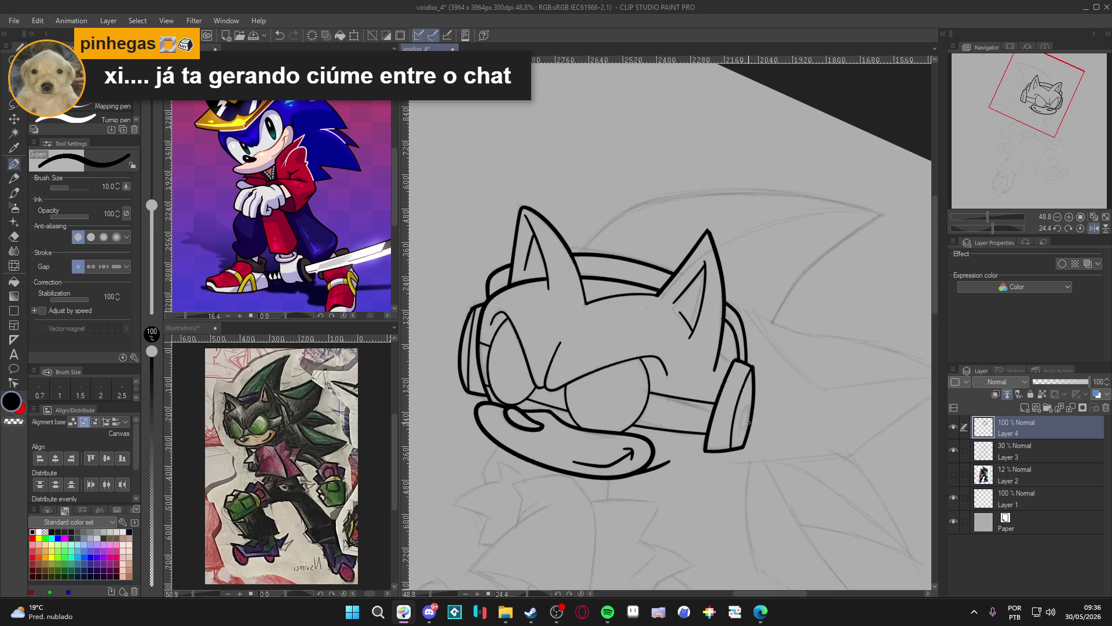
left_click_drag(749, 405, 742, 426)
Reset the view rotation upright and Auto Select the head interior
left_click_drag(763, 386, 745, 359)
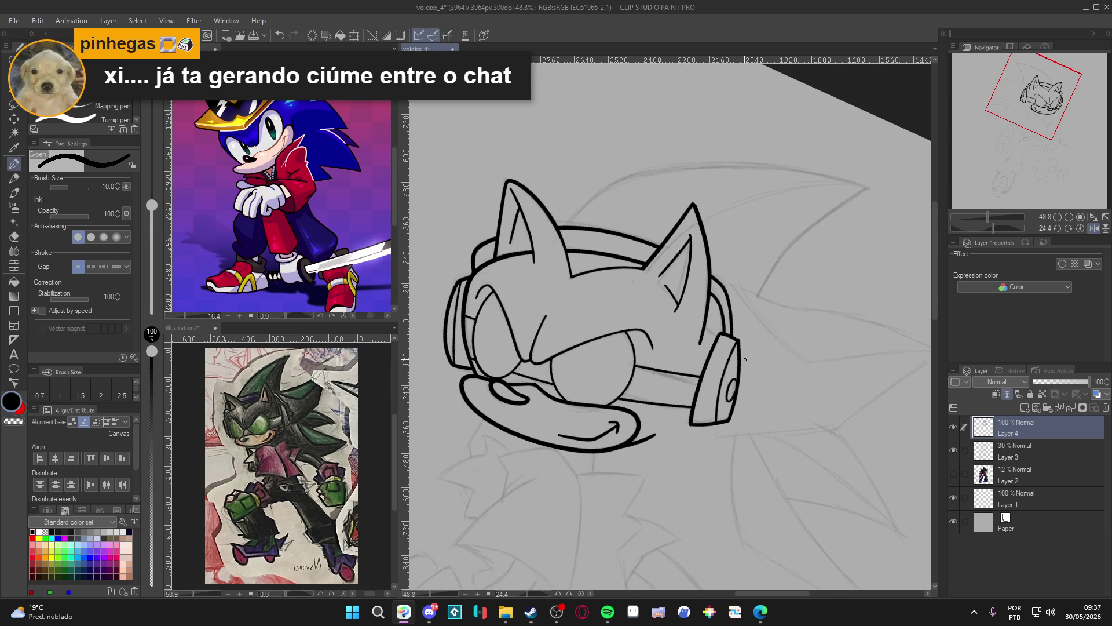
mouse_move(759, 399)
left_mouse_down()
mouse_move(771, 421)
mouse_move(827, 364)
left_mouse_up()
key("ctrl+@")
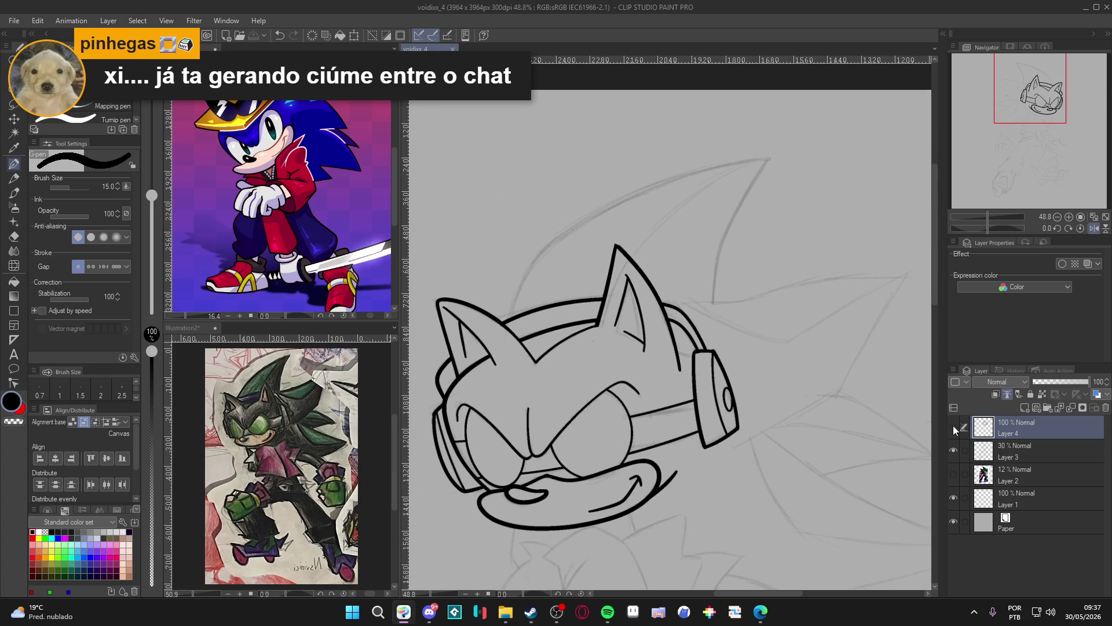
left_click_drag(794, 472, 811, 489)
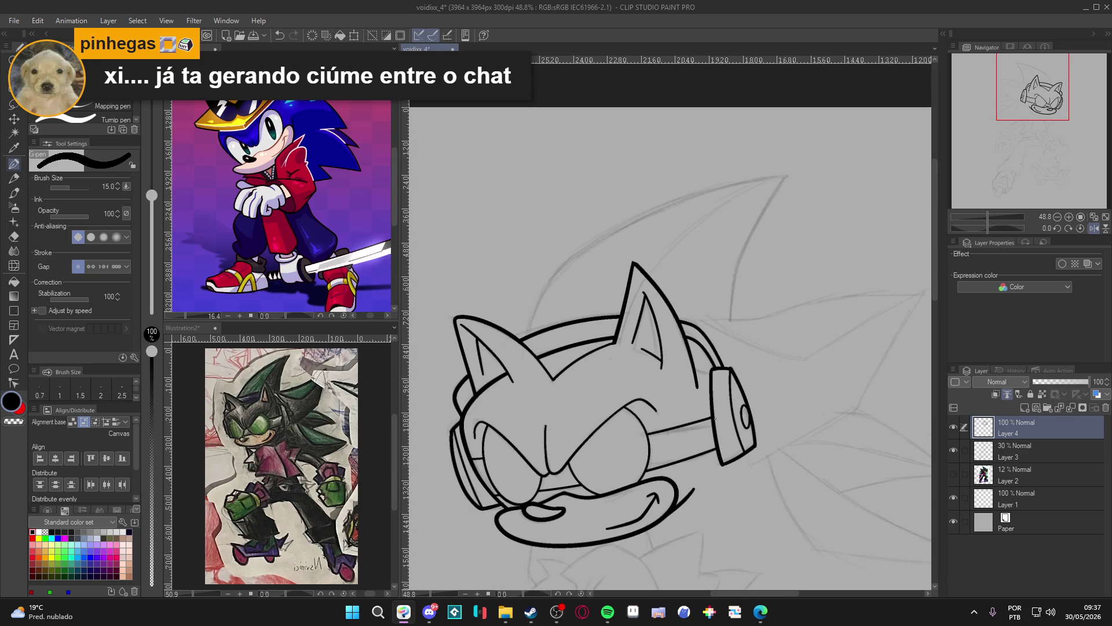
key("w")
left_click(707, 416)
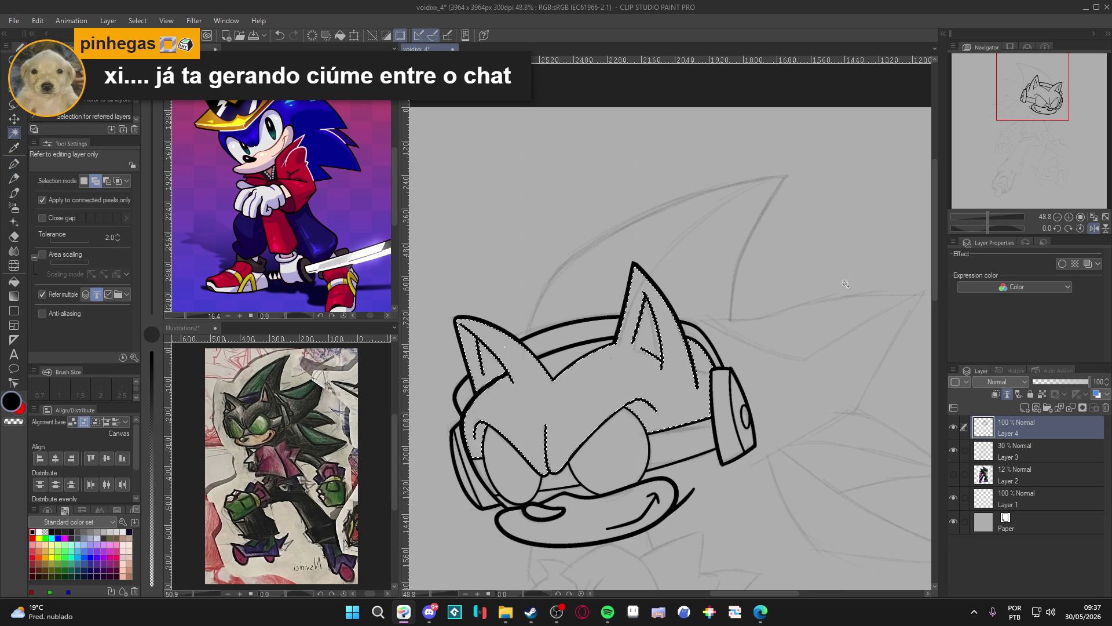
key("ctrl+d")
key("p")
key("bracketright")
key("r")
mouse_move(714, 408)
left_mouse_down()
mouse_move(722, 402)
mouse_move(667, 370)
left_mouse_up()
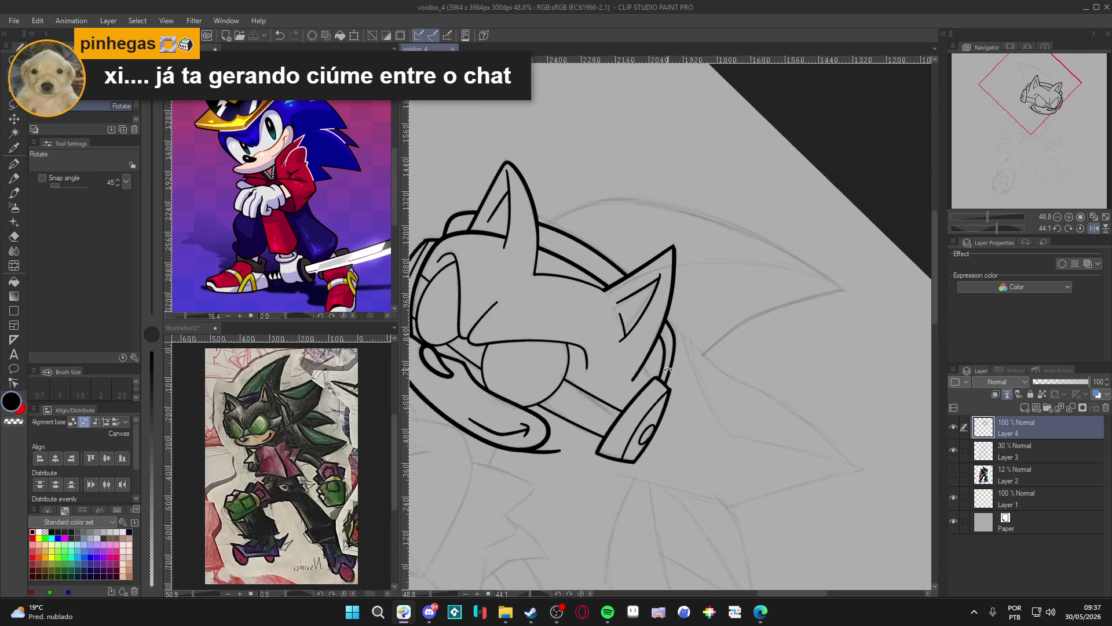
key("ctrl+at")
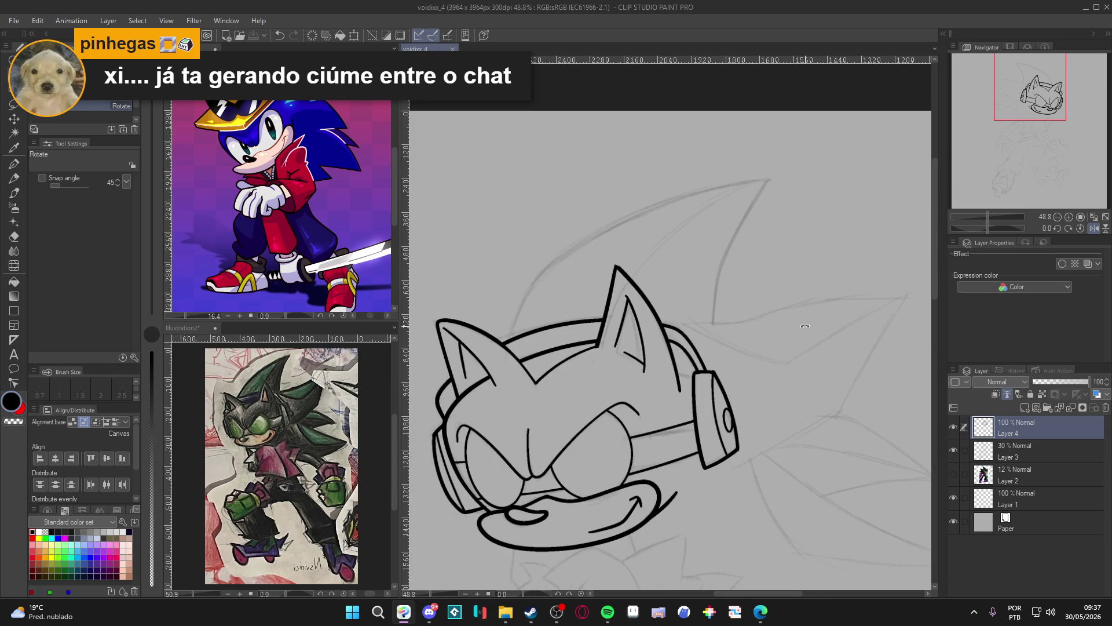
scroll(782, 325, "down", 3)
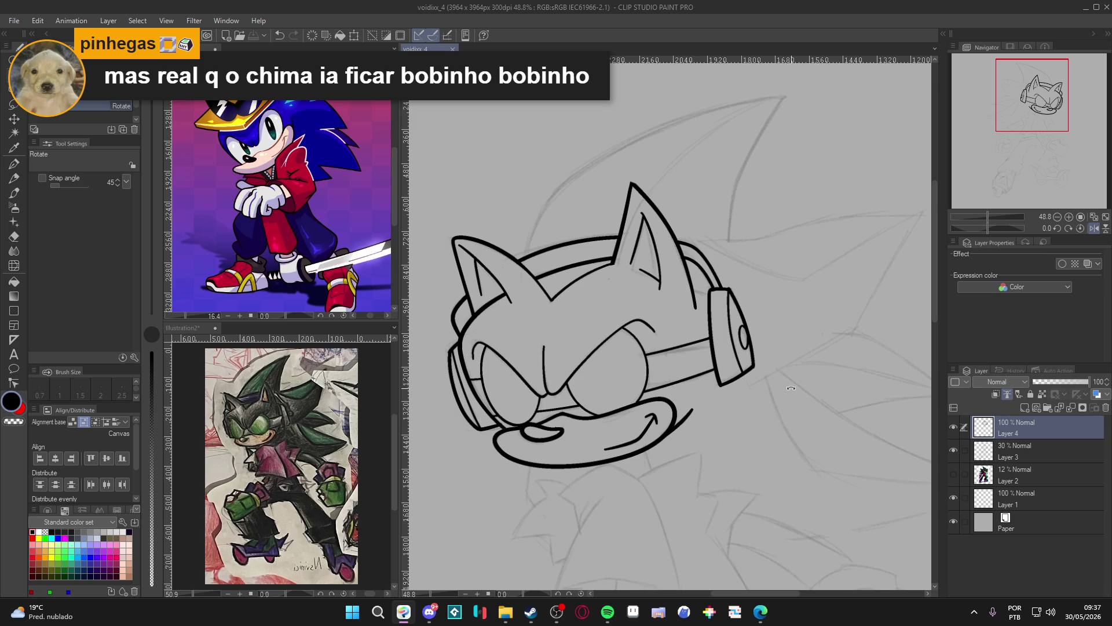
scroll(791, 393, "down", 1)
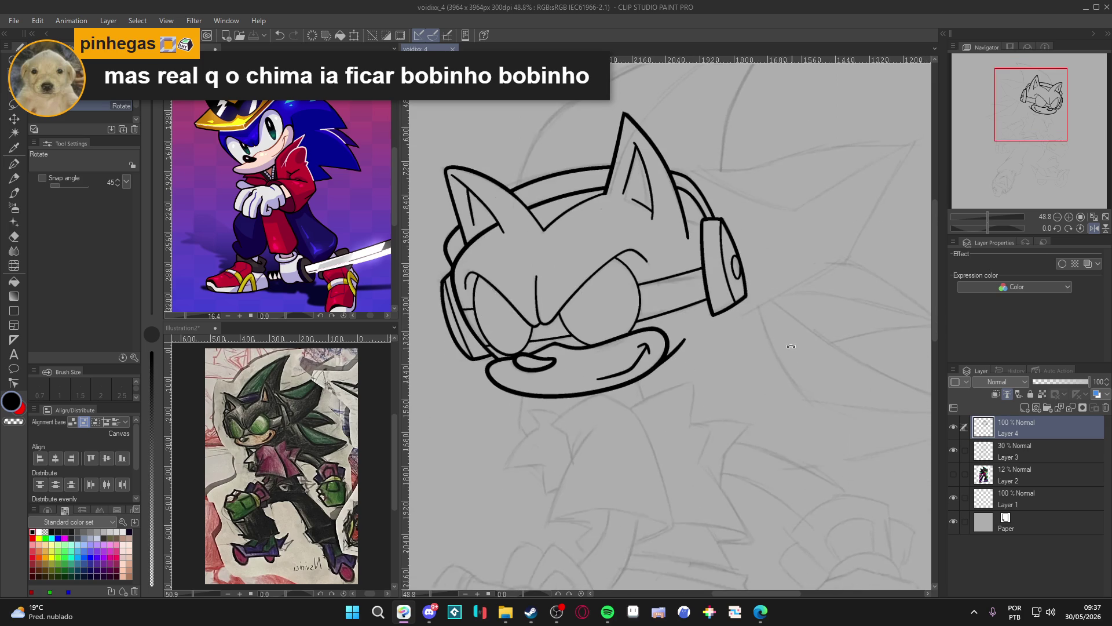
scroll(783, 377, "down", 1)
scroll(788, 410, "down", 1)
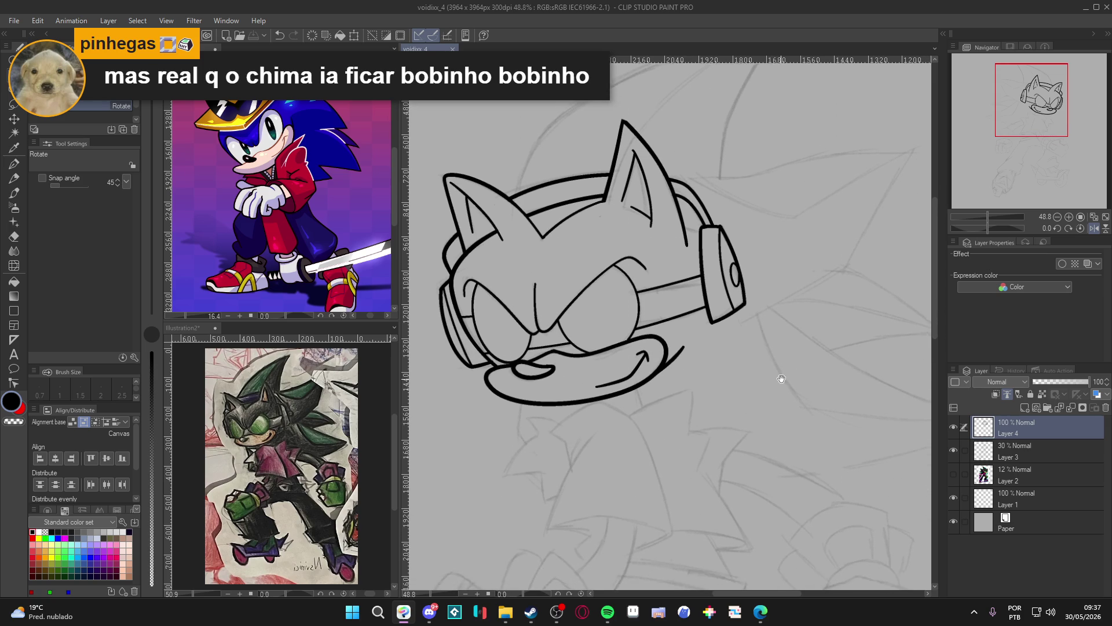
scroll(774, 373, "up", 1)
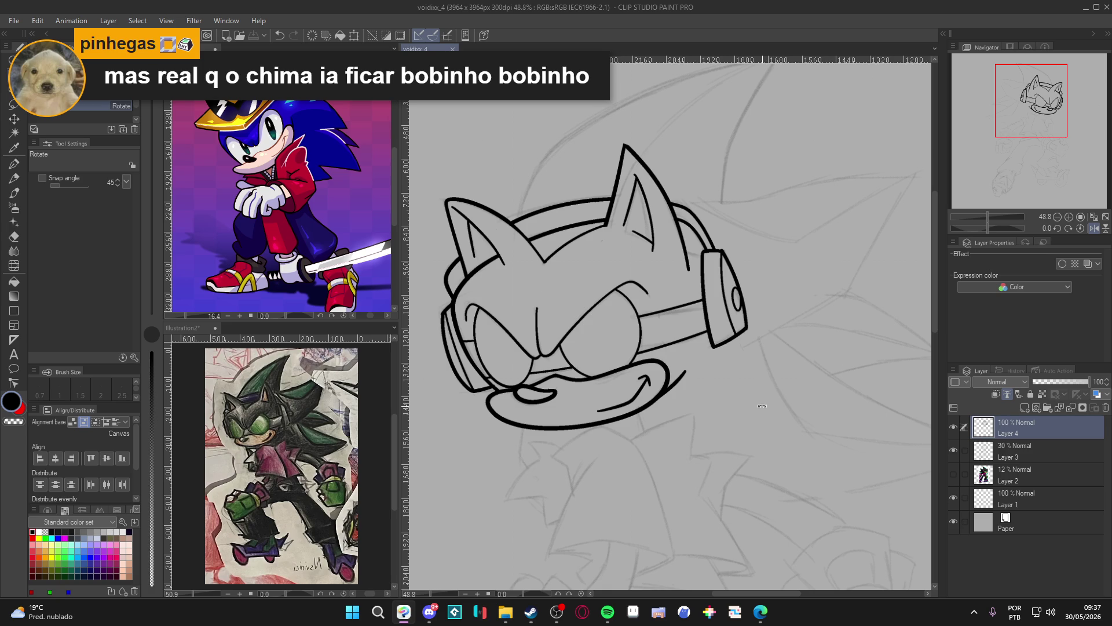
left_click_drag(762, 406, 768, 478)
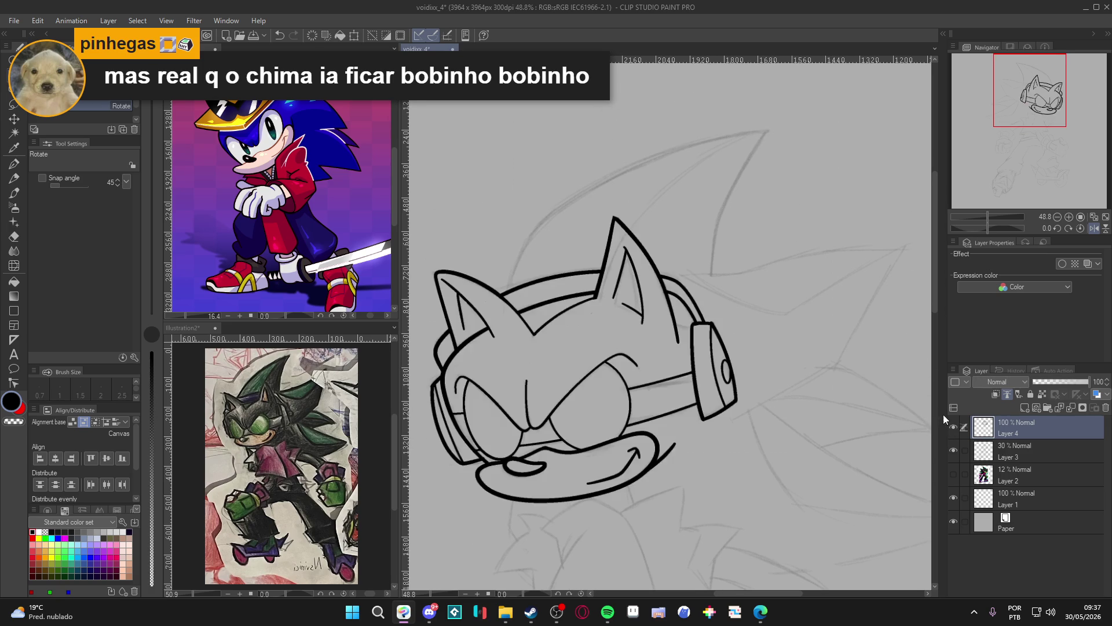
left_click_drag(846, 413, 866, 444)
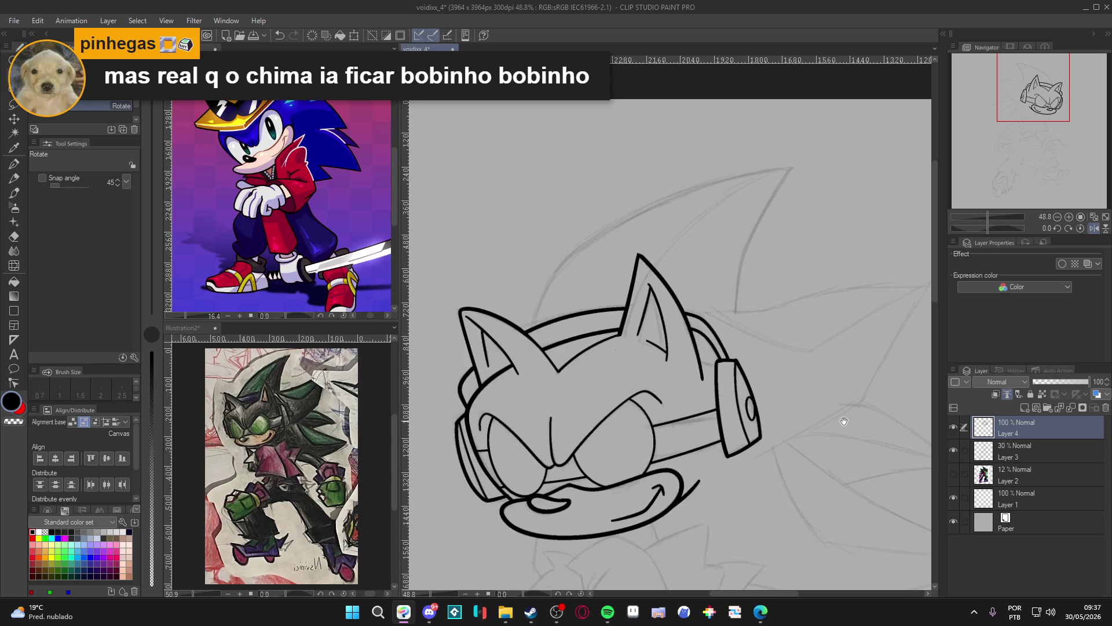
left_click(953, 426)
left_click(953, 426)
left_click_drag(855, 433, 826, 388)
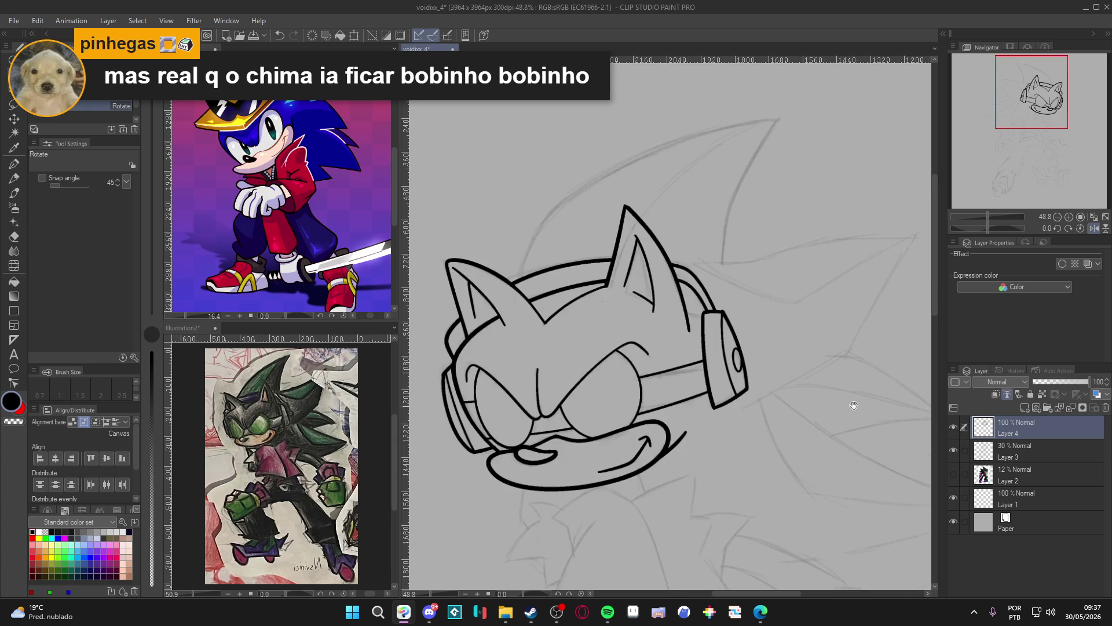
left_click(954, 425)
left_click(954, 426)
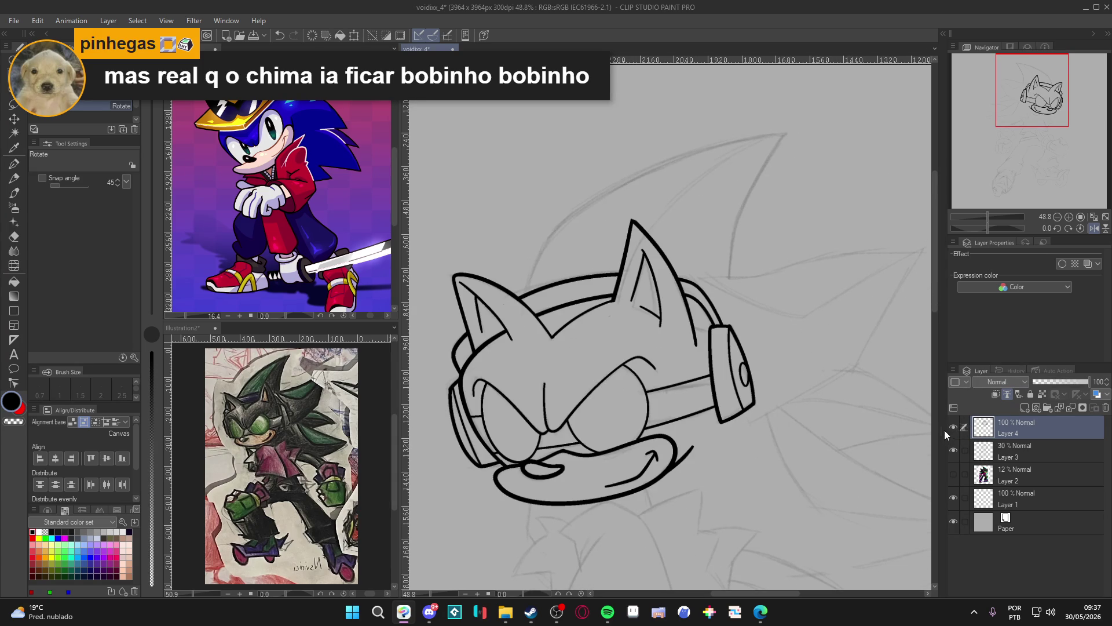
left_click(953, 426)
left_click(954, 426)
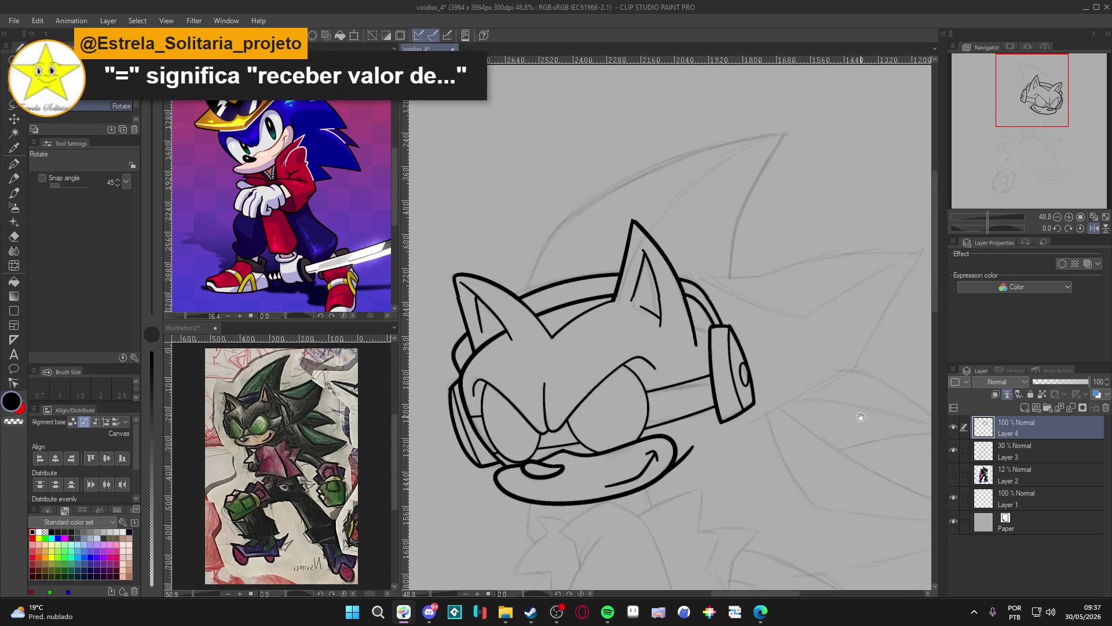
left_click(954, 426)
left_click(954, 426)
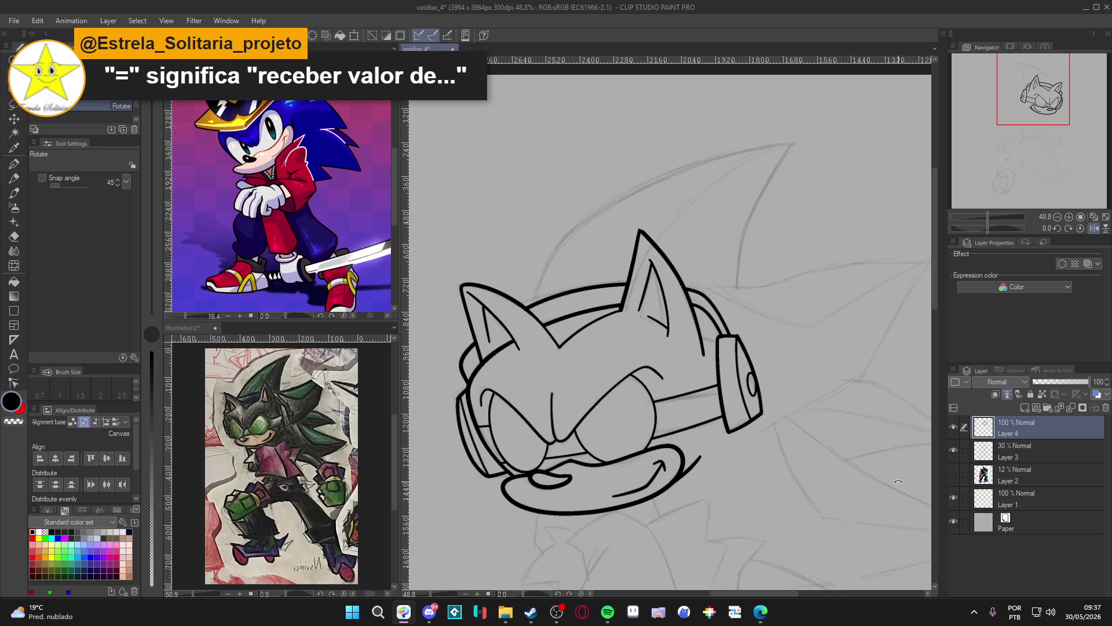
Add a new Layer 5 and ink the first quill edge rising from above the ear
key("ctrl+shift+n")
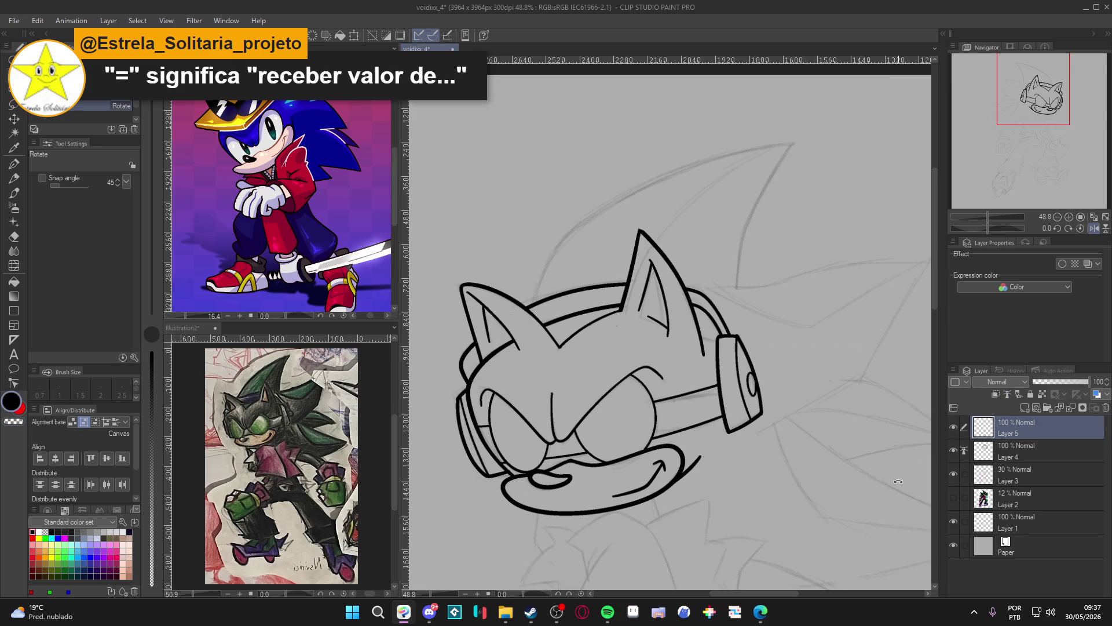
mouse_move(582, 310)
left_mouse_down()
mouse_move(594, 433)
mouse_move(644, 455)
left_mouse_up()
key("p")
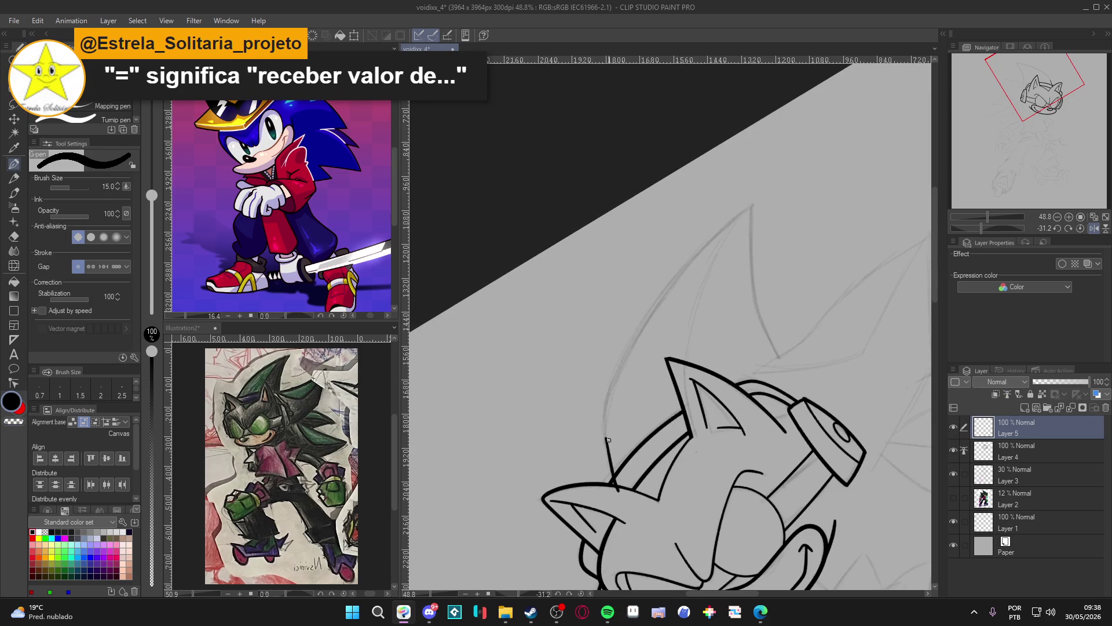
left_click_drag(622, 491, 606, 429)
key("ctrl+z")
mouse_move(625, 502)
left_mouse_down()
mouse_move(609, 460)
mouse_move(610, 394)
mouse_move(755, 201)
mouse_move(757, 181)
left_mouse_up()
key("e")
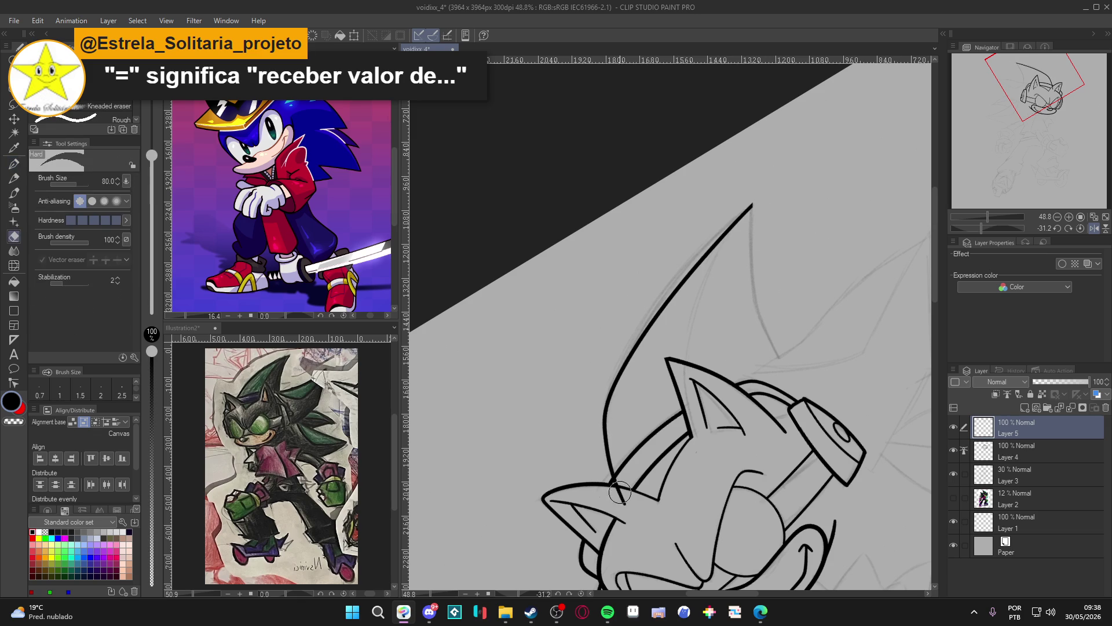
key("p")
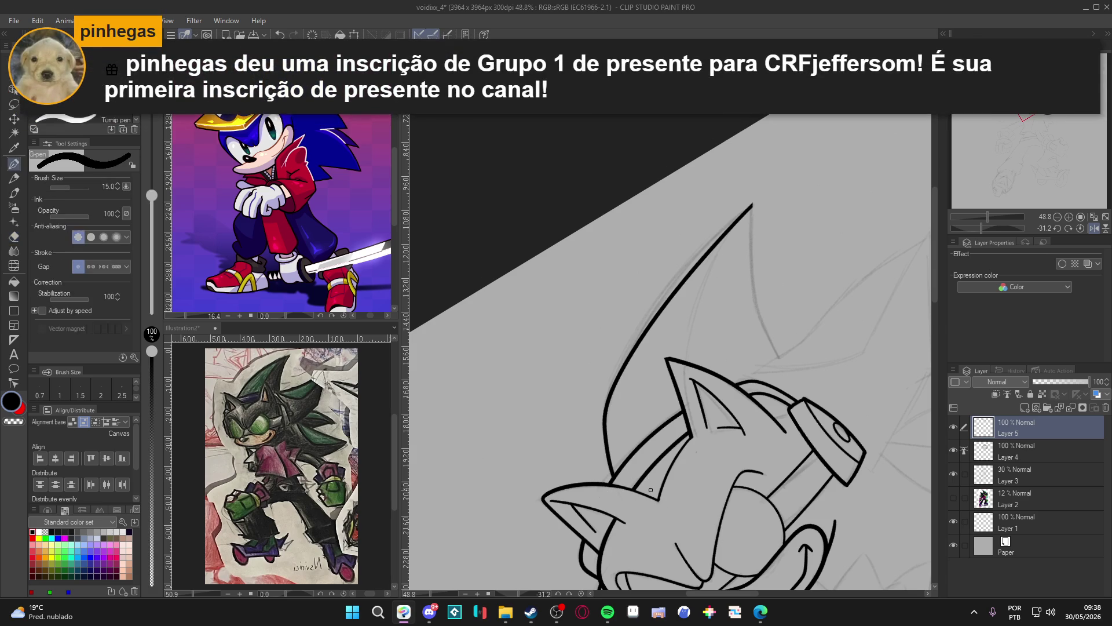
Rotate the canvas and ink the upper quill's top edge, trimming the tip overshoot
key("r")
mouse_move(752, 468)
left_mouse_down()
mouse_move(602, 555)
mouse_move(652, 497)
left_mouse_up()
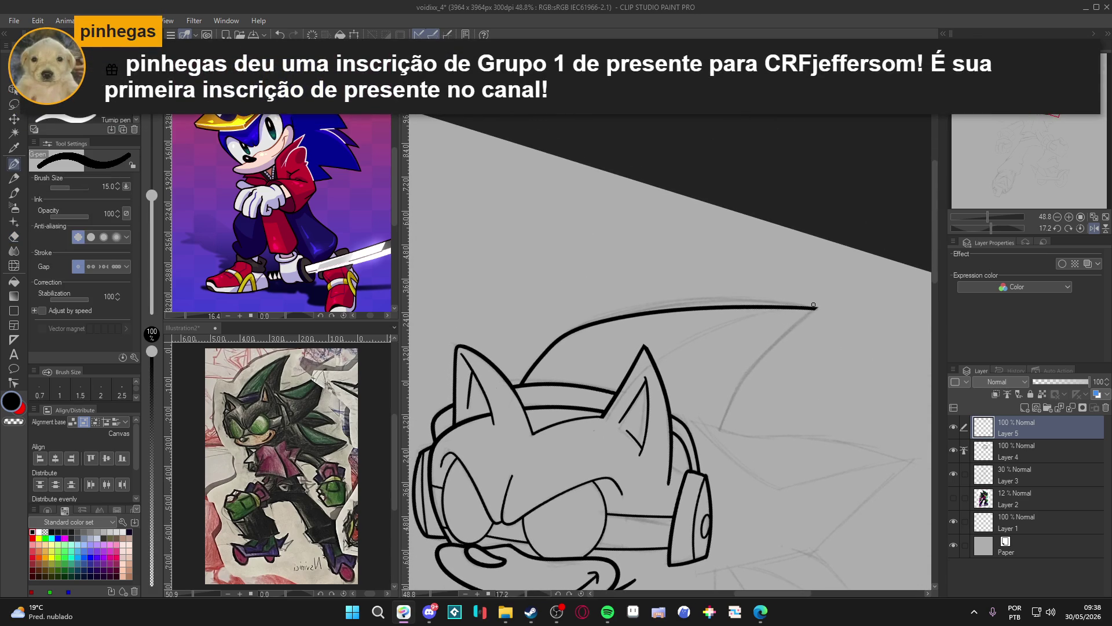
mouse_move(822, 305)
left_mouse_down()
mouse_move(747, 375)
mouse_move(723, 439)
left_mouse_up()
key("ctrl+z")
key("e")
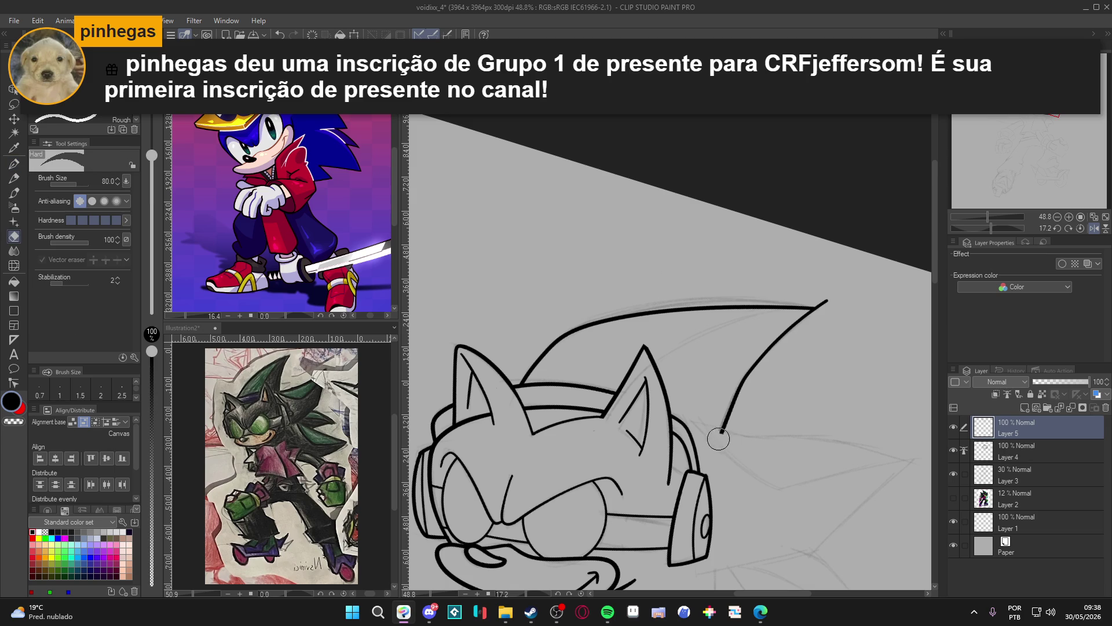
left_click_drag(814, 295, 807, 298)
Rotate a quarter turn, ink the side quill's edge, and erase the overshoot at its corner
key("r")
mouse_move(792, 375)
left_mouse_down()
mouse_move(747, 301)
mouse_move(672, 253)
mouse_move(668, 290)
left_mouse_up()
key("p")
left_click_drag(680, 363, 679, 461)
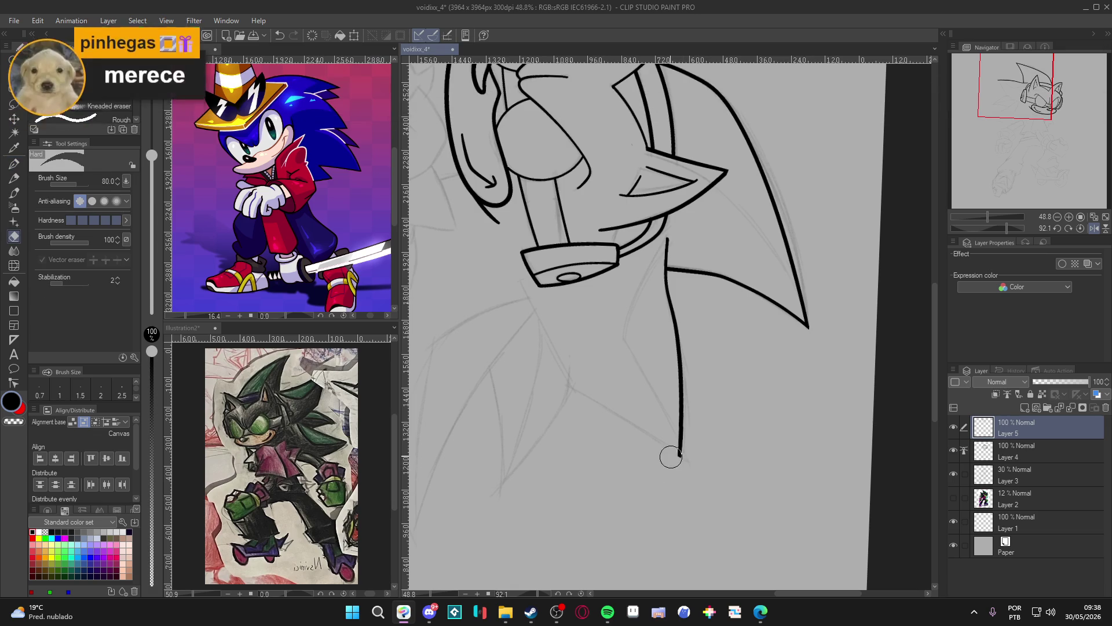
mouse_move(699, 462)
left_mouse_down()
mouse_move(794, 295)
mouse_move(738, 426)
left_mouse_up()
key("ctrl+z")
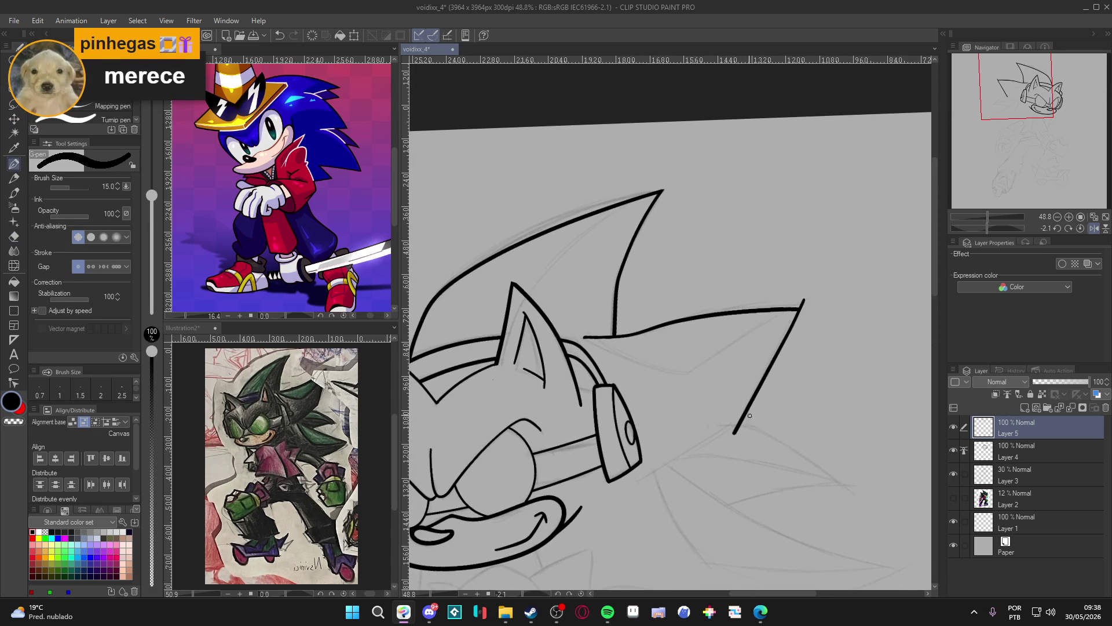
key("e")
left_click_drag(799, 293, 800, 296)
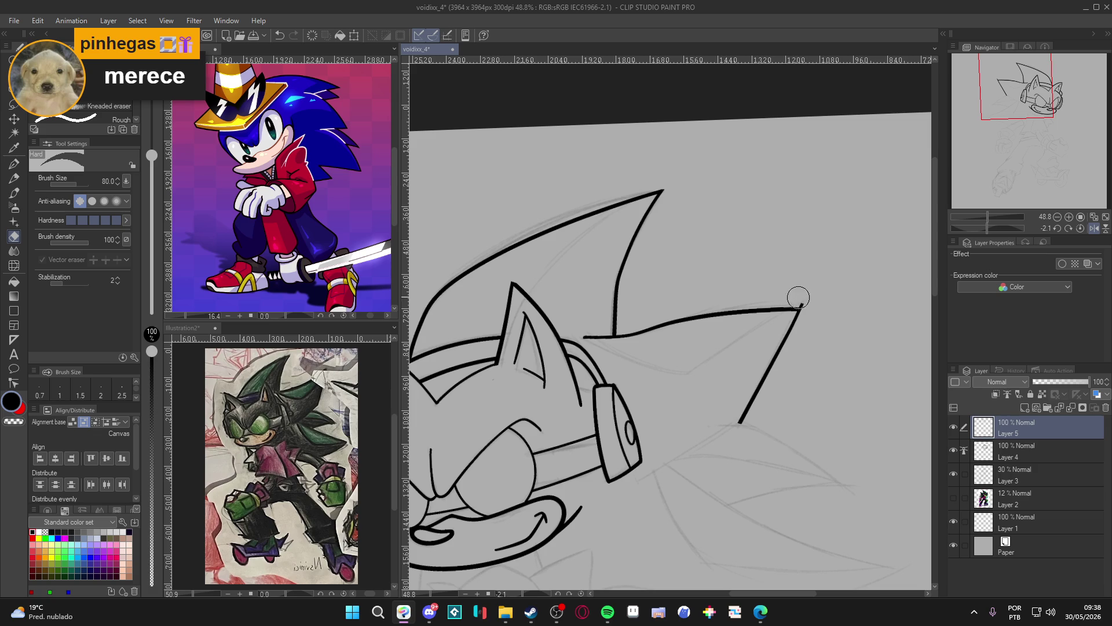
left_click_drag(731, 450, 756, 354)
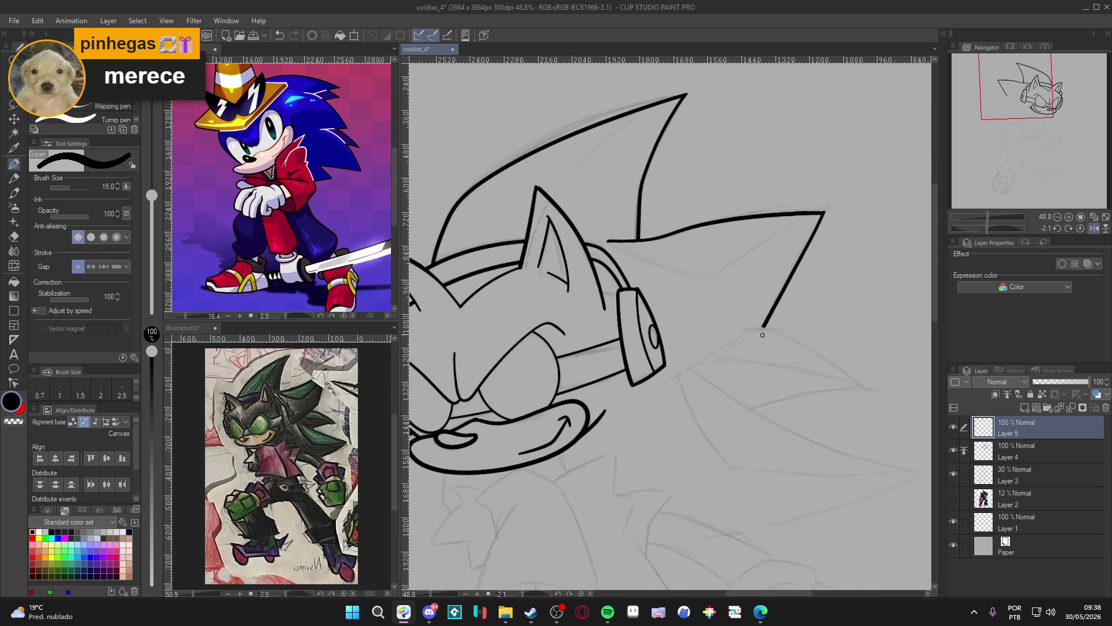
key("shift+space")
mouse_move(774, 453)
left_mouse_down()
mouse_move(740, 476)
mouse_move(747, 376)
mouse_move(757, 353)
mouse_move(821, 309)
left_mouse_up()
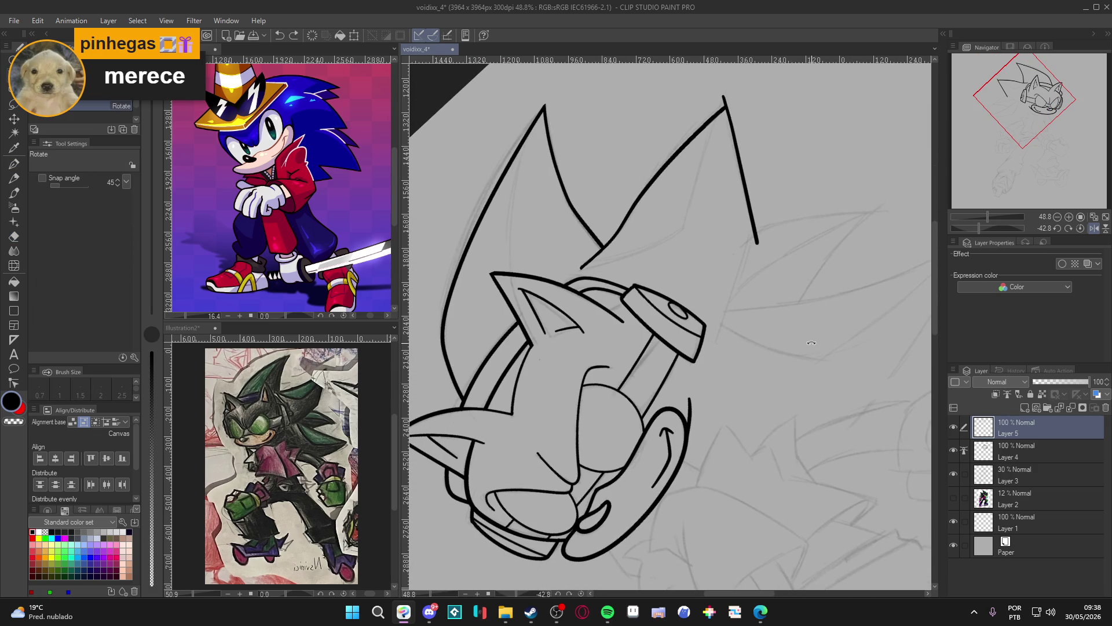
Ink the long outer edge of the top quill and erase the stray stroke at its point
key("p")
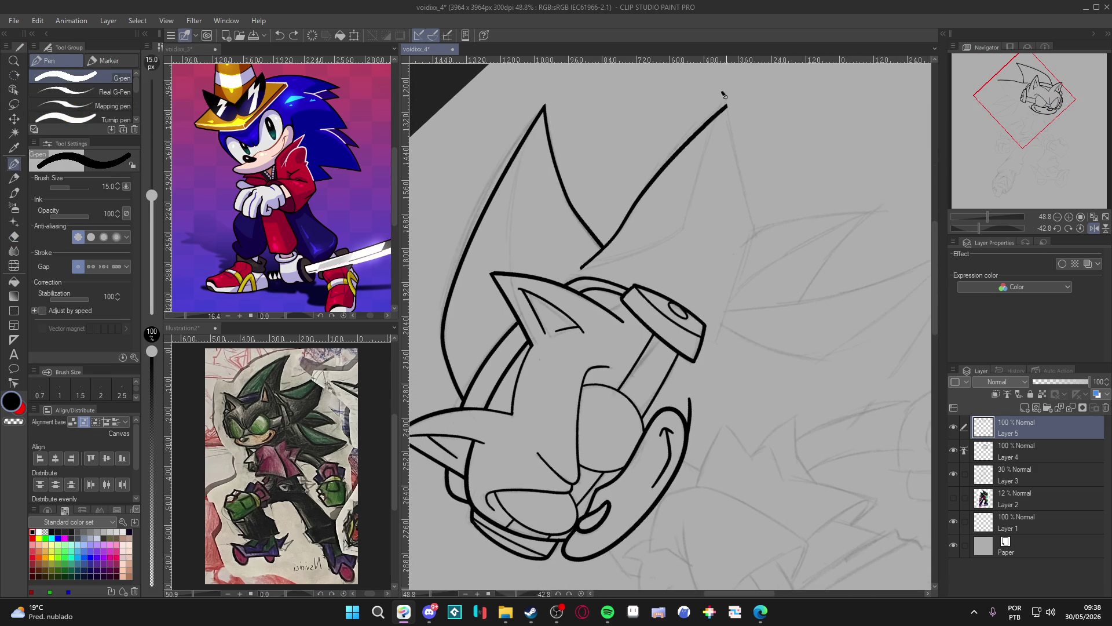
mouse_move(728, 102)
left_mouse_down()
mouse_move(748, 170)
mouse_move(732, 342)
left_mouse_up()
key("e")
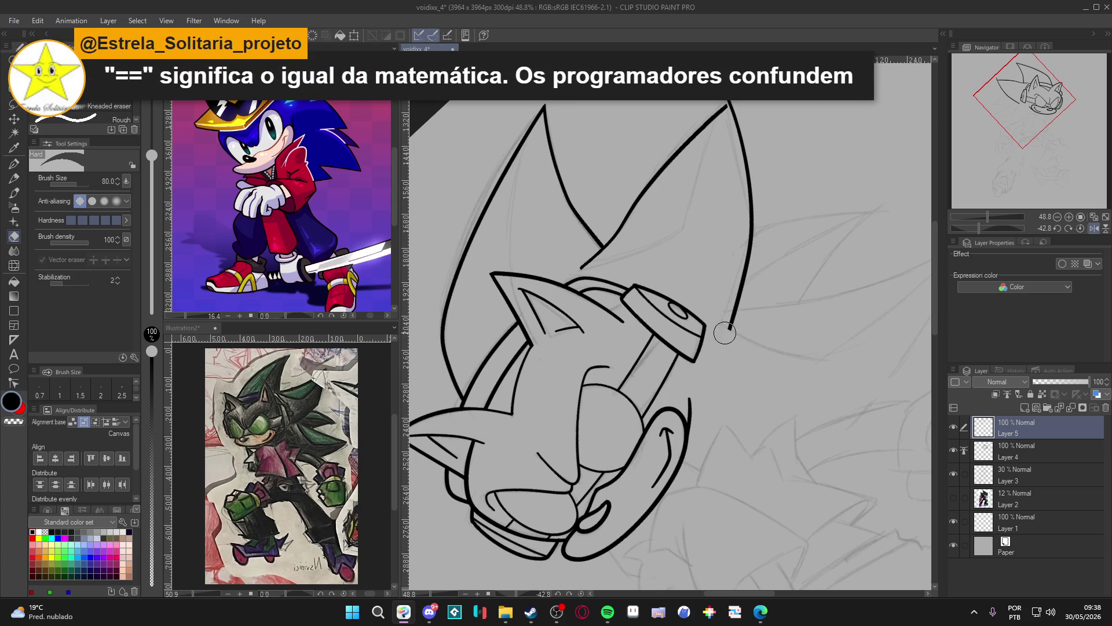
scroll(758, 205, "up", 4)
left_click_drag(758, 205, 757, 189)
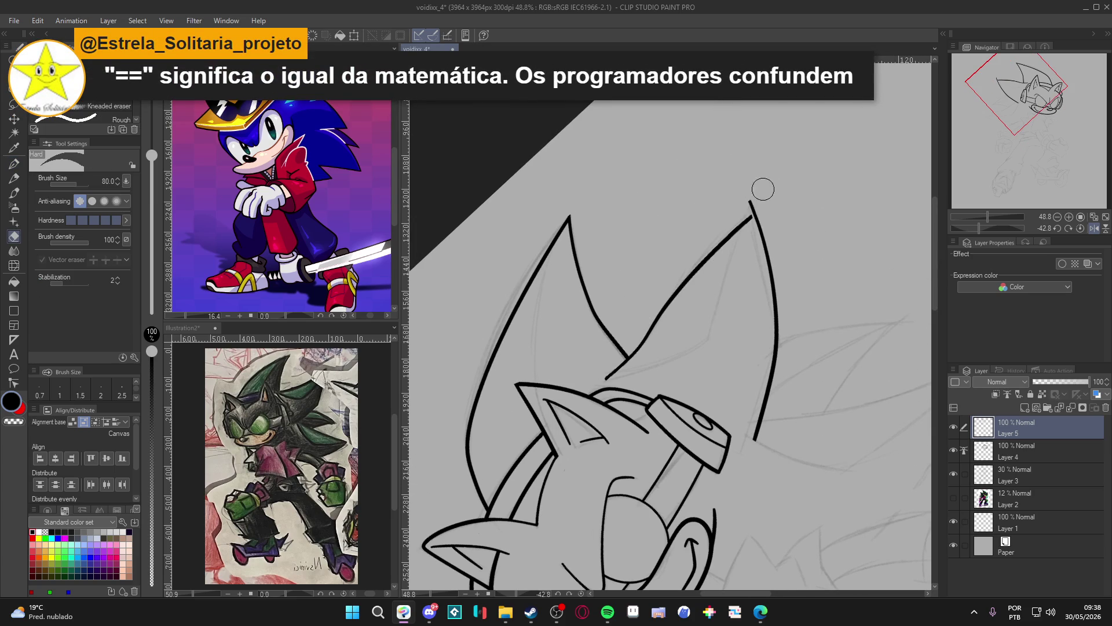
key("p")
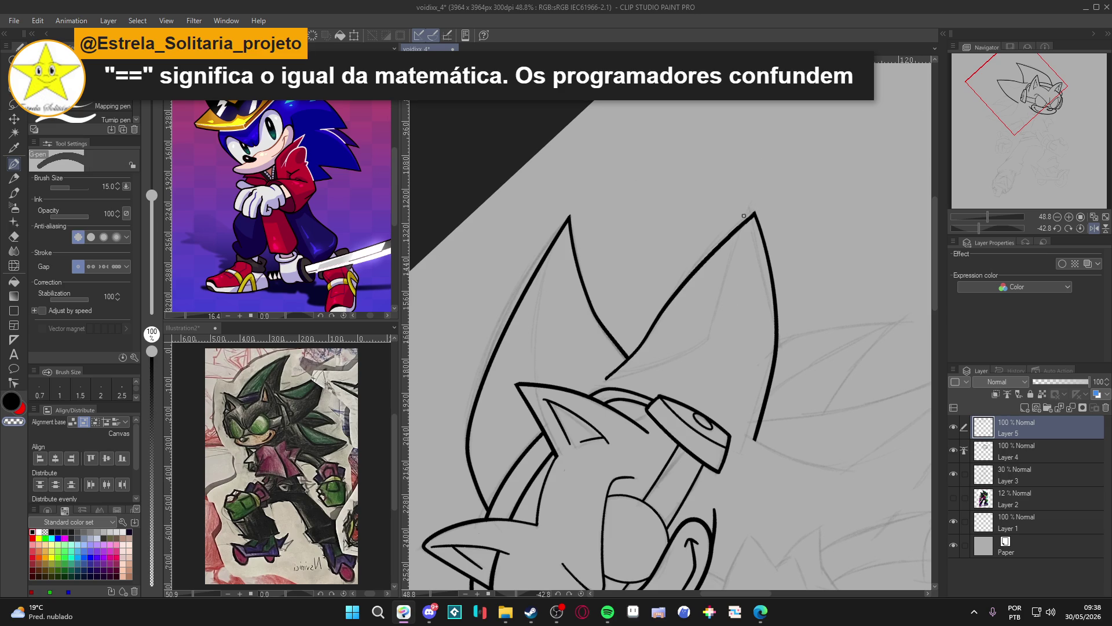
Rotate the canvas back upright and bring the Spotify music player to the front
key("r")
mouse_move(757, 250)
left_mouse_down()
mouse_move(671, 444)
mouse_move(642, 371)
left_mouse_up()
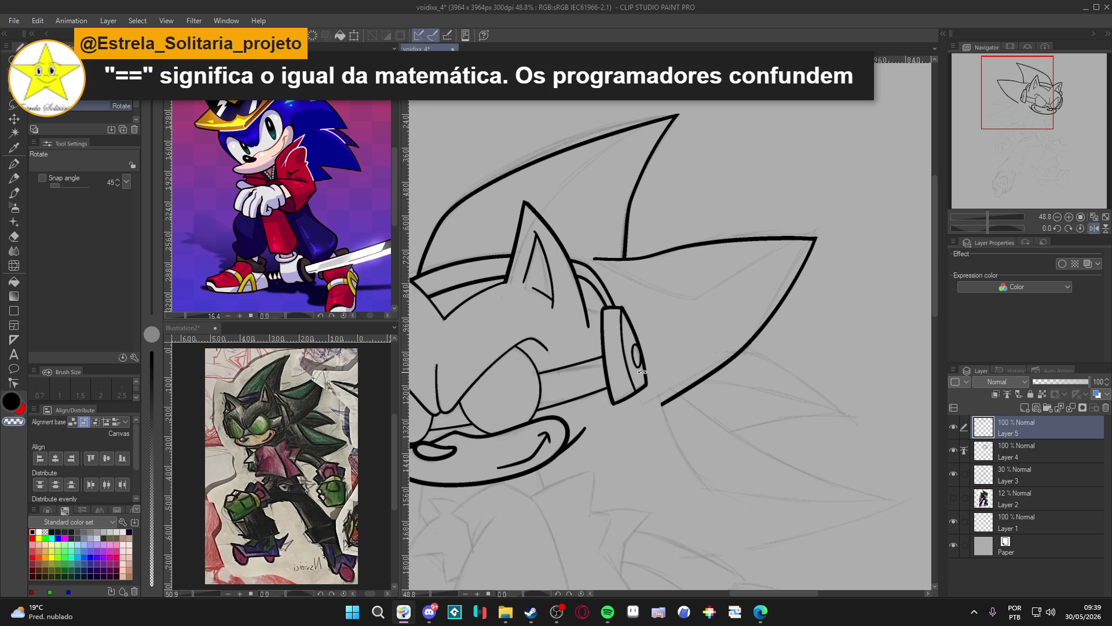
left_click(607, 612)
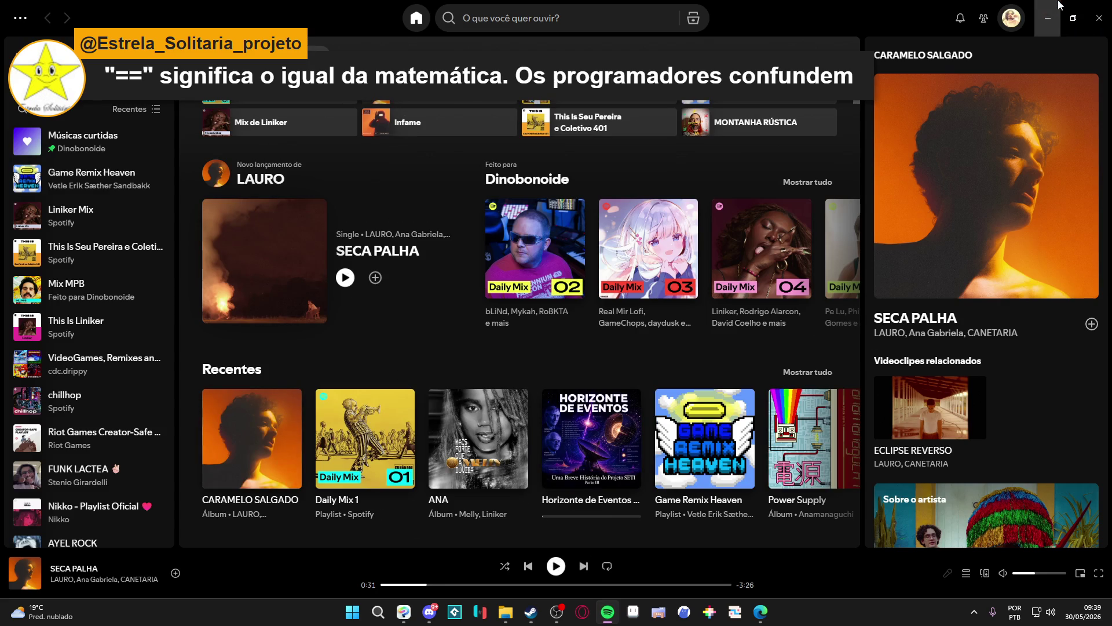
Pause the song in Spotify, pan over the quills and save the drawing
left_click(607, 611)
left_click_drag(580, 169, 614, 161)
key("ctrl+s")
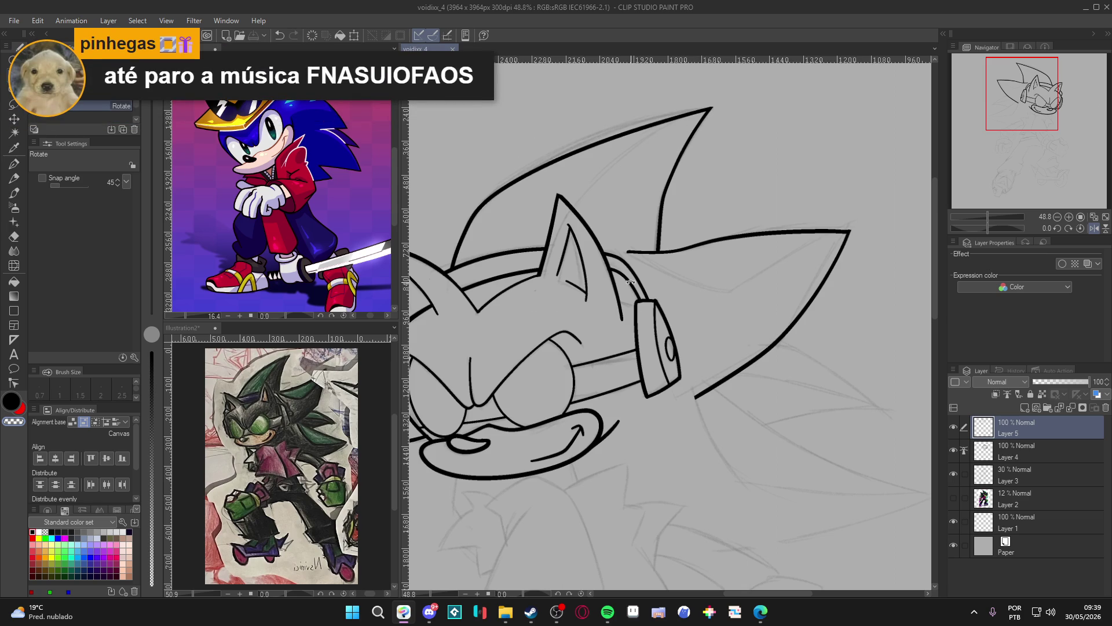
Recentre the head, pause the playing song again and minimize Spotify back to the drawing
scroll(678, 371, "down", 2)
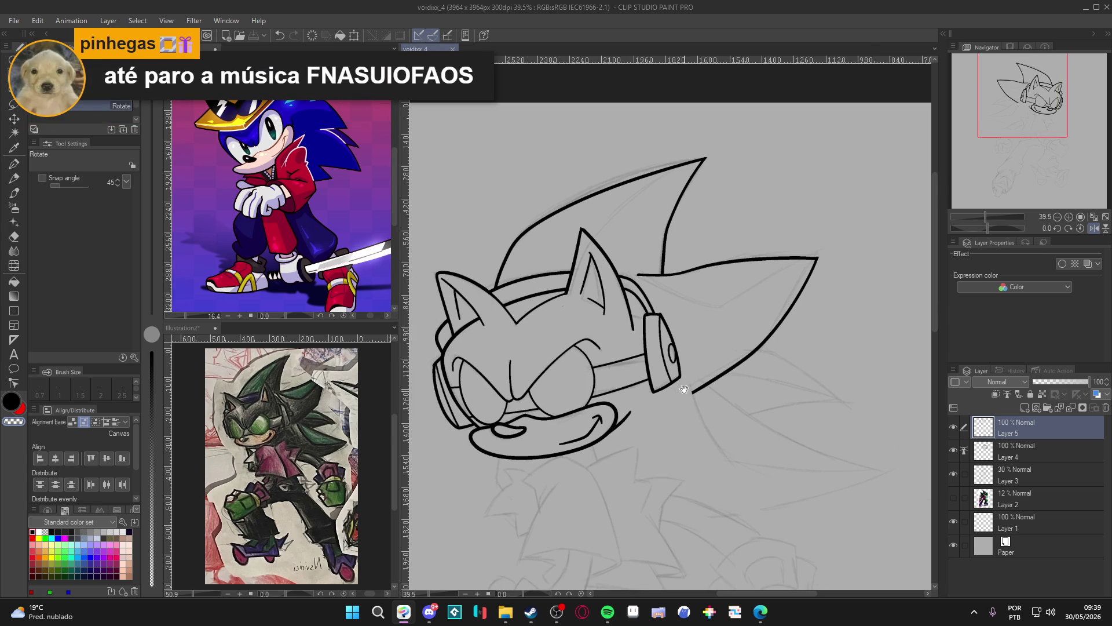
left_click_drag(715, 377, 690, 369)
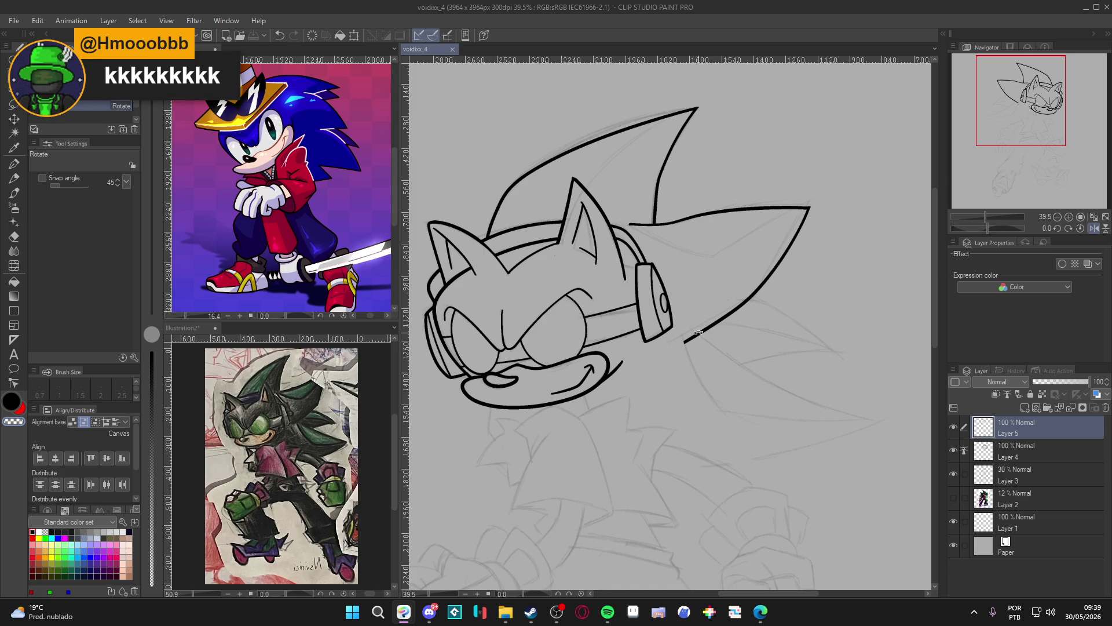
scroll(690, 324, "up", 1)
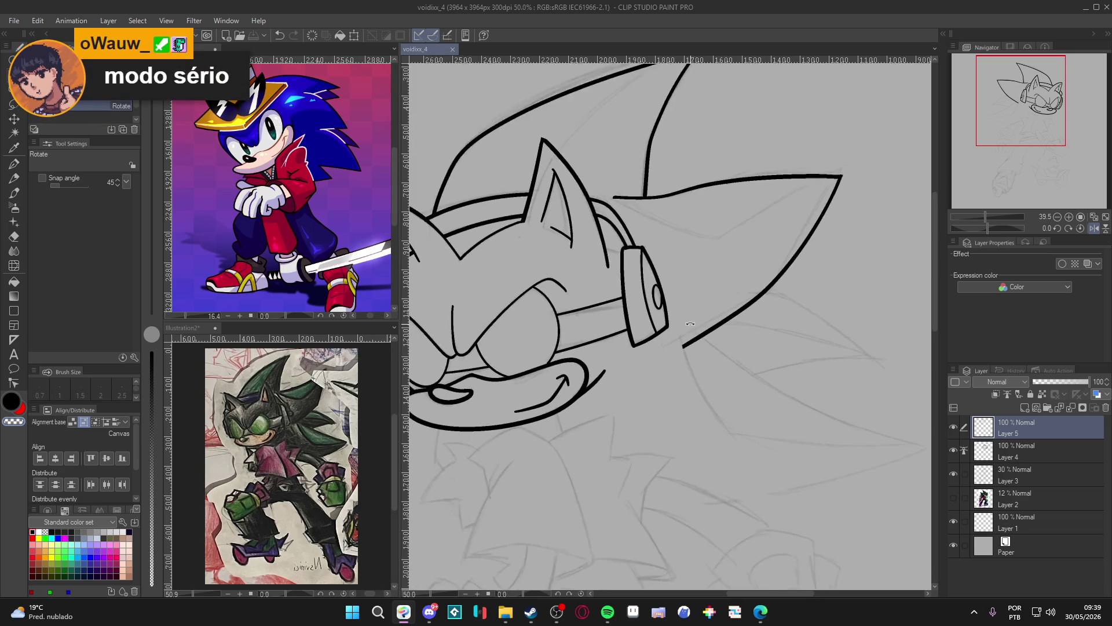
scroll(690, 323, "up", 1)
left_click(607, 611)
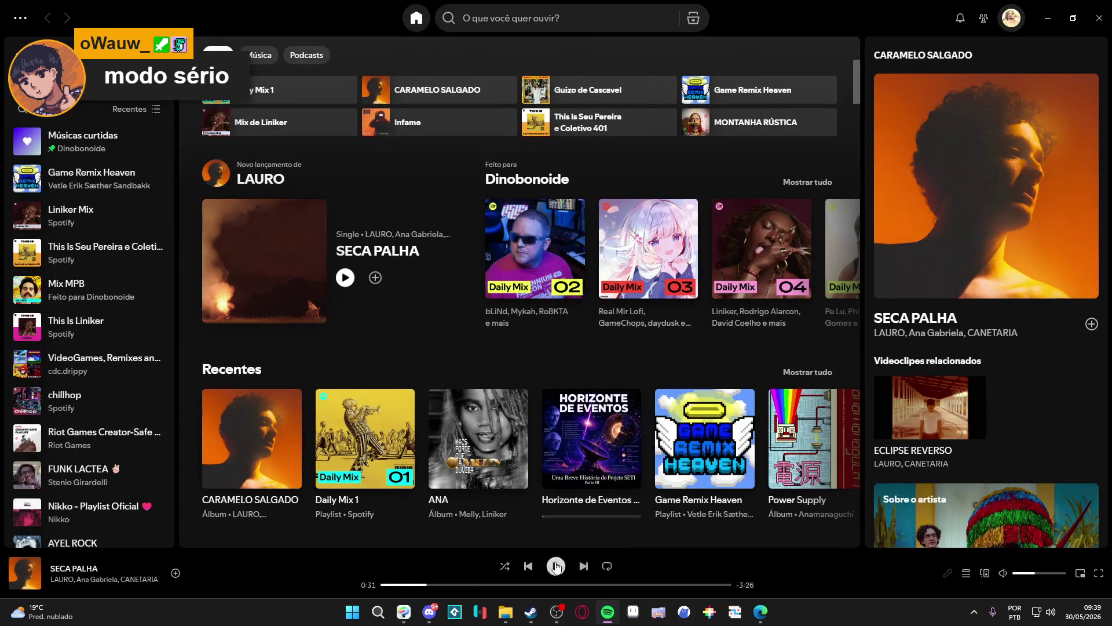
left_click(1047, 18)
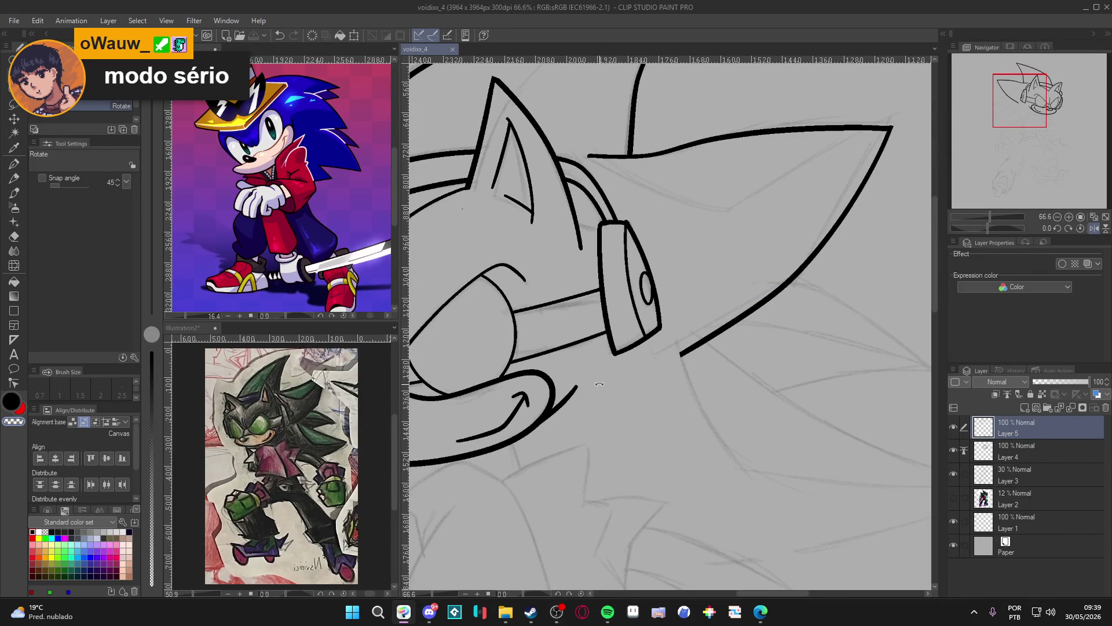
Tilt the canvas to the quill angle and zoom in on the lower quill
scroll(638, 391, "down", 2)
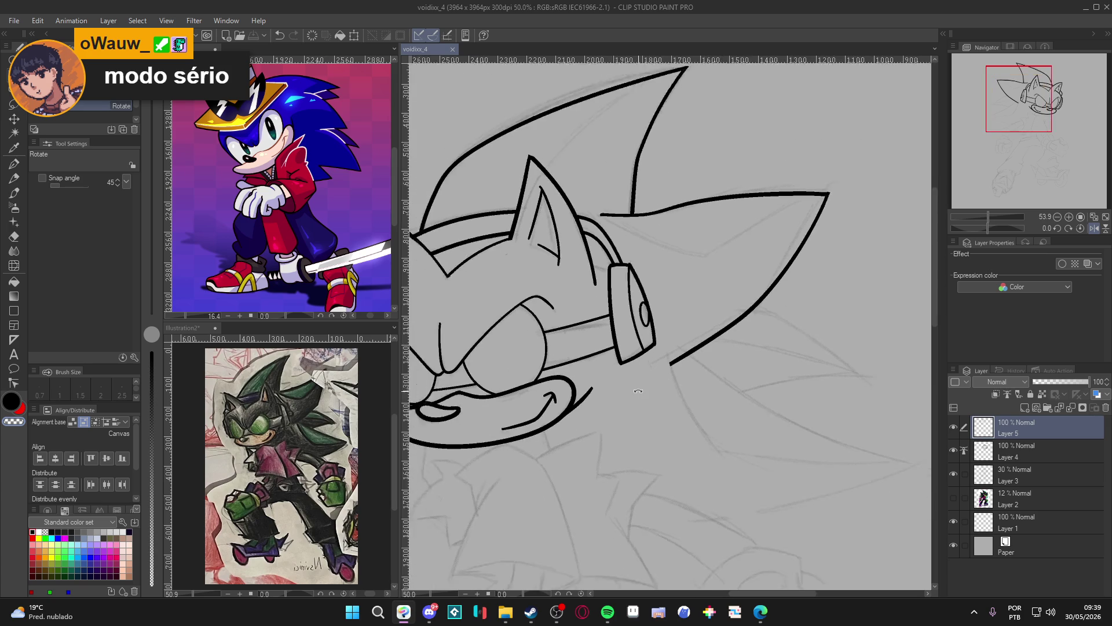
left_click_drag(641, 402, 699, 367)
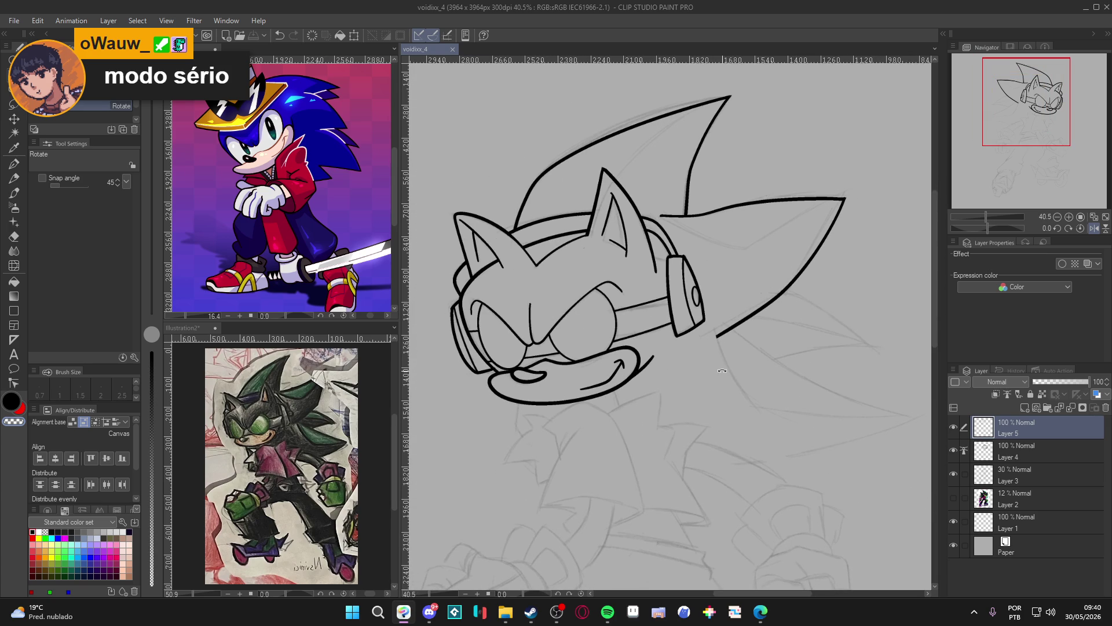
scroll(733, 377, "up", 3)
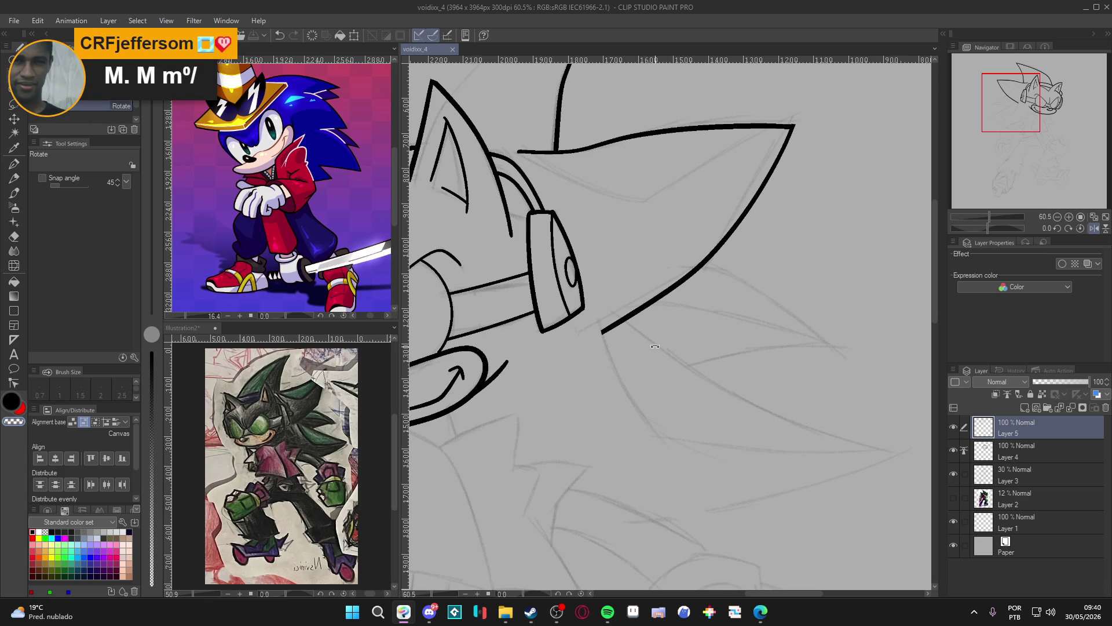
left_click_drag(632, 327, 513, 376)
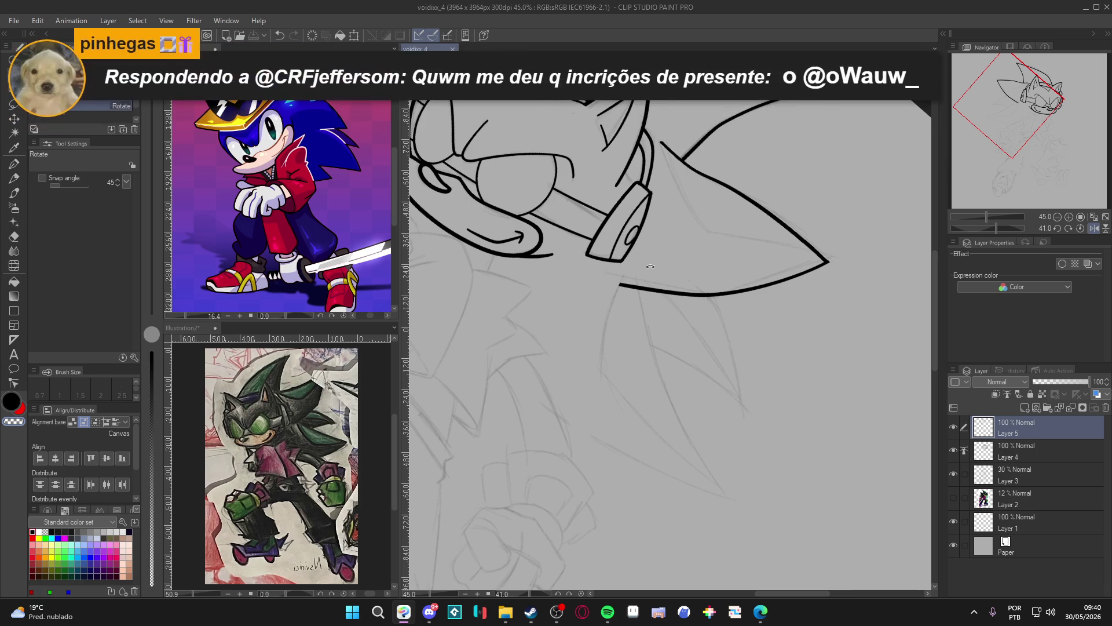
scroll(649, 269, "up", 1)
left_click_drag(619, 337, 605, 316)
Erase the left end of the quill's bottom line and ink a short stroke down from it
key("e")
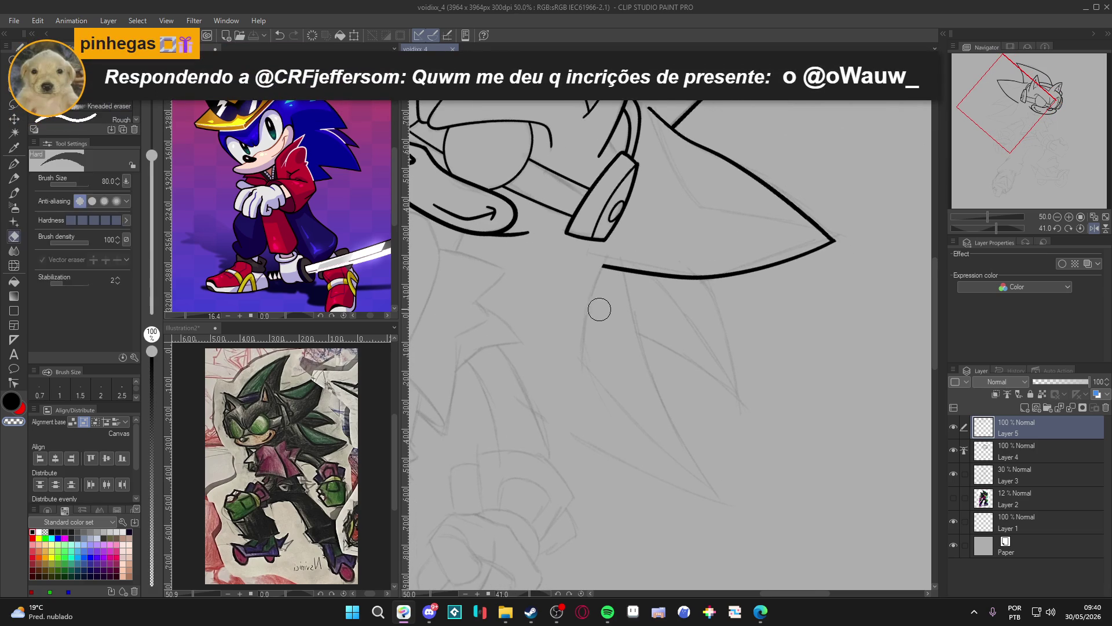
left_click_drag(603, 268, 608, 256)
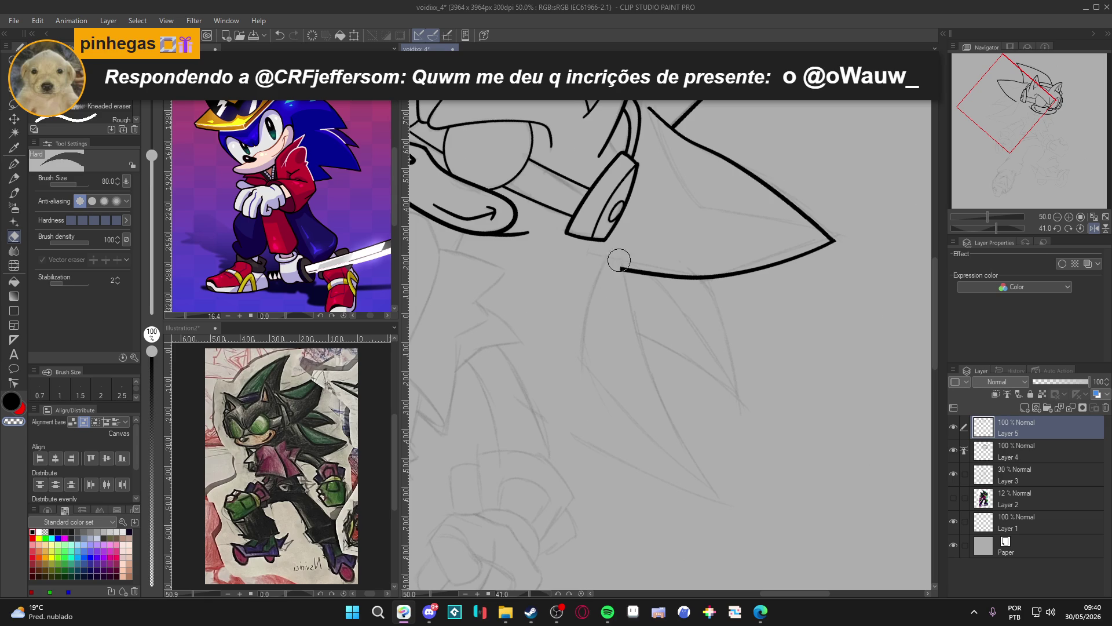
key("p")
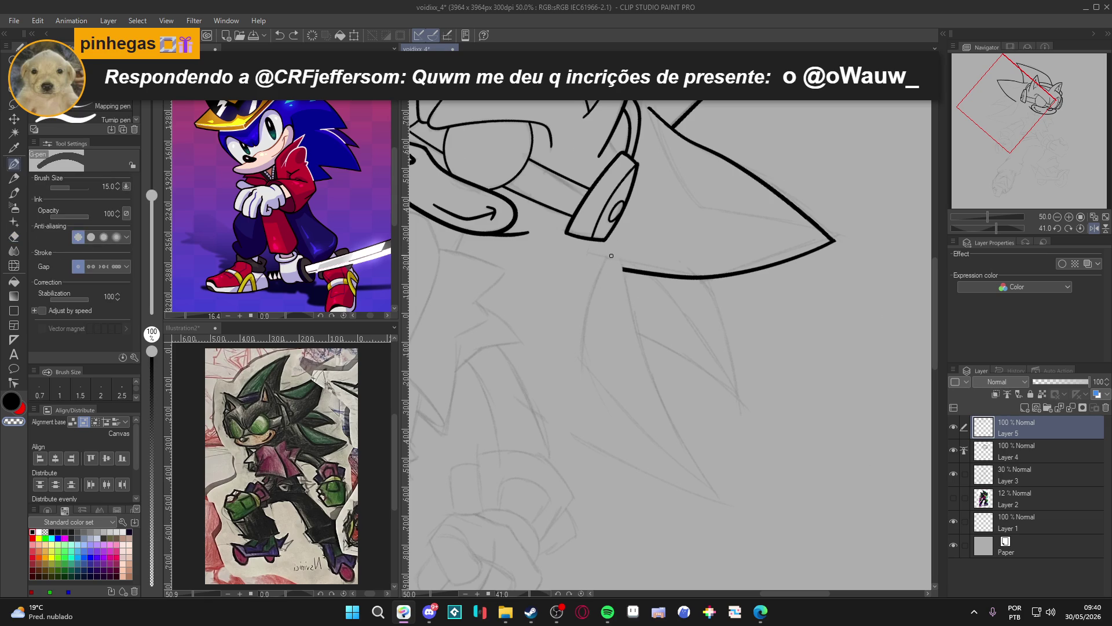
left_click_drag(623, 268, 630, 307)
key("ctrl+z")
key("ctrl+z")
left_click_drag(623, 267, 630, 304)
key("ctrl+z")
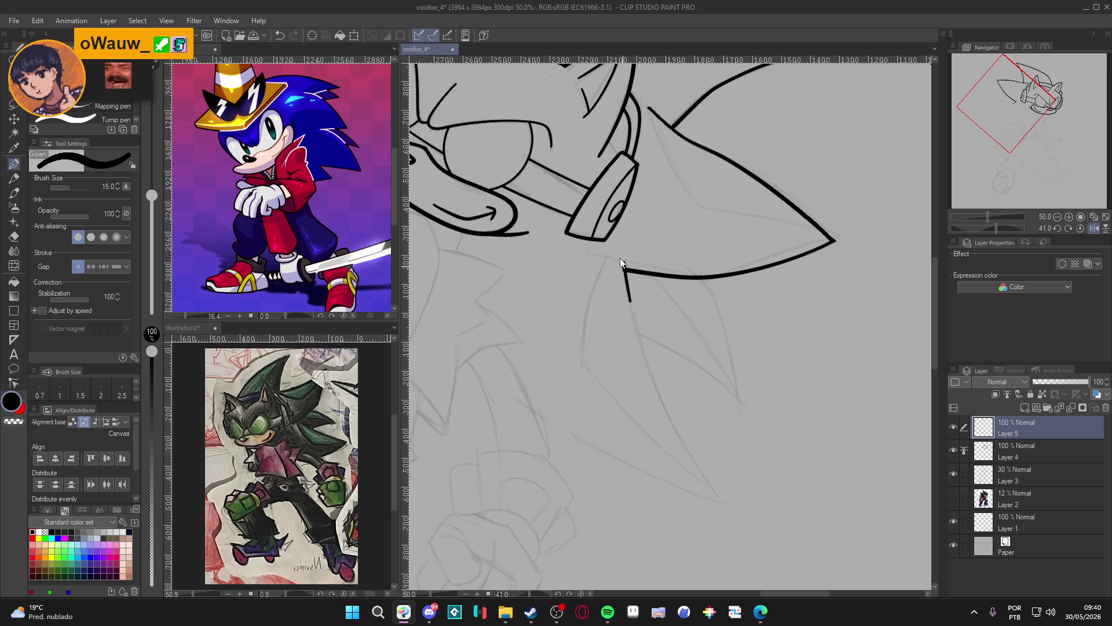
Draw the next back quill's edge down from the outline, rotating the canvas to suit
mouse_move(623, 262)
left_mouse_down()
mouse_move(642, 348)
mouse_move(689, 457)
mouse_move(749, 525)
mouse_move(720, 509)
left_mouse_up()
key("e")
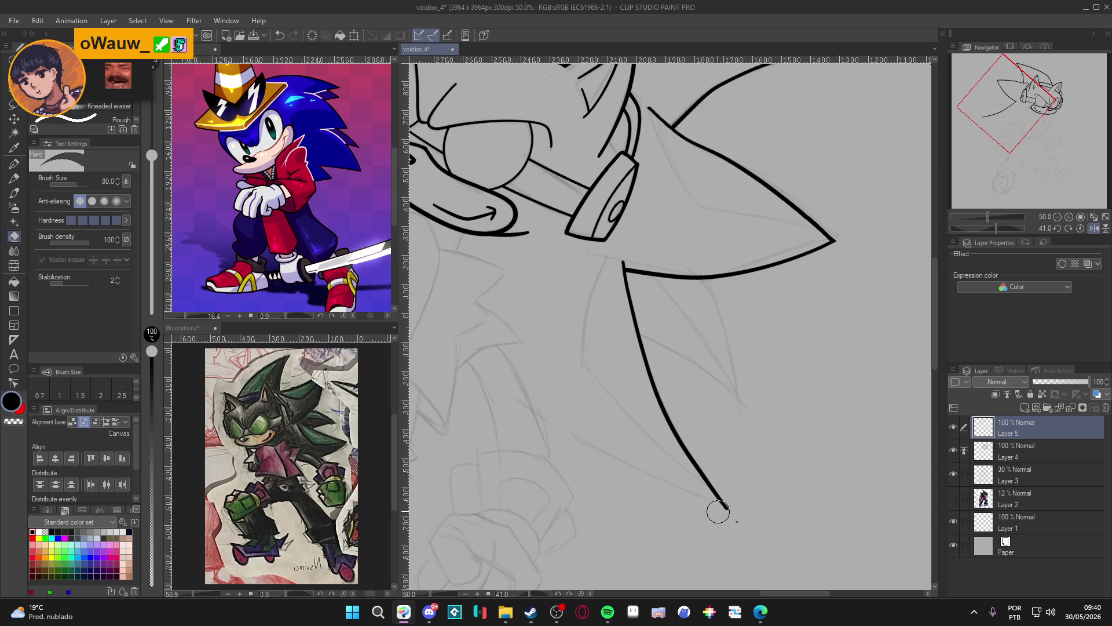
key("p")
left_click_drag(745, 479, 602, 252)
left_click_drag(571, 176, 536, 253)
key("ctrl+z")
Ink the quill's long opposite edge and erase the crossing overlap and extra tip
mouse_move(573, 171)
left_mouse_down()
mouse_move(545, 221)
mouse_move(520, 341)
mouse_move(524, 479)
left_mouse_up()
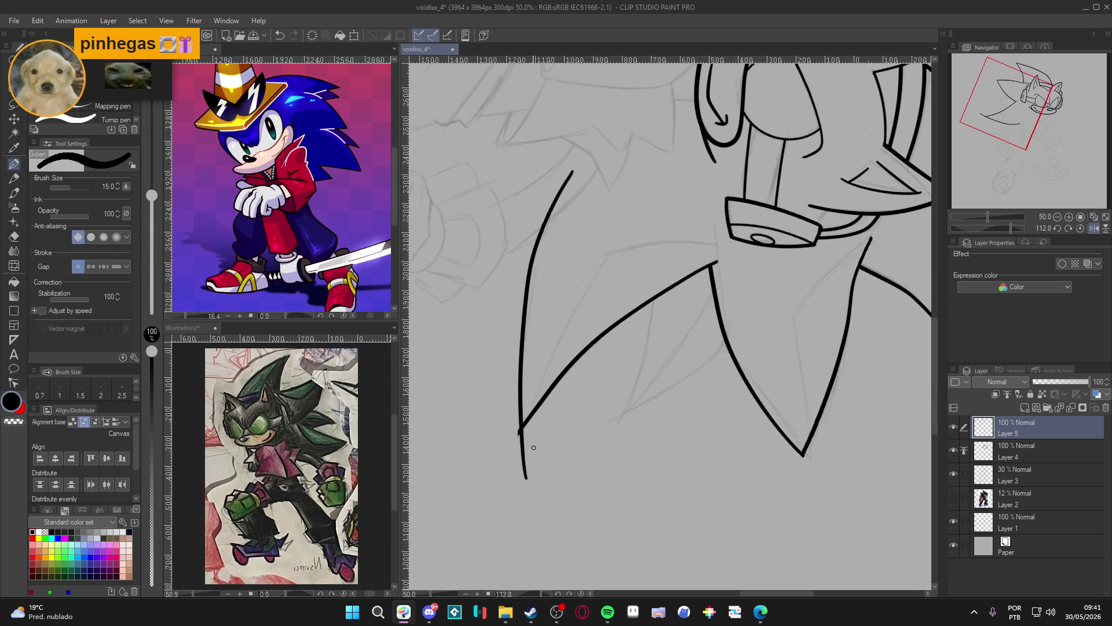
key("ctrl+z")
mouse_move(560, 189)
left_mouse_down()
mouse_move(518, 330)
mouse_move(523, 489)
left_mouse_up()
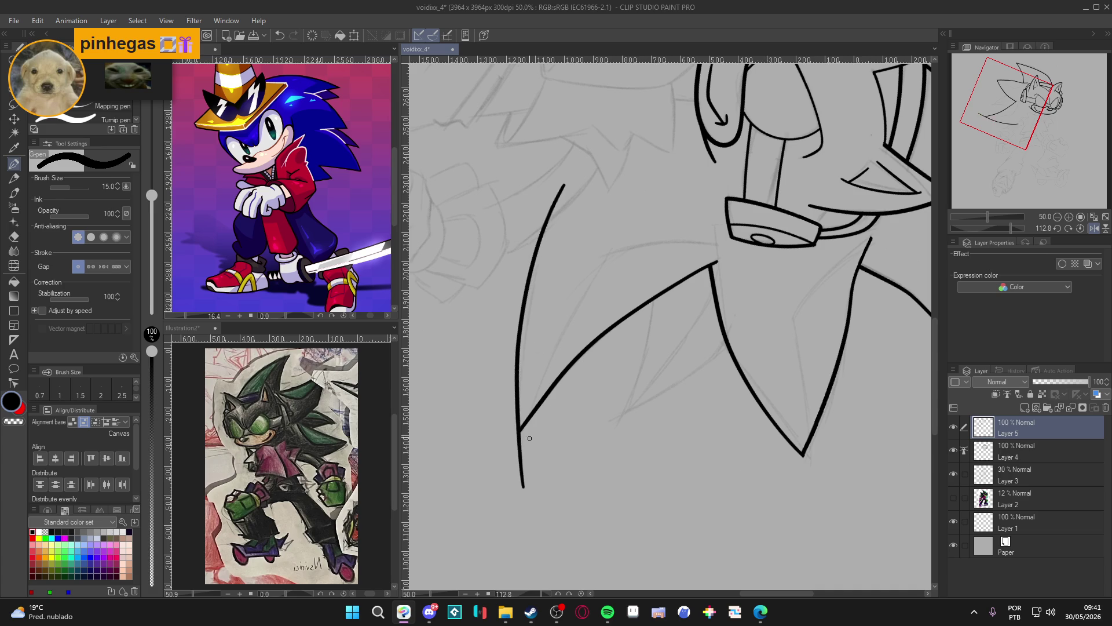
key("e")
mouse_move(524, 446)
left_mouse_down()
mouse_move(531, 434)
mouse_move(516, 449)
mouse_move(525, 493)
left_mouse_up()
left_click_drag(573, 179, 540, 221)
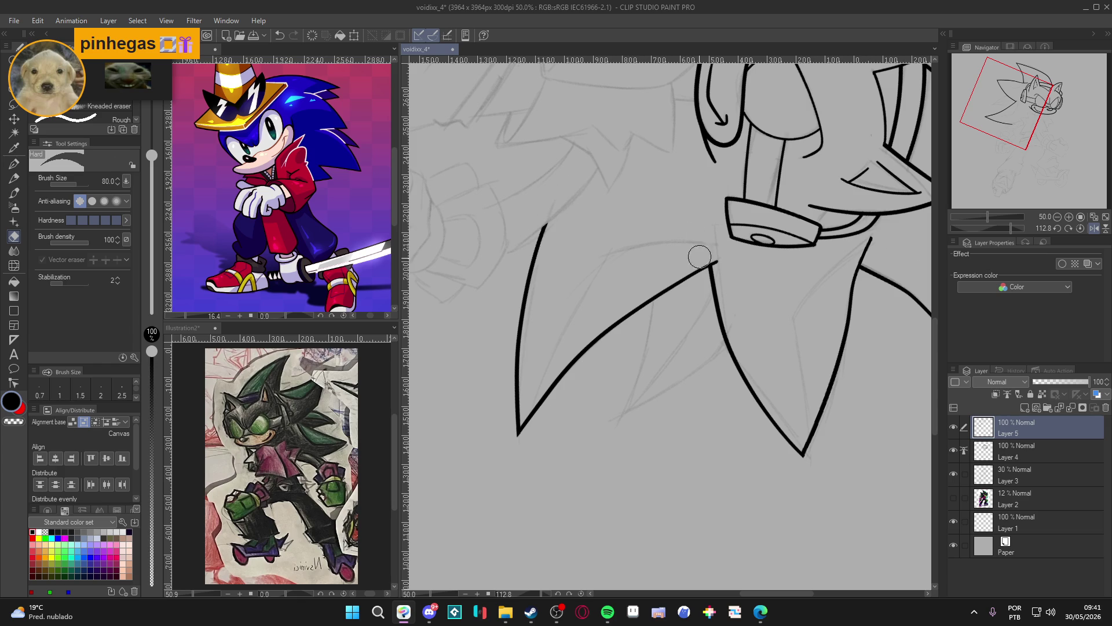
key("p")
Add Layer 6, rotate the canvas upright and ink a curved top quill edge
mouse_move(742, 454)
left_mouse_down()
mouse_move(797, 370)
mouse_move(695, 255)
mouse_move(803, 473)
mouse_move(745, 332)
left_mouse_up()
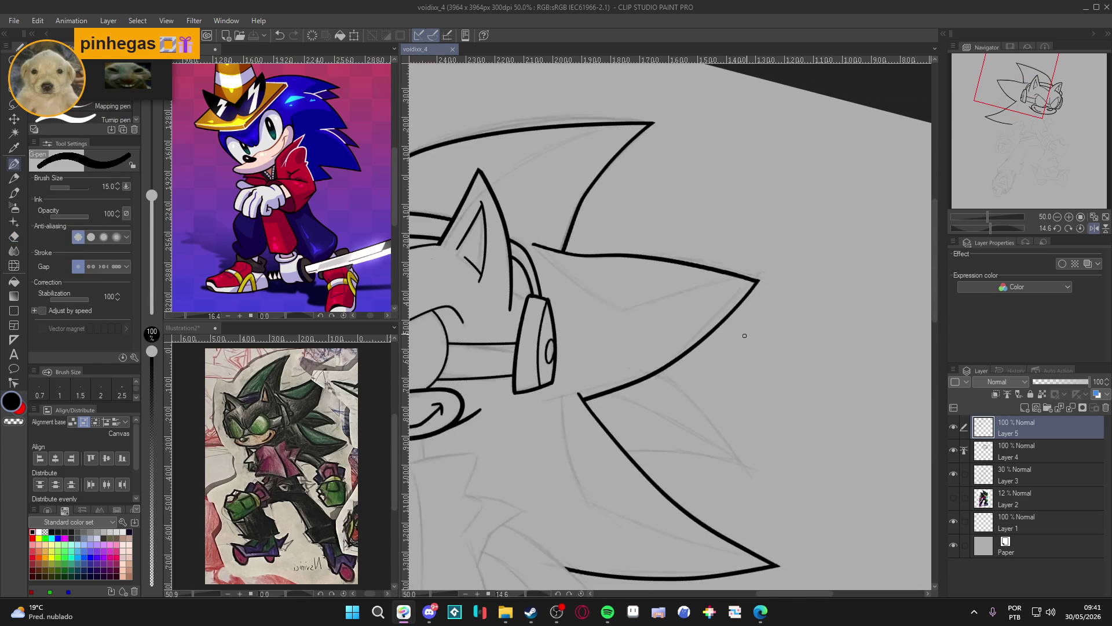
left_click_drag(763, 486, 759, 467)
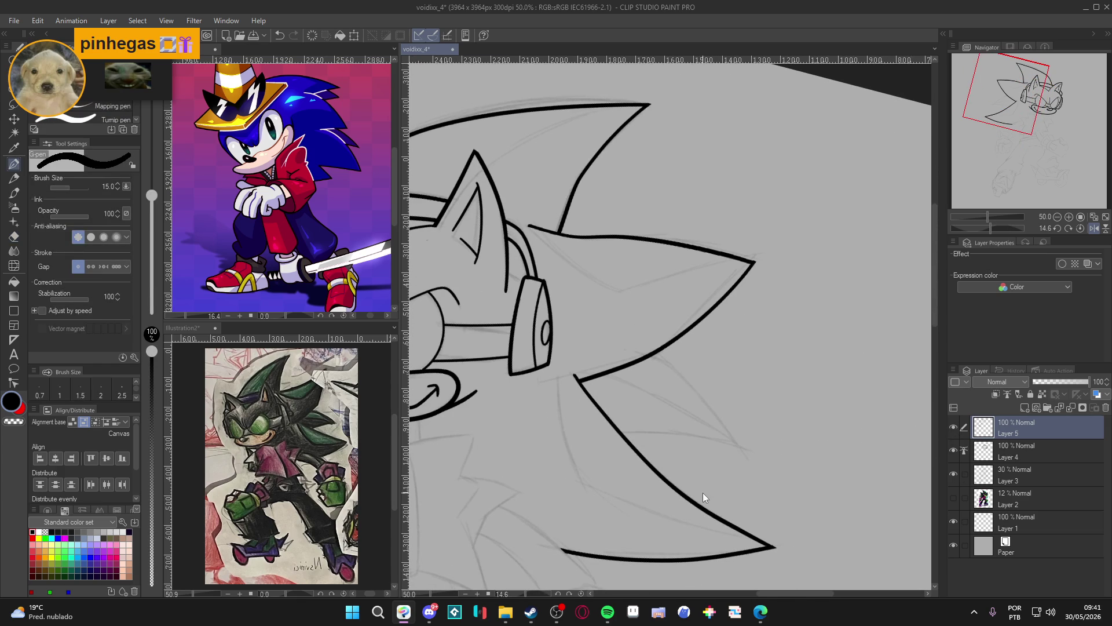
key("ctrl+shift+n")
mouse_move(703, 493)
left_mouse_down()
mouse_move(747, 429)
mouse_move(707, 350)
mouse_move(709, 323)
left_mouse_up()
key("ctrl+z")
mouse_move(682, 387)
left_mouse_down()
mouse_move(736, 302)
mouse_move(809, 250)
left_mouse_up()
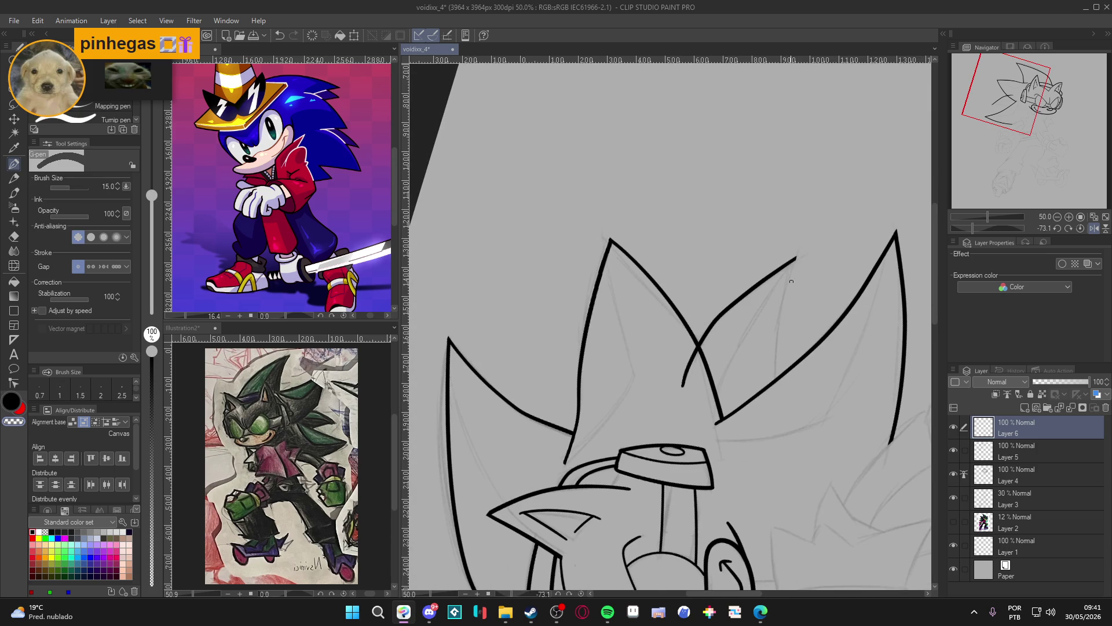
Erase the short lower-left segment and ink the middle top quill's long edge, trimming its tip
key("e")
mouse_move(698, 343)
left_mouse_down()
mouse_move(672, 372)
mouse_move(678, 394)
left_mouse_up()
key("p")
left_click_drag(801, 239, 781, 395)
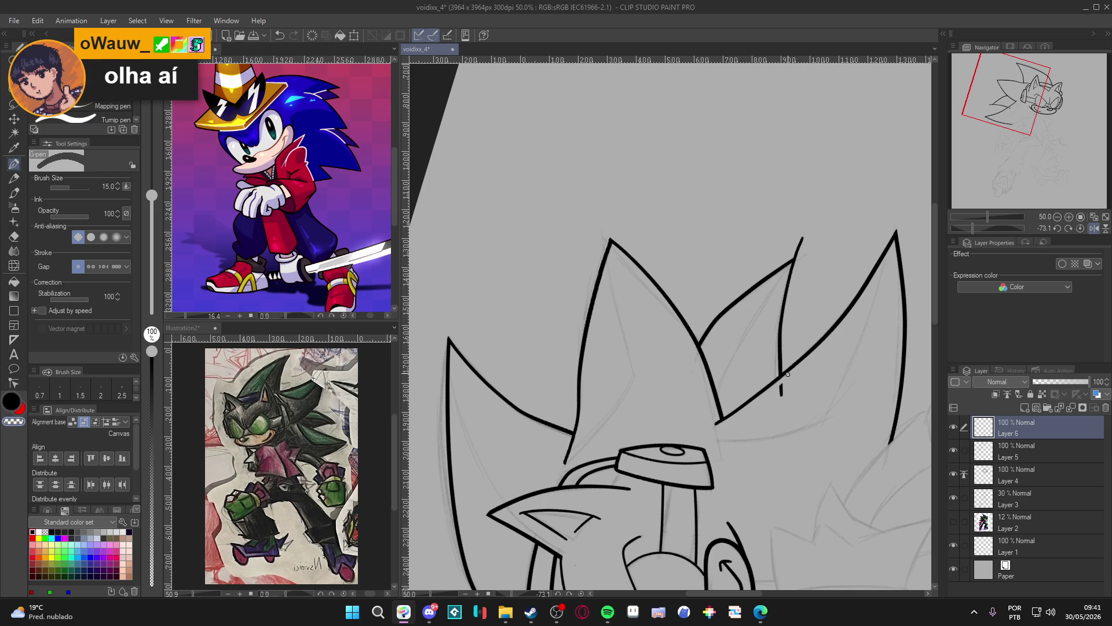
key("e")
left_click_drag(809, 236, 788, 257)
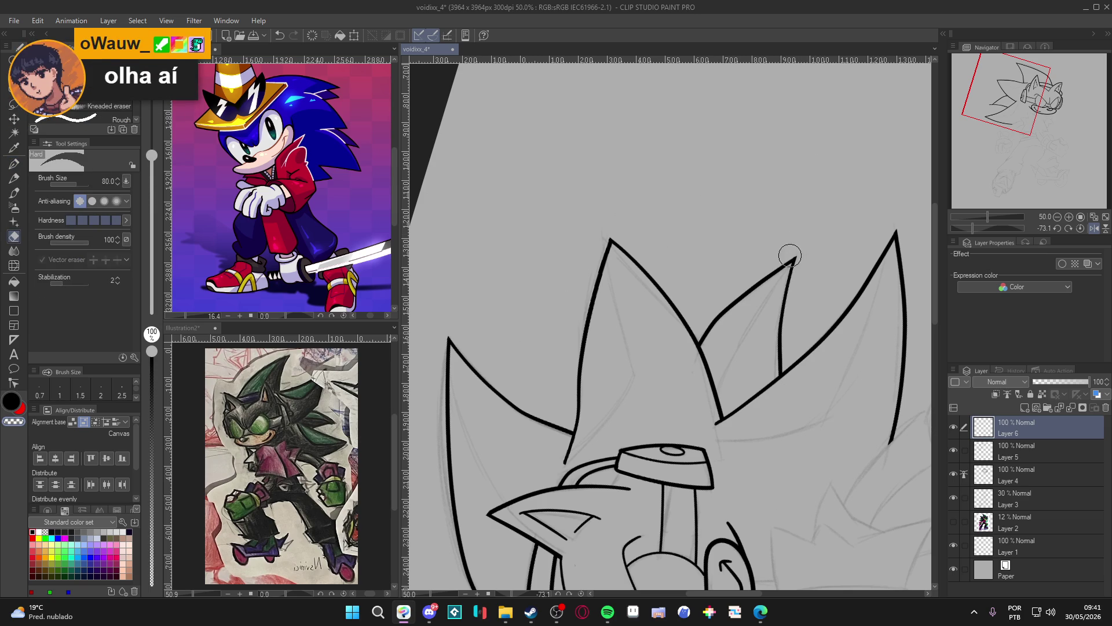
Reset the canvas rotation to upright, recentre the head and save the drawing
key("r")
left_click_drag(811, 308, 740, 406)
key("at")
key("p")
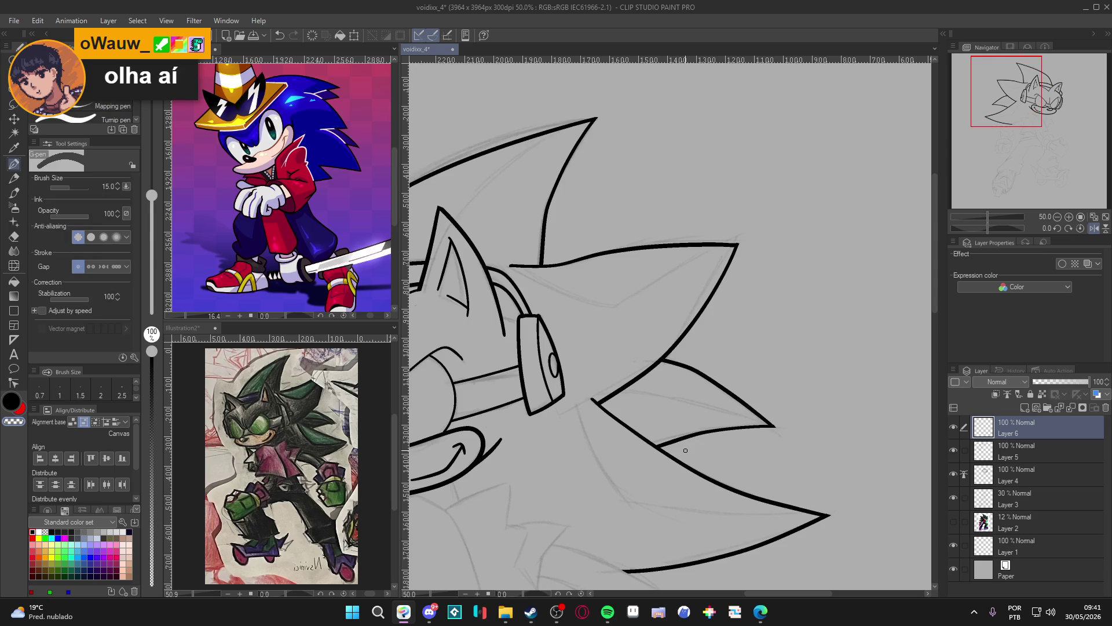
left_click_drag(703, 397, 753, 348)
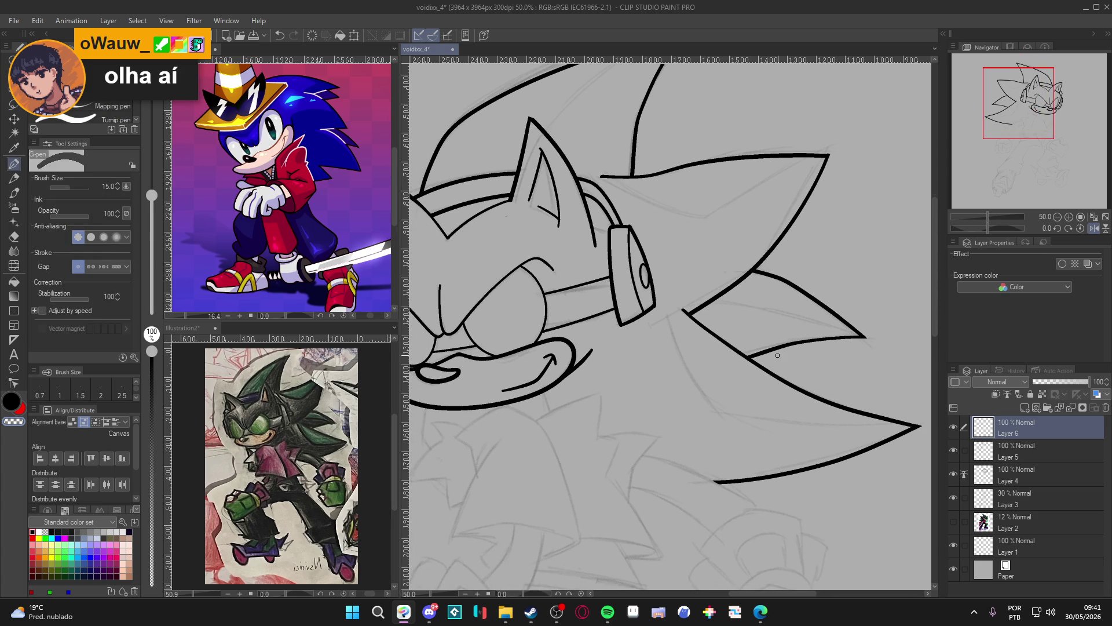
scroll(757, 350, "down", 1)
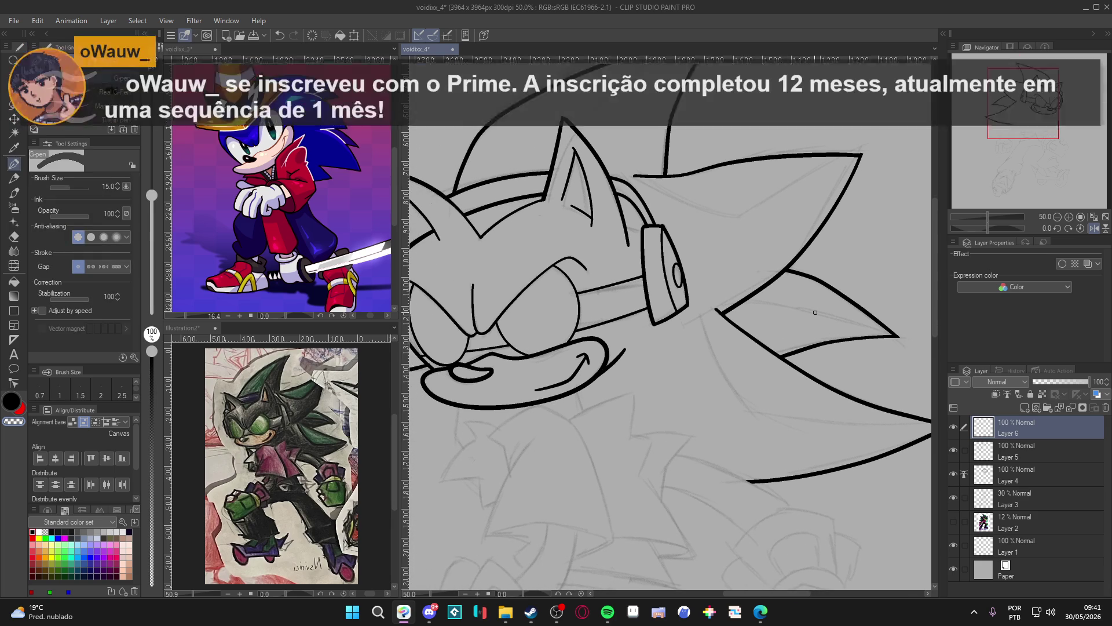
left_click_drag(711, 358, 672, 343)
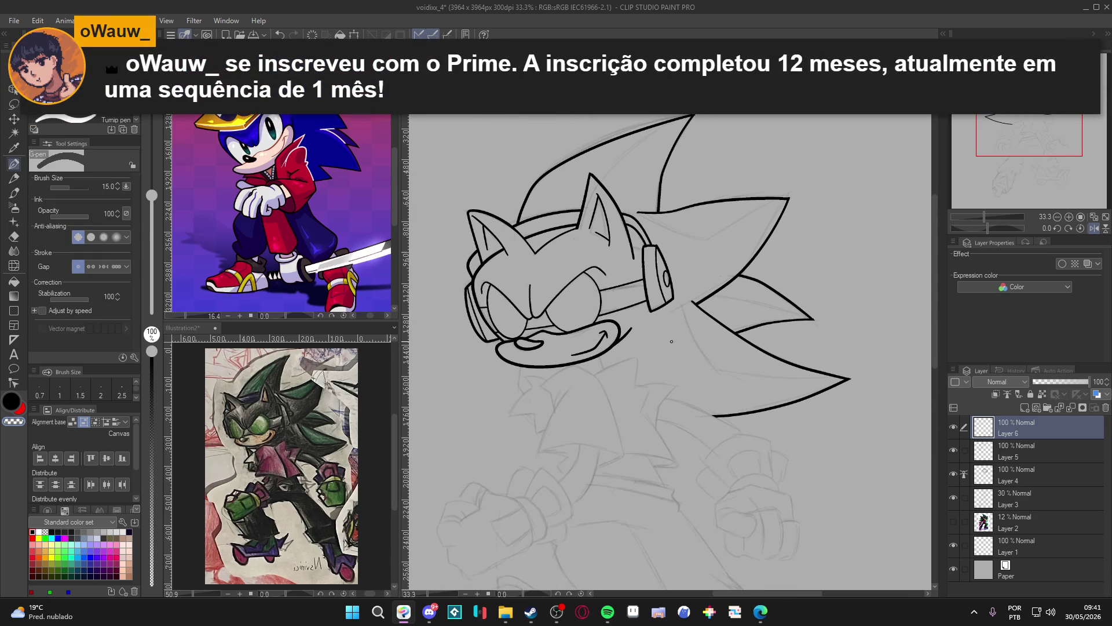
left_click_drag(622, 373, 663, 337)
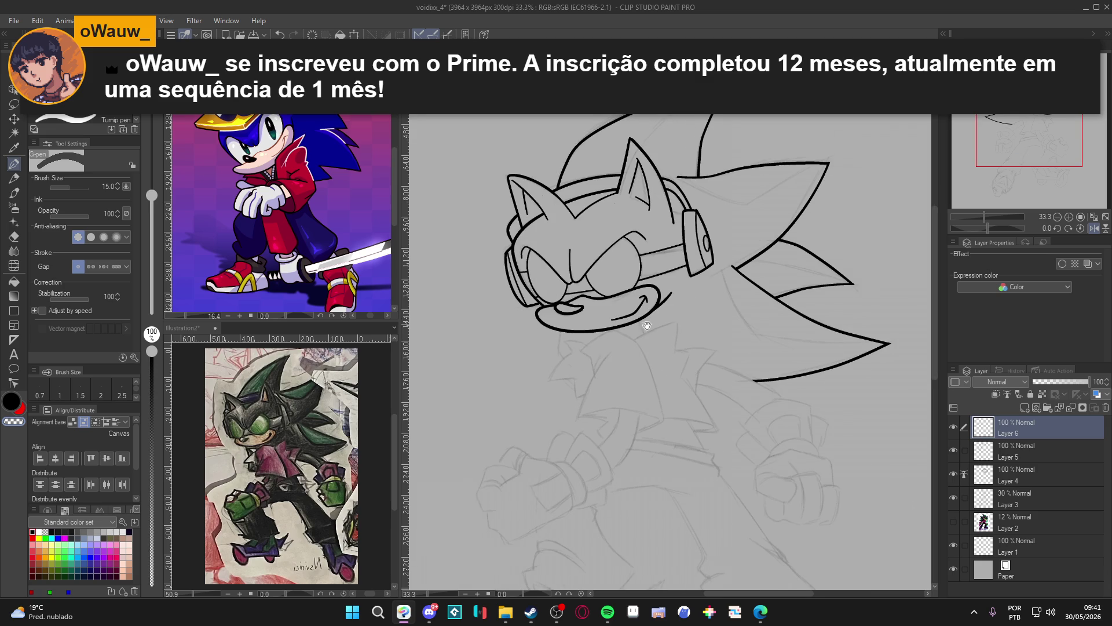
left_click_drag(624, 317, 602, 323)
key("ctrl+s")
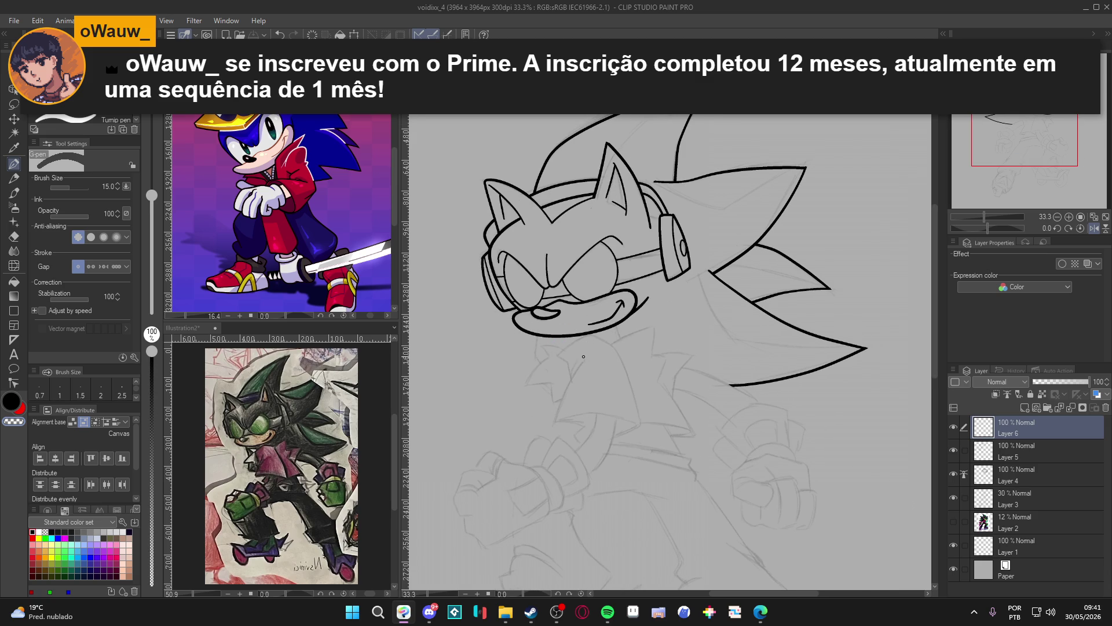
Zoom out and toggle Layers 5 and 6 on and off to compare the lines, leaving Layer 6 hidden
scroll(586, 356, "up", 1)
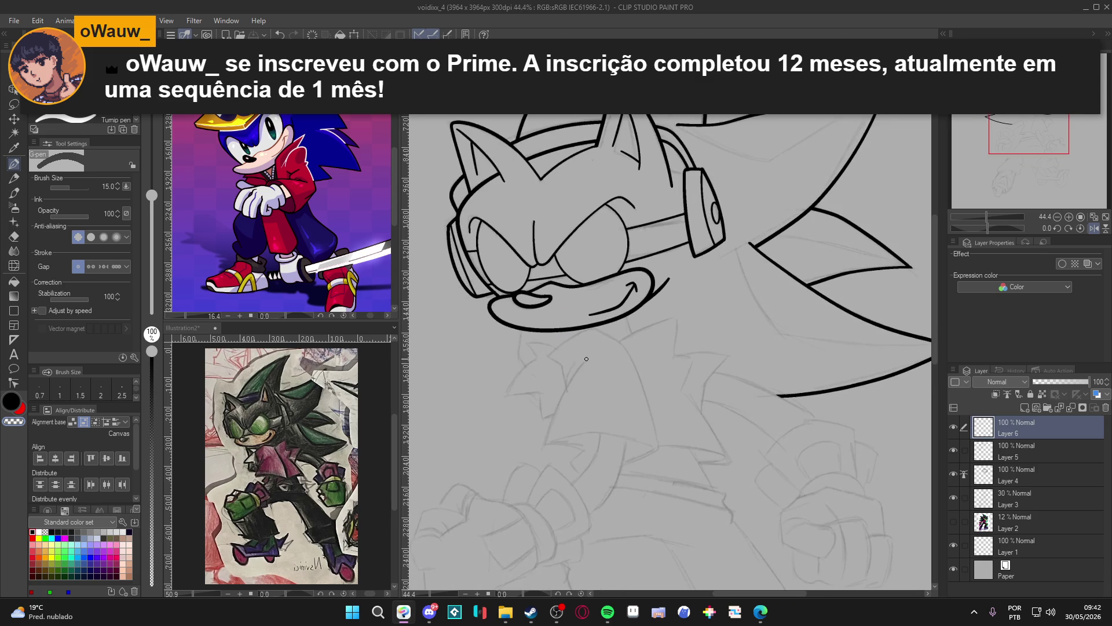
scroll(591, 364, "up", 1)
scroll(640, 339, "down", 2)
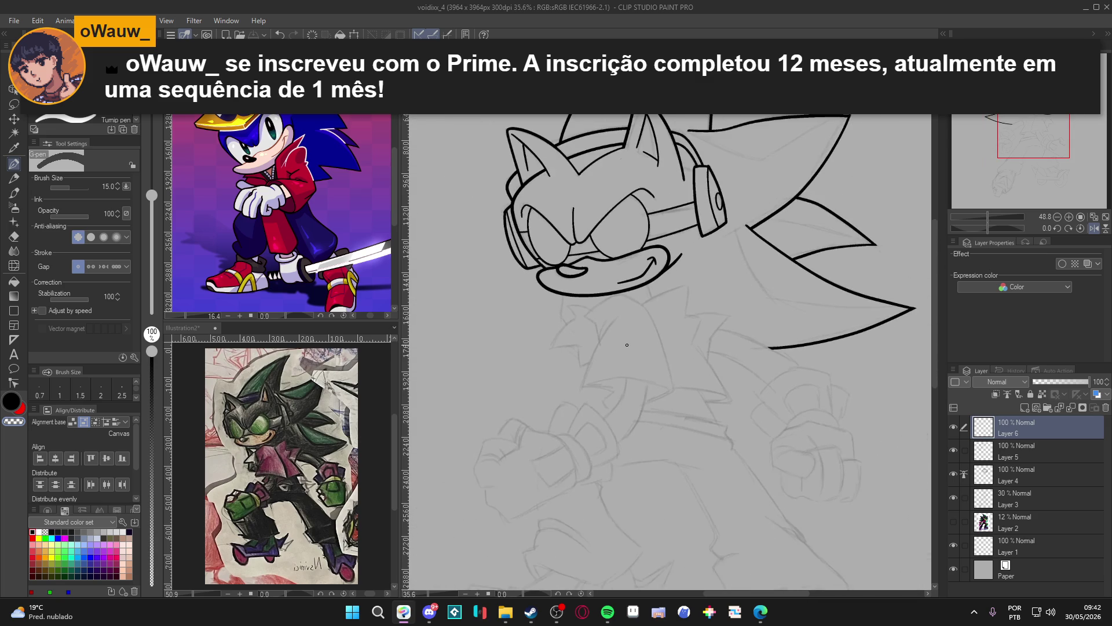
mouse_move(667, 324)
left_mouse_down()
mouse_move(676, 377)
mouse_move(694, 374)
left_mouse_up()
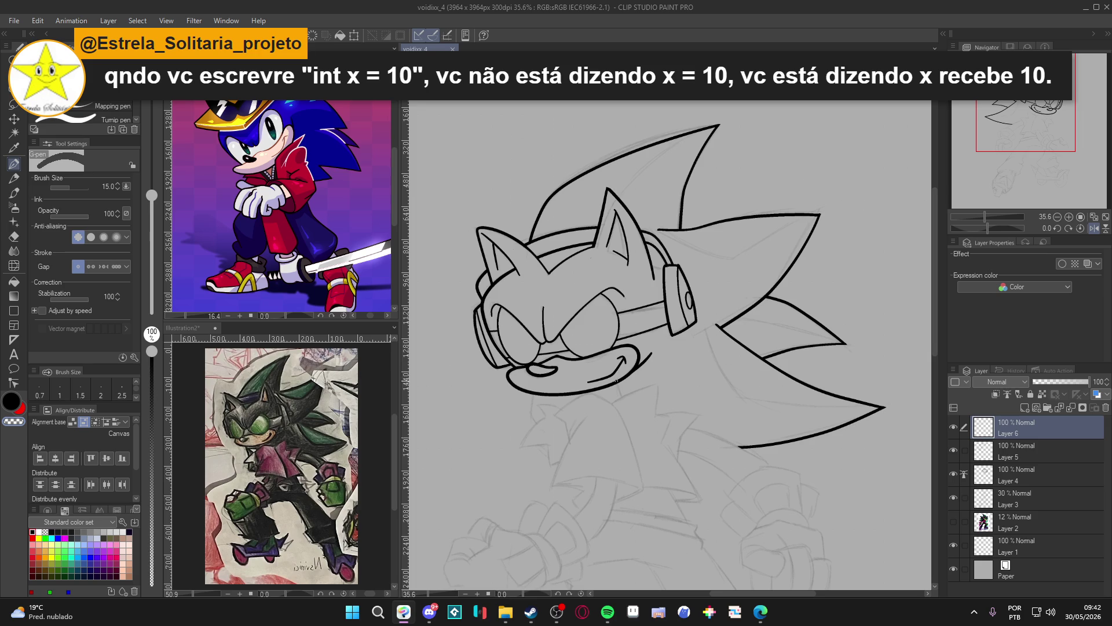
scroll(617, 370, "up", 3)
scroll(623, 375, "down", 1)
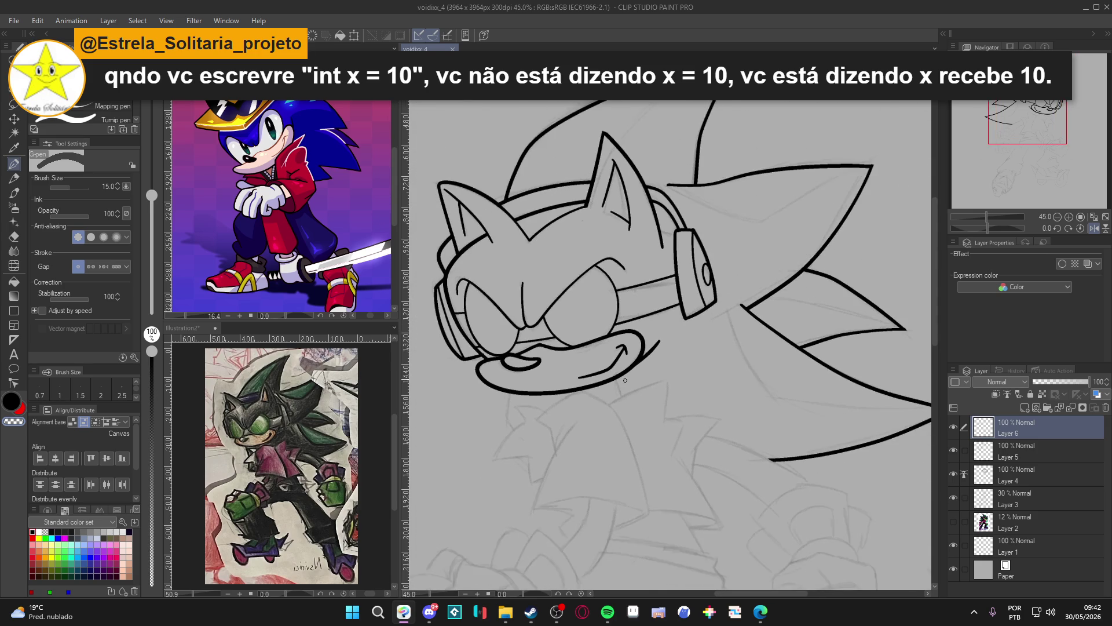
scroll(614, 389, "up", 3)
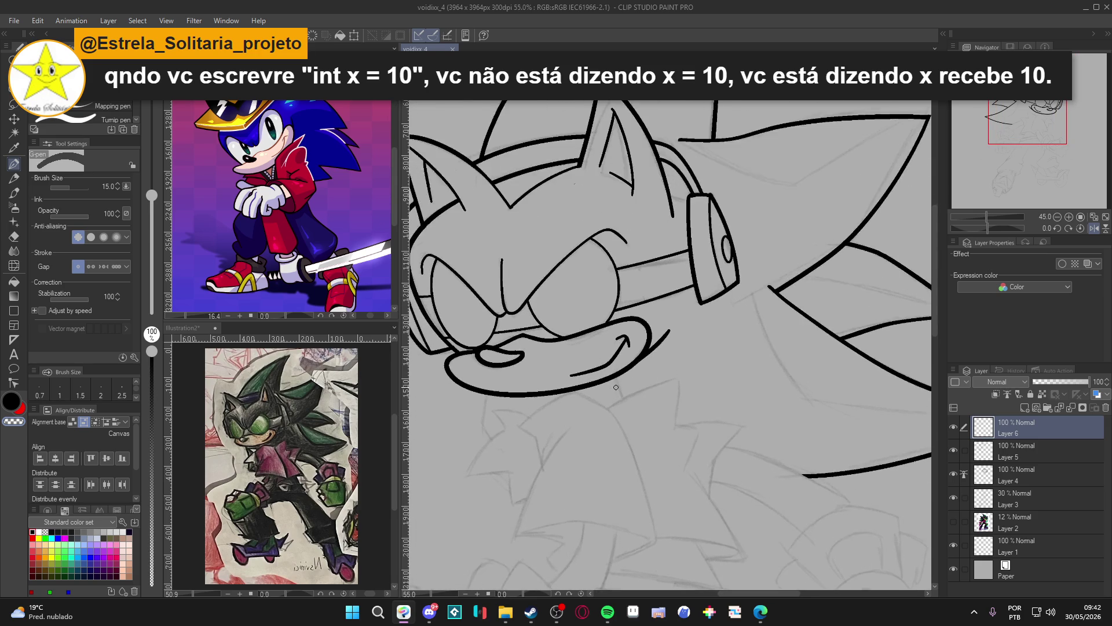
left_click(954, 426)
key("ctrl+minus")
key("ctrl+minus")
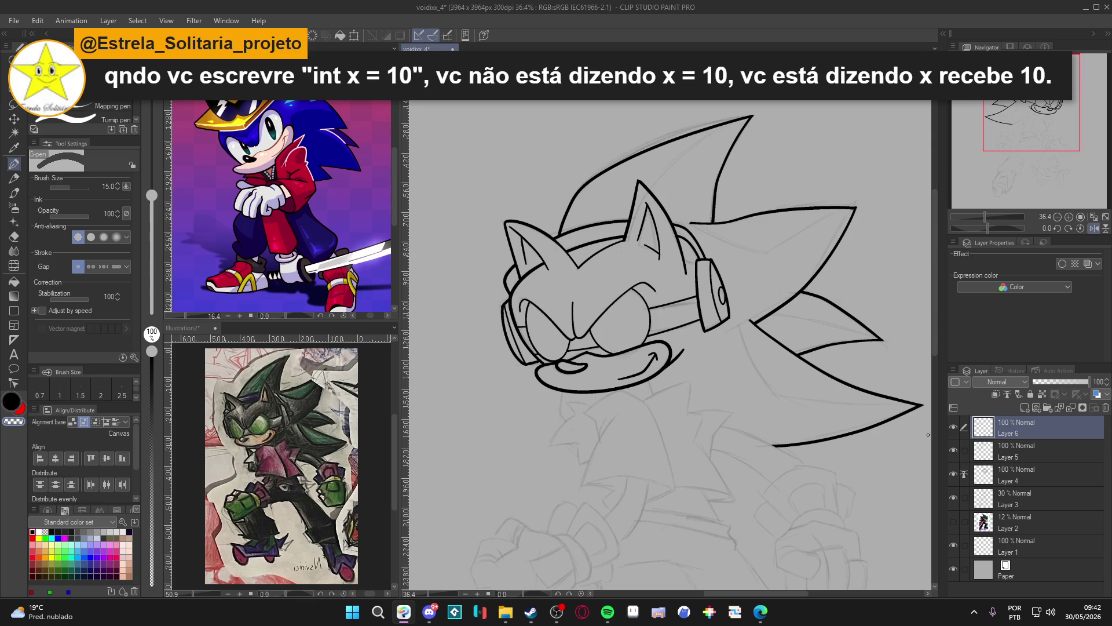
left_click(951, 453)
left_click(950, 453)
left_click(951, 429)
left_click(950, 429)
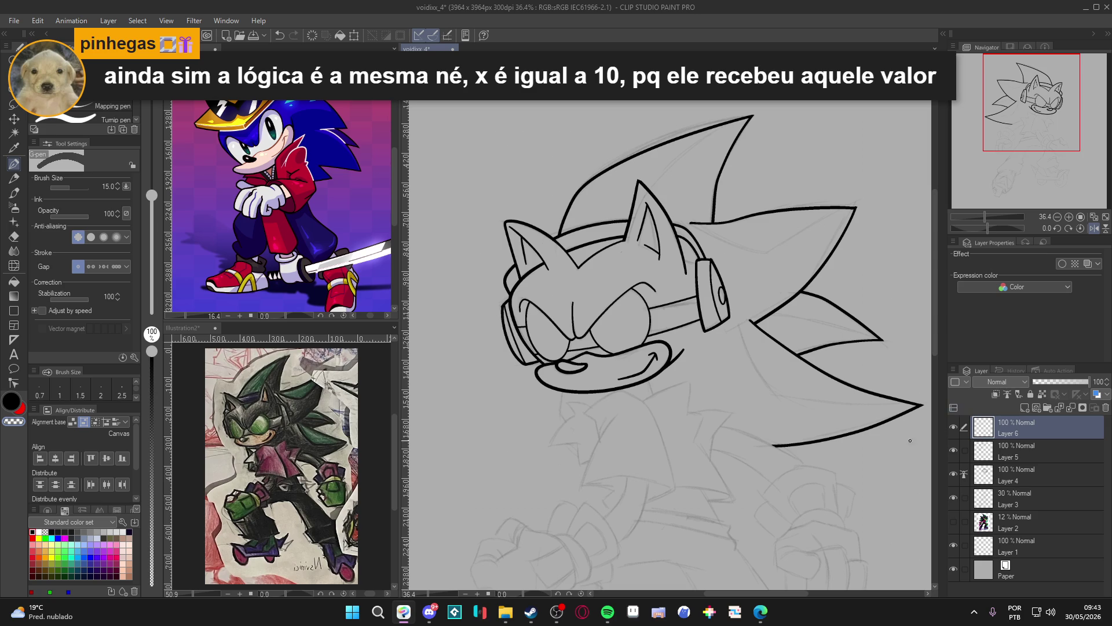
left_click_drag(808, 423, 773, 453)
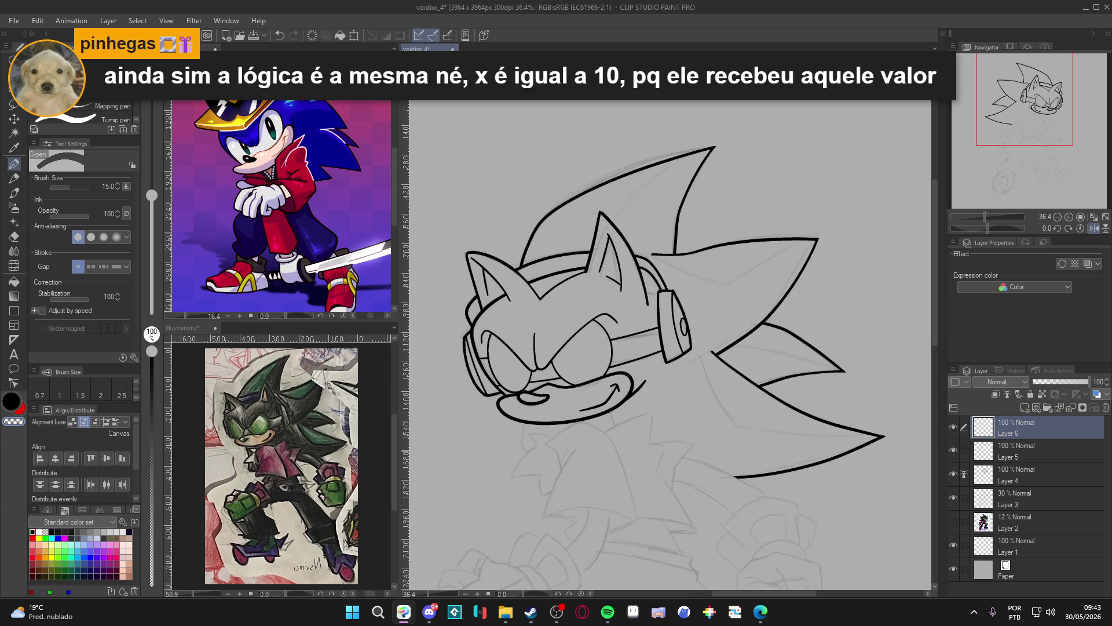
left_click(954, 423)
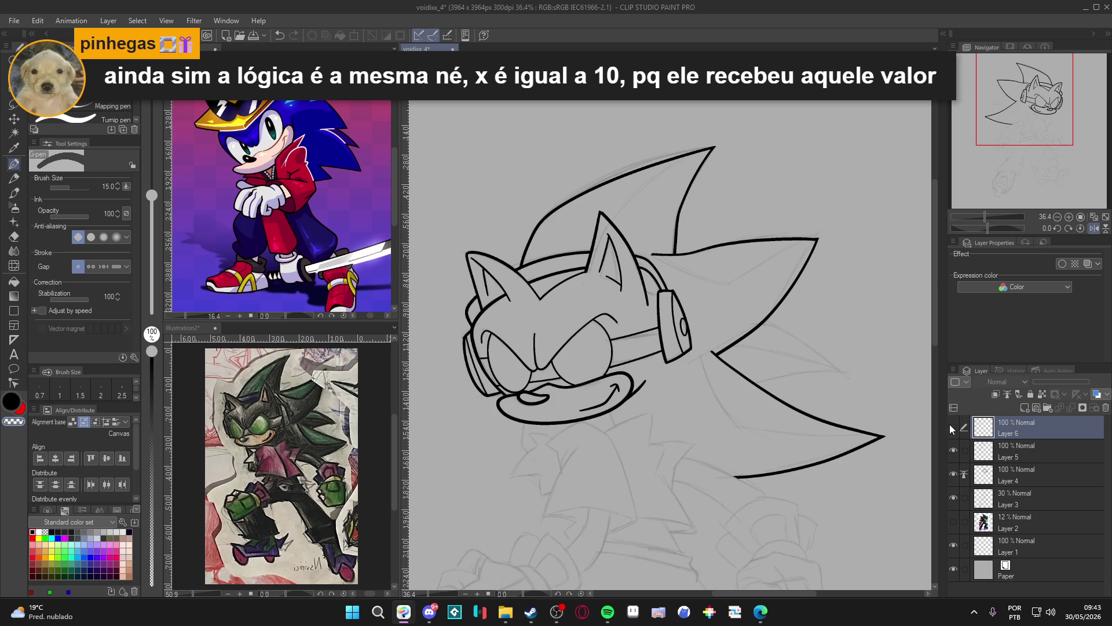
Delete the empty Layer 6 and save the drawing
left_click(951, 427)
key("ctrl+z")
left_click_drag(686, 430, 679, 360)
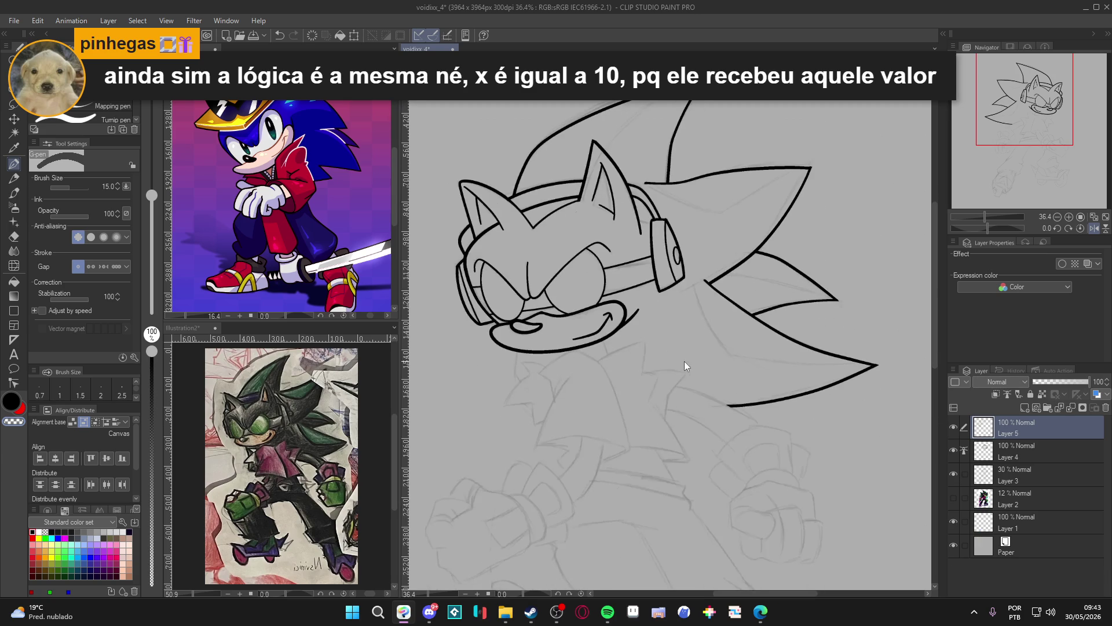
left_click(956, 426)
left_click_drag(646, 386, 665, 356)
key("ctrl+s")
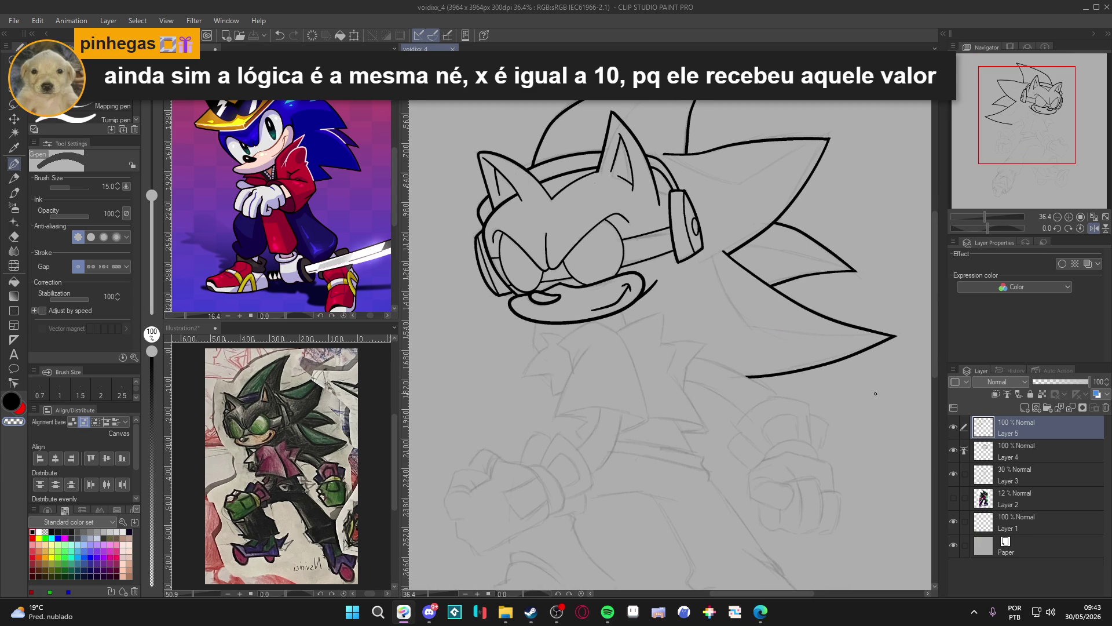
Select Layer 5 and toggle its visibility to compare the line art with the sketch
left_click_drag(666, 347, 656, 370)
left_click(970, 433)
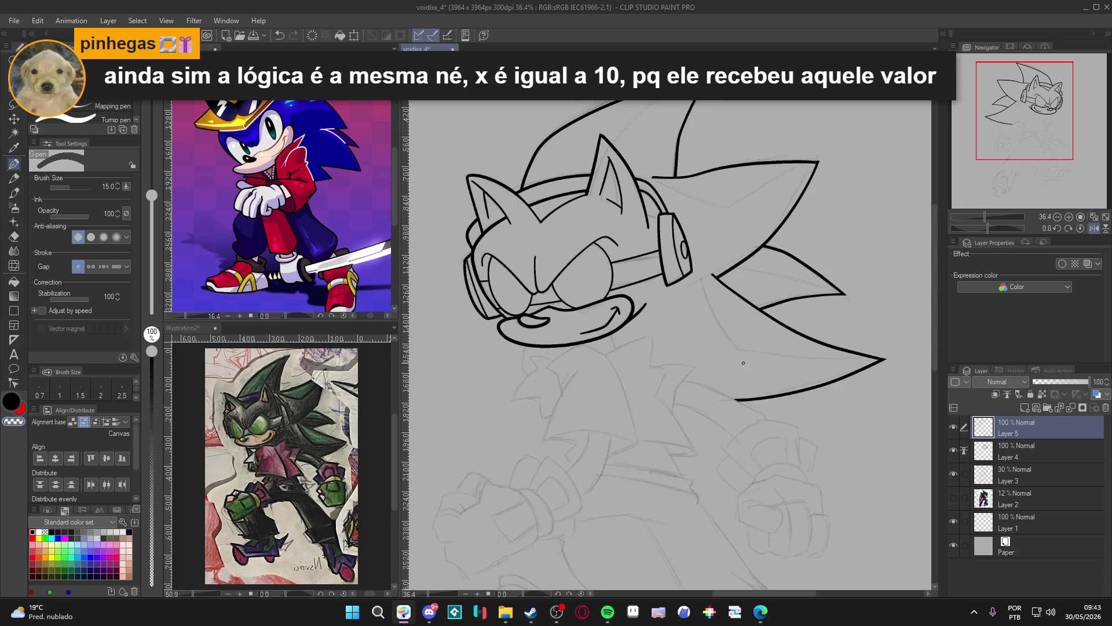
left_click(953, 427)
left_click(953, 426)
left_click_drag(676, 355, 678, 387)
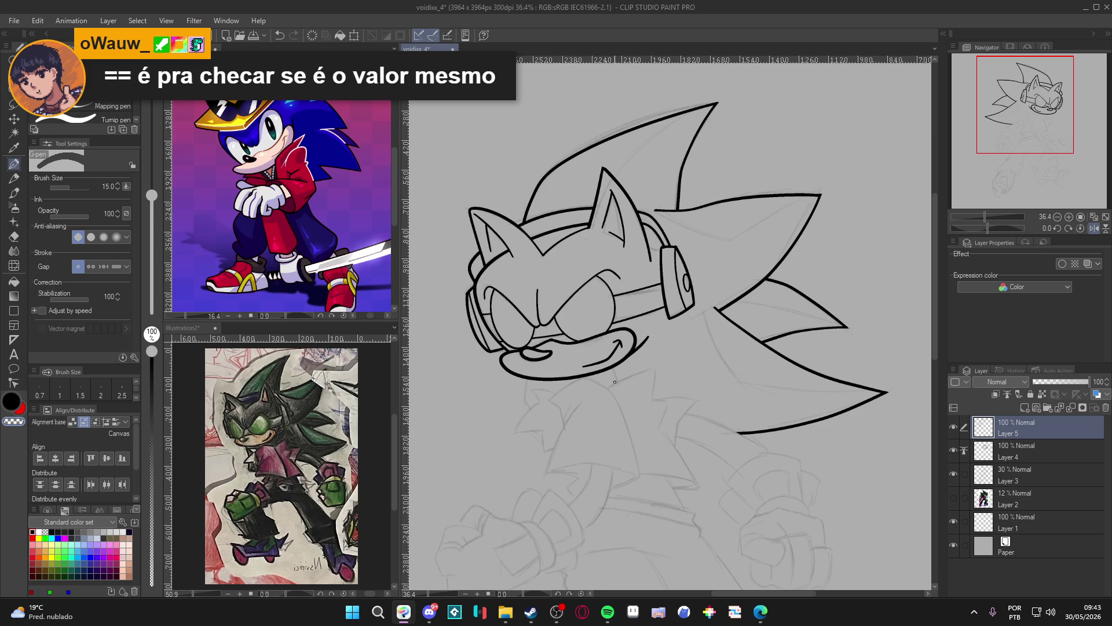
scroll(614, 380, "up", 4)
scroll(620, 378, "down", 2)
scroll(631, 375, "up", 2)
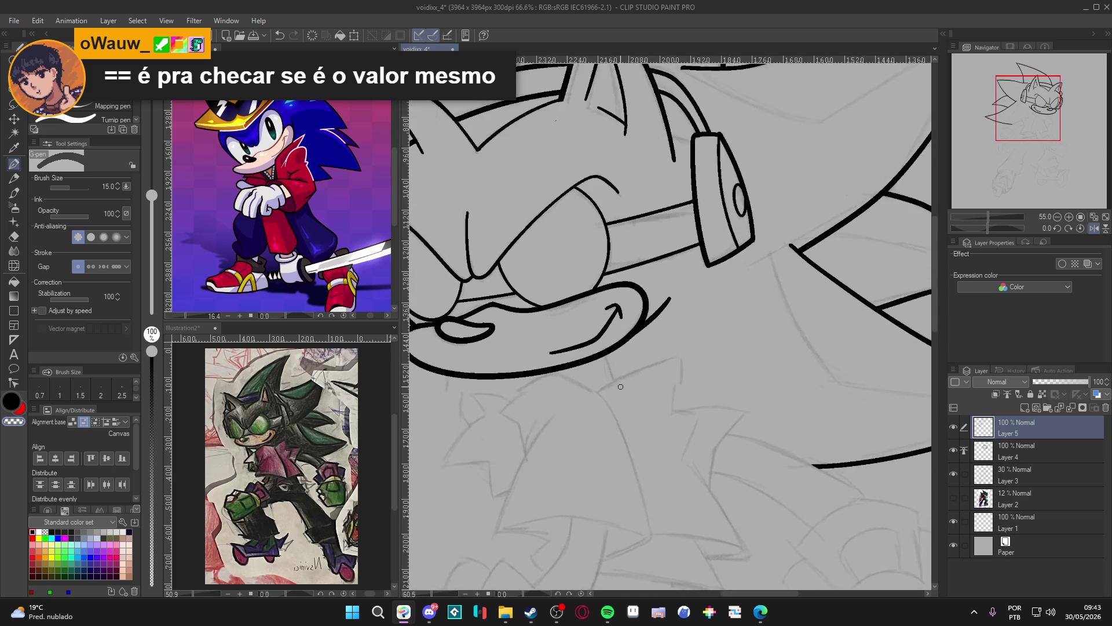
scroll(671, 364, "down", 2)
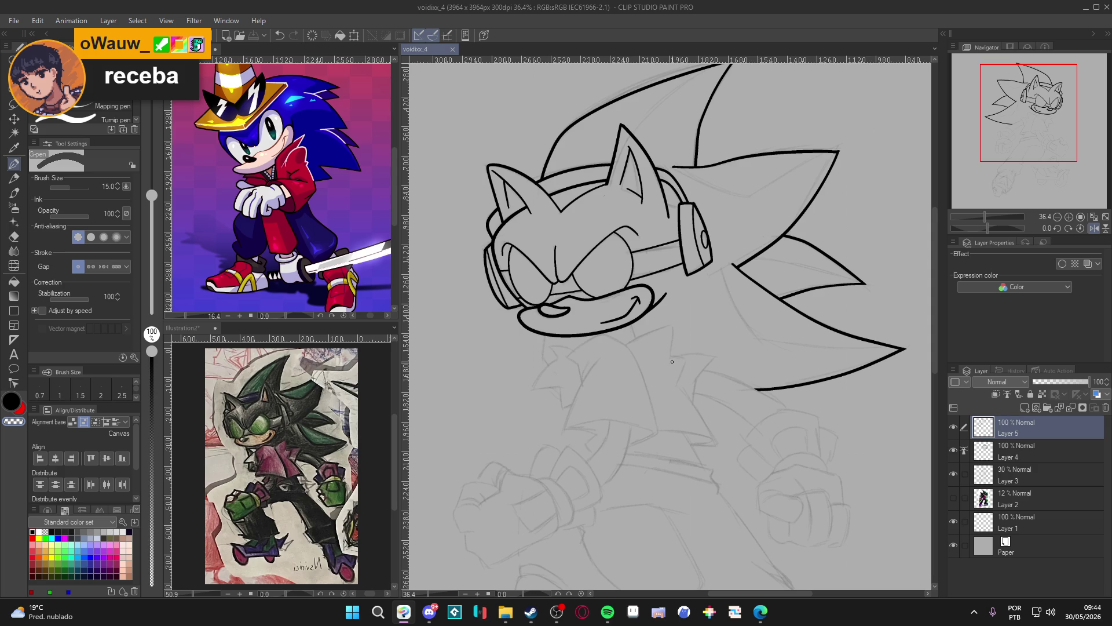
left_click(556, 614)
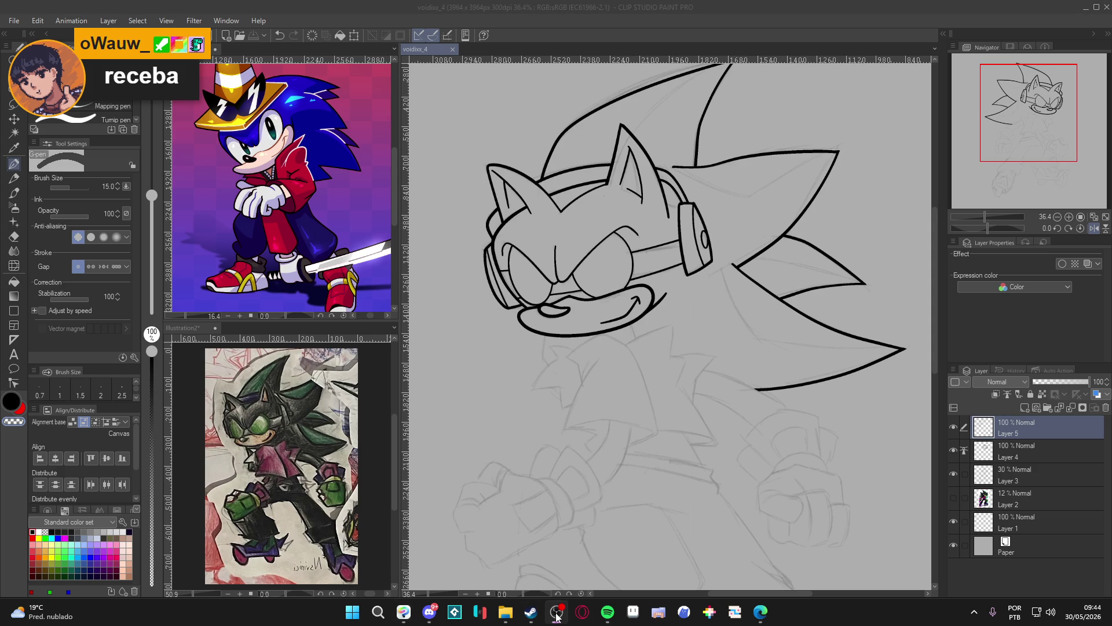
left_click(556, 617)
scroll(637, 358, "up", 2)
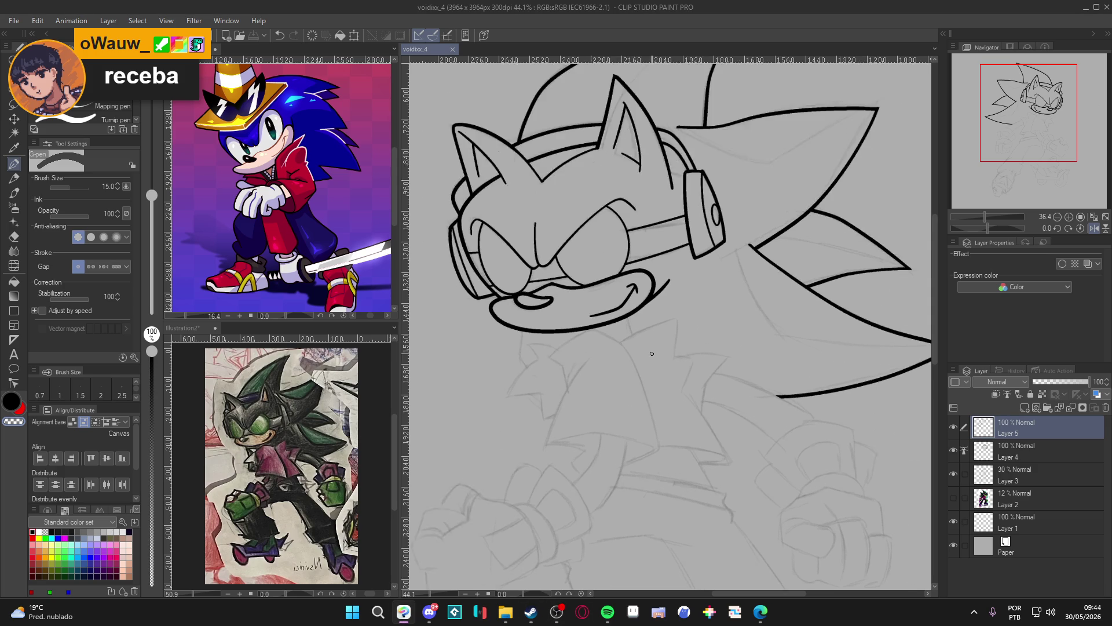
Recentre on the head and toggle the line art layer to compare it with the sketch
scroll(637, 358, "down", 1)
mouse_move(637, 358)
left_mouse_down()
mouse_move(637, 527)
mouse_move(663, 515)
mouse_move(678, 422)
left_mouse_up()
double_click(952, 434)
left_click(951, 430)
left_click(952, 430)
left_click_drag(742, 412, 707, 411)
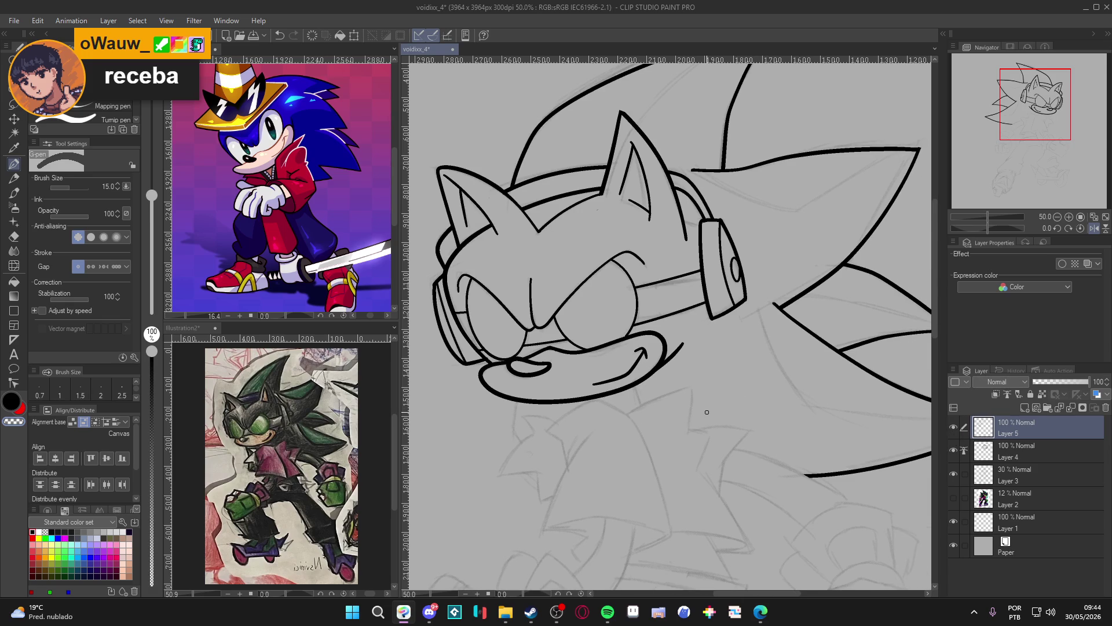
Draw a short neck line below the jaw, redrawing it shorter, and save
left_click_drag(635, 384, 644, 405)
key("ctrl+z")
key("ctrl+z")
left_click_drag(636, 383, 647, 406)
key("ctrl+z")
key("ctrl+z")
scroll(719, 287, "down", 1)
key("ctrl+s")
Toggle the line art layer's visibility twice to check the neck line against the sketch
scroll(843, 333, "up", 2)
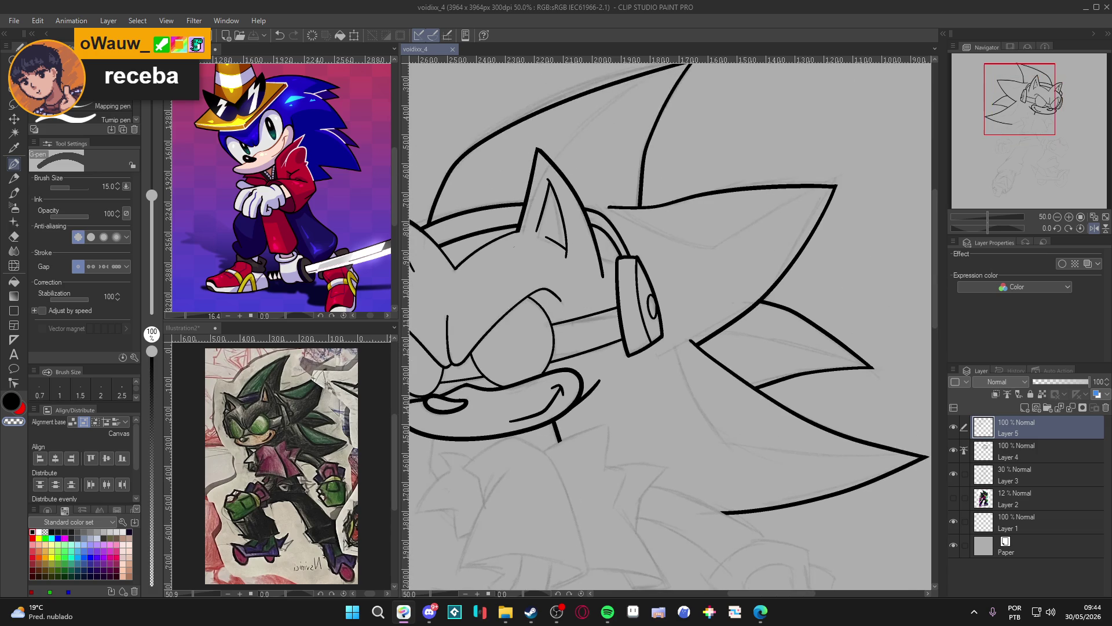
left_click(952, 423)
left_click(953, 423)
left_click(953, 426)
left_click(953, 427)
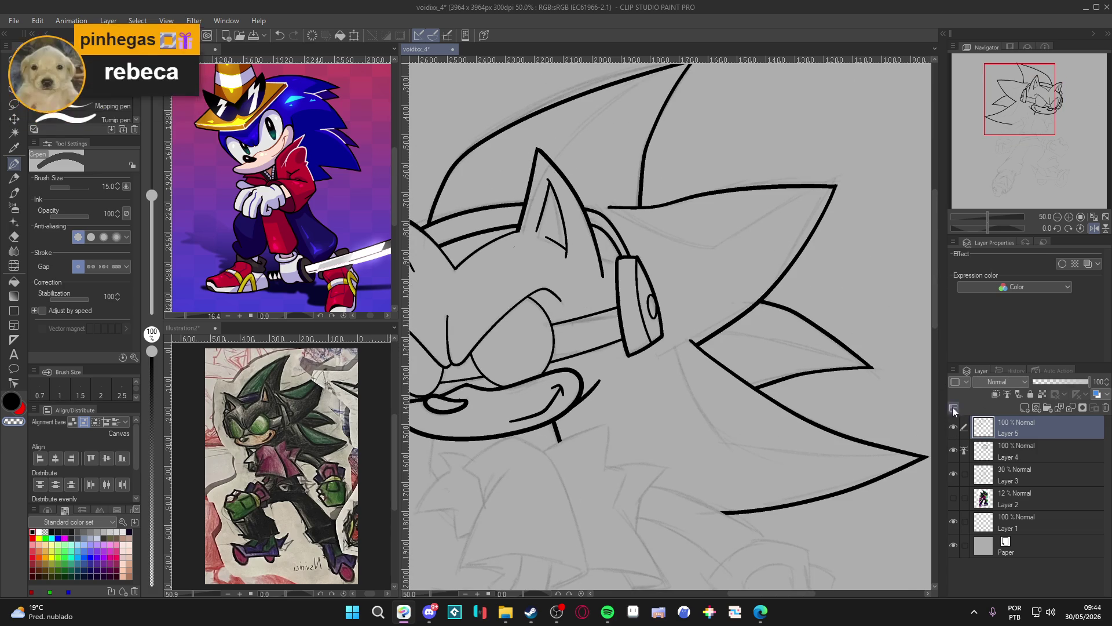
Merge Layer 5 down into Layer 4, save, and reduce the pen size to 10
key("ctrl+e")
left_click_drag(804, 380, 784, 402)
key("ctrl+s")
key("bracketleft")
key("bracketleft")
left_click_drag(743, 335, 735, 367)
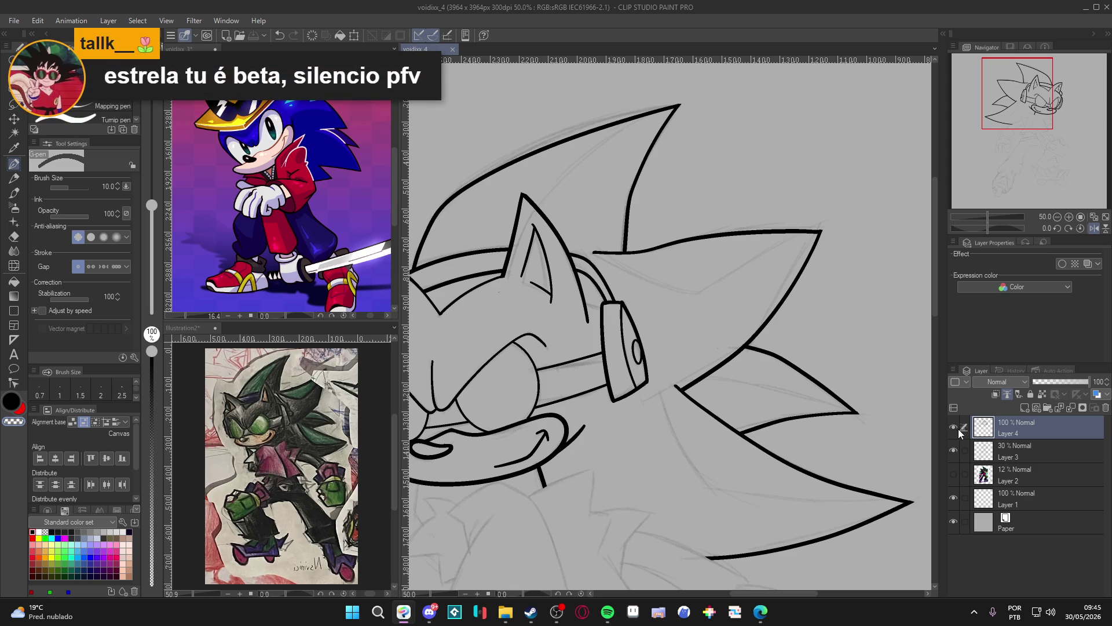
left_click_drag(770, 450, 755, 461)
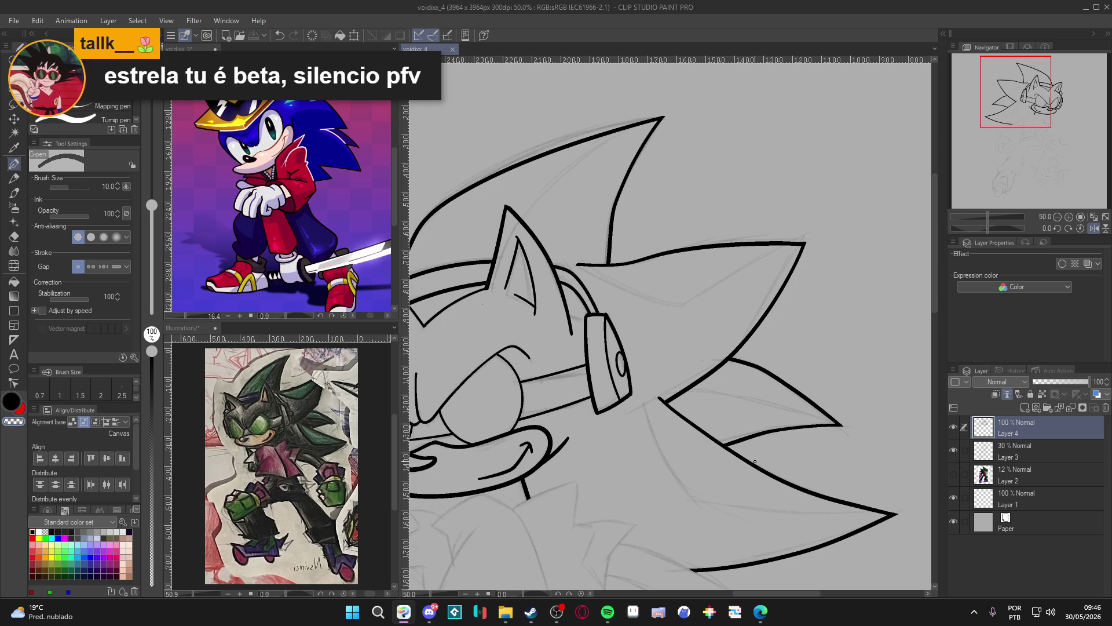
Lower the system volume to 66 and create a new raster Layer 5 above Layer 4
key("XF86AudioLowerVolume")
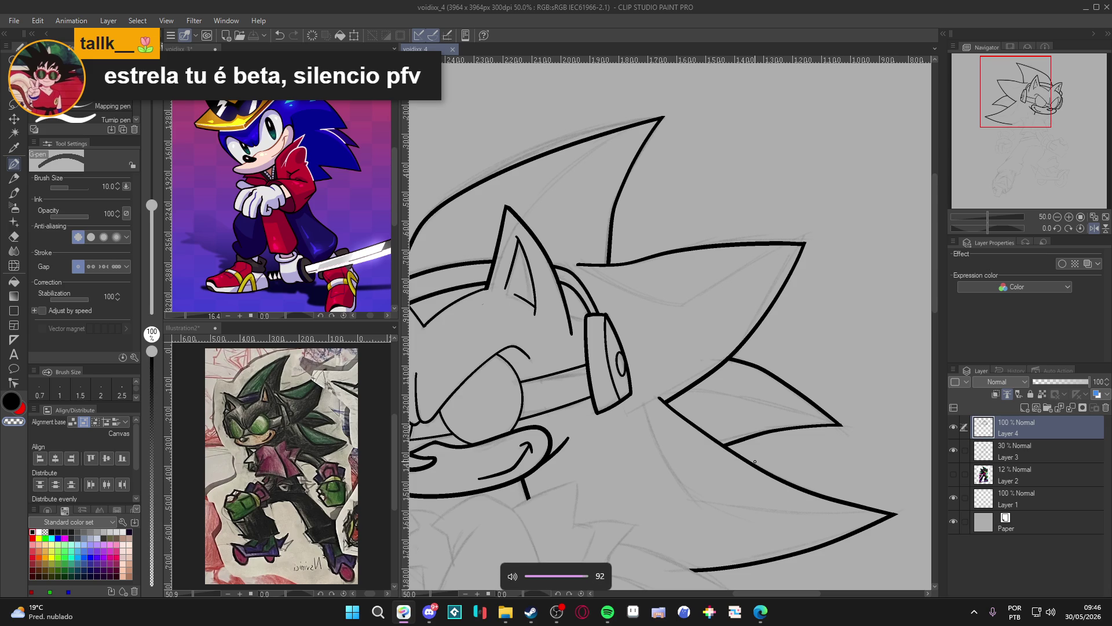
key("XF86AudioLowerVolume")
key("XF86AudioLowerVolume")
key("XF86AudioLowerVolume")
key("XF86AudioLowerVolume")
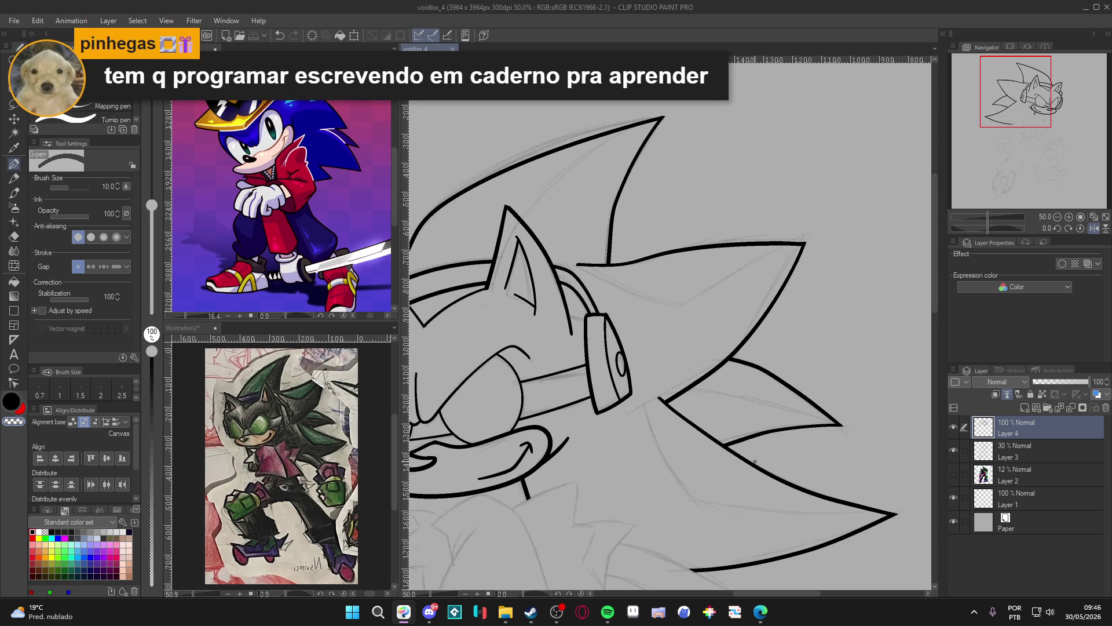
scroll(767, 327, "up", 1)
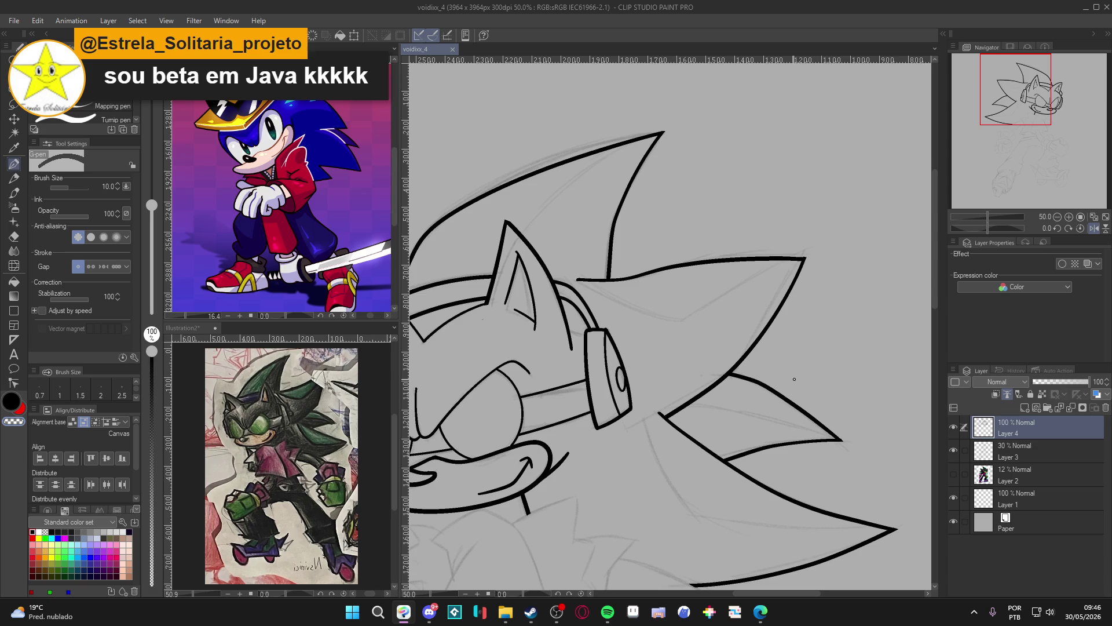
left_click_drag(812, 321, 967, 406)
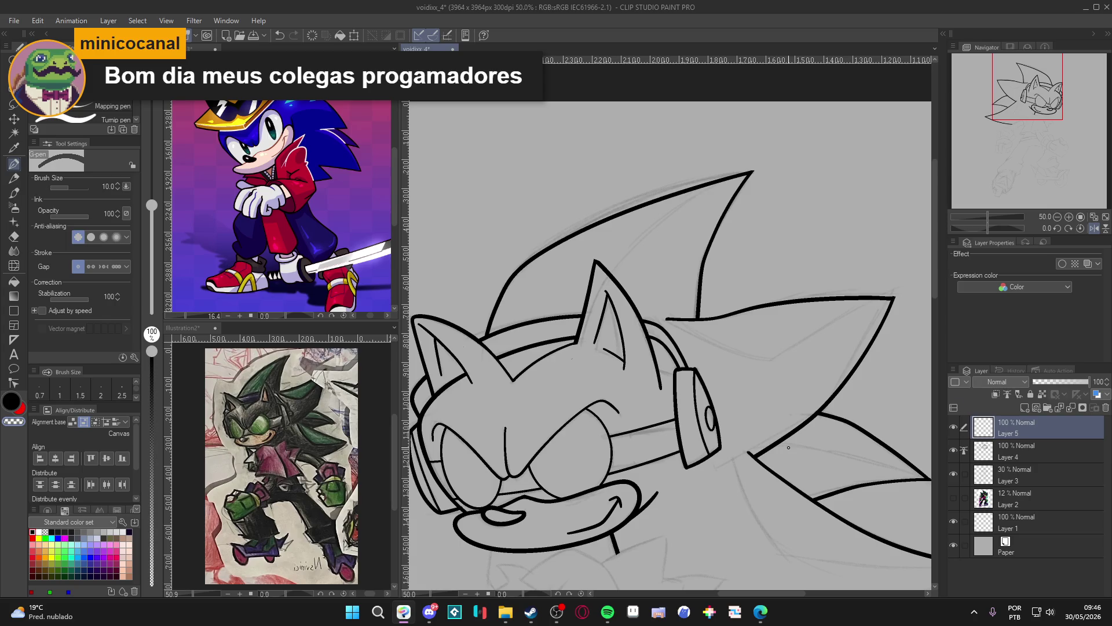
Ink the top quill's inner edge and erase stray lines in the ear and at the quill tip
key("ctrl+shift+n")
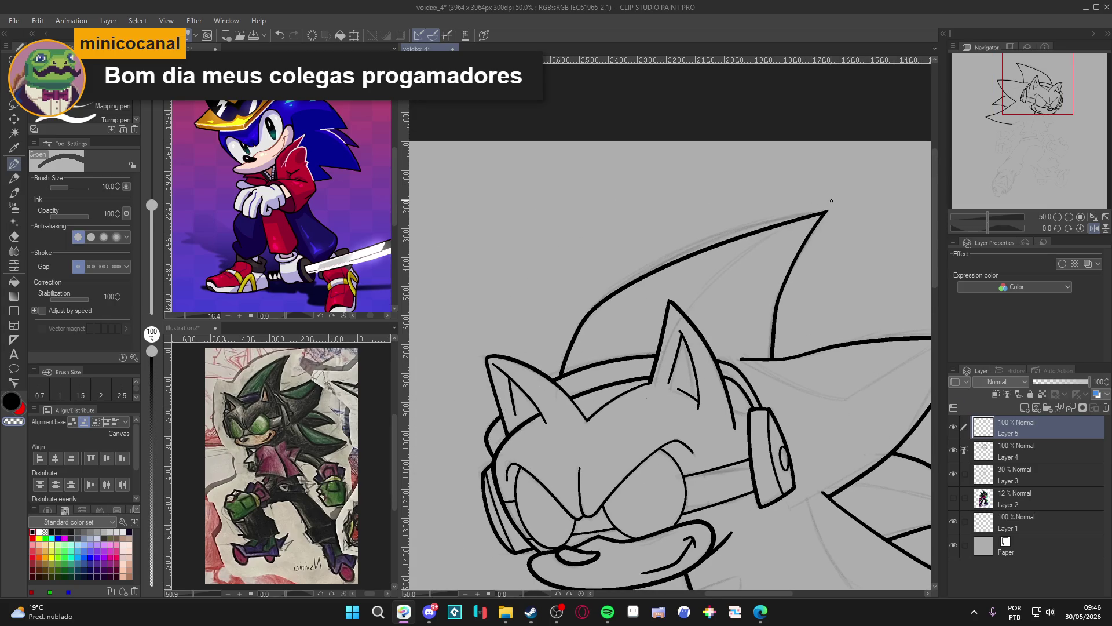
left_click_drag(799, 205, 816, 212)
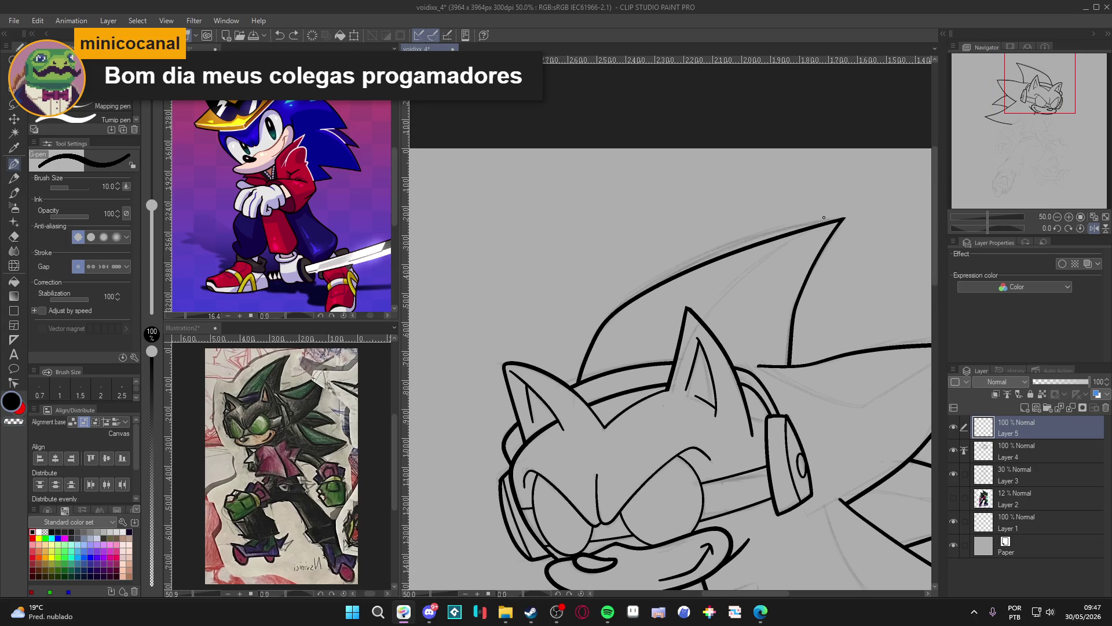
mouse_move(834, 212)
left_mouse_down()
mouse_move(752, 263)
mouse_move(698, 333)
mouse_move(687, 376)
left_mouse_up()
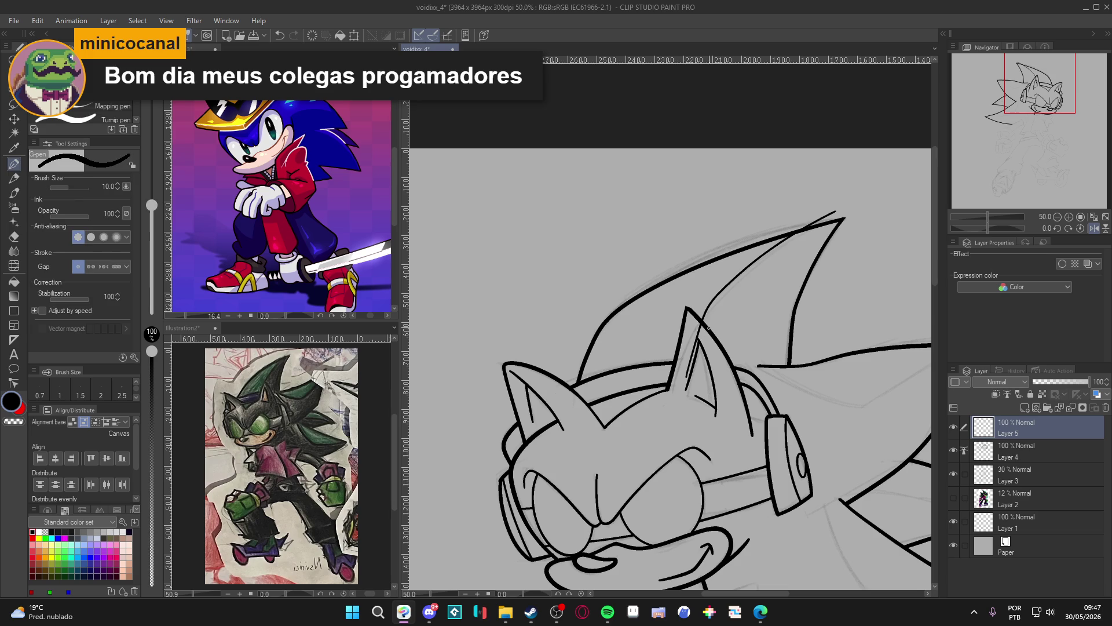
key("e")
mouse_move(700, 328)
left_mouse_down()
mouse_move(694, 350)
mouse_move(700, 330)
left_mouse_up()
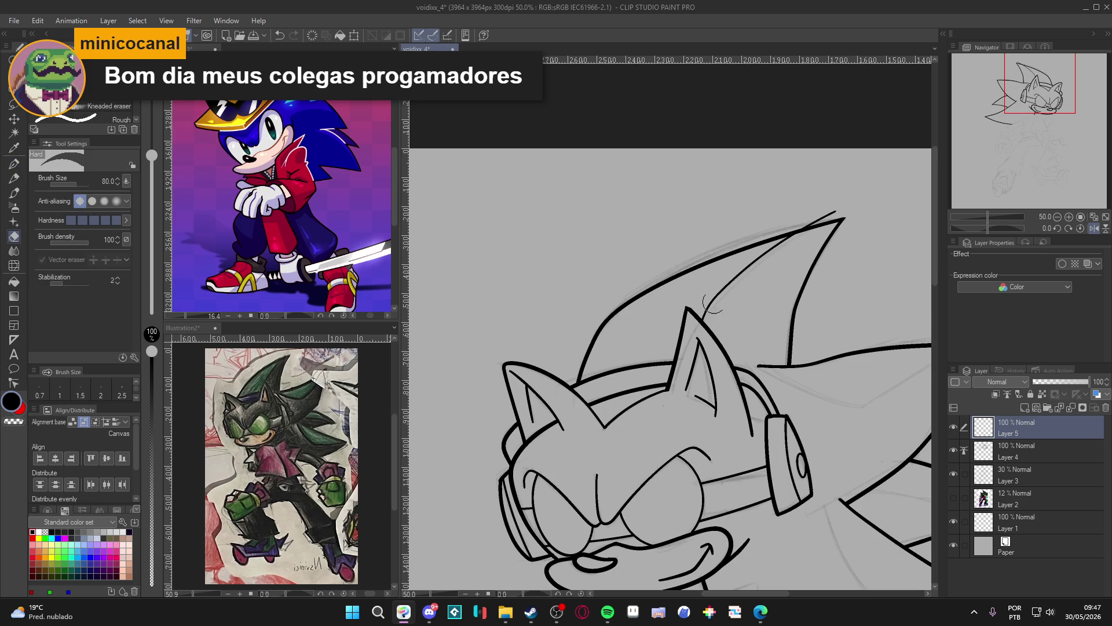
mouse_move(793, 226)
left_mouse_down()
mouse_move(842, 208)
mouse_move(802, 218)
mouse_move(819, 214)
left_mouse_up()
key("p")
Ink the right quill's inner line and erase its stray tails, then move toward the lower quills
left_click_drag(869, 183, 741, 157)
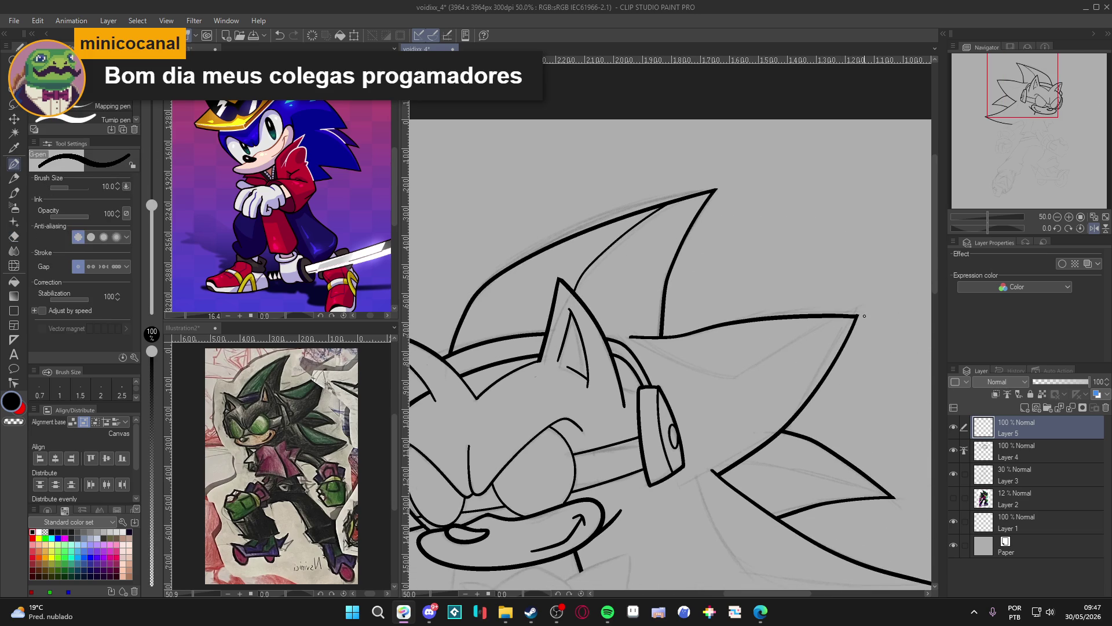
left_click_drag(864, 297, 817, 335)
key("ctrl+z")
mouse_move(877, 301)
left_mouse_down()
mouse_move(719, 376)
mouse_move(624, 327)
left_mouse_up()
key("e")
left_click(630, 331)
left_click_drag(859, 307, 872, 302)
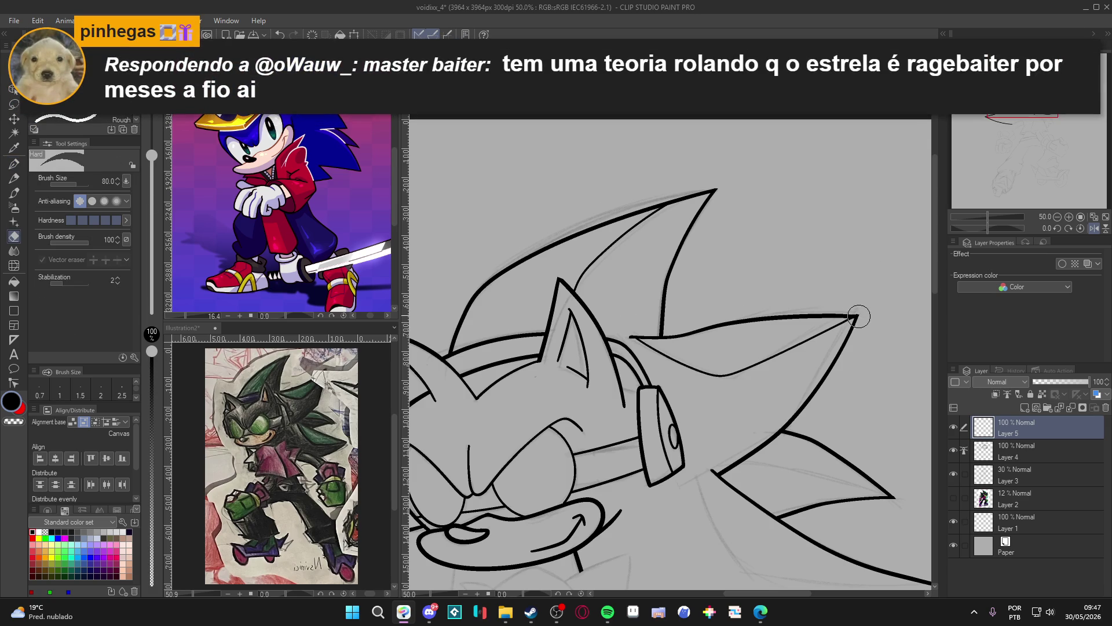
key("p")
left_click_drag(840, 400, 820, 341)
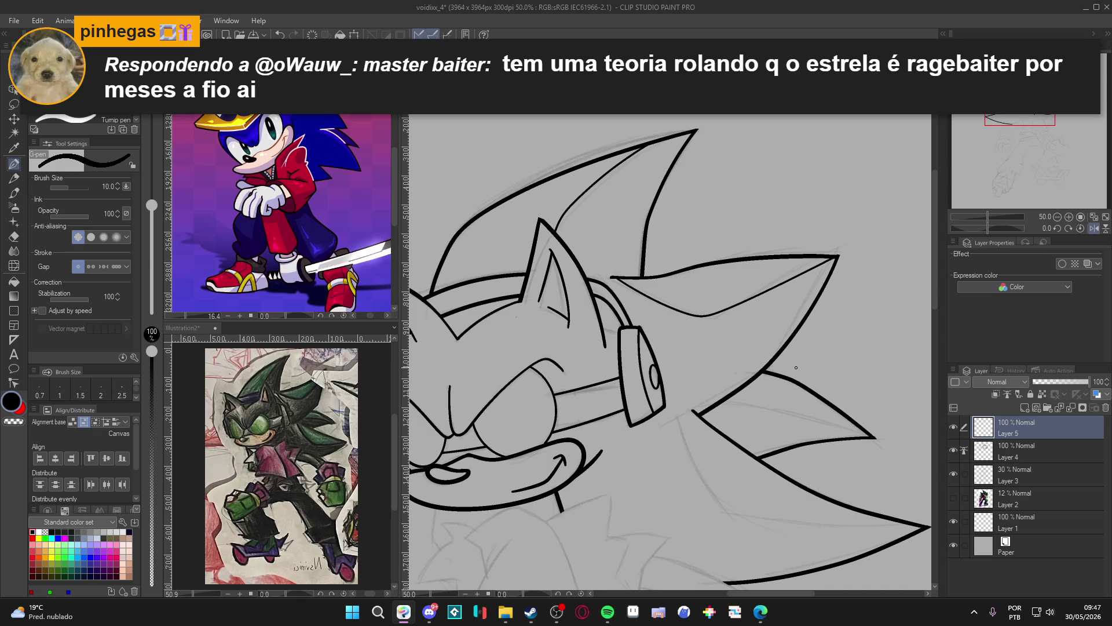
mouse_move(863, 523)
left_mouse_down()
mouse_move(615, 353)
mouse_move(635, 398)
left_mouse_up()
Redraw the quill lines longer and undo the stray stroke tail off the quills
key("ctrl+z")
left_click_drag(626, 351, 634, 538)
key("e")
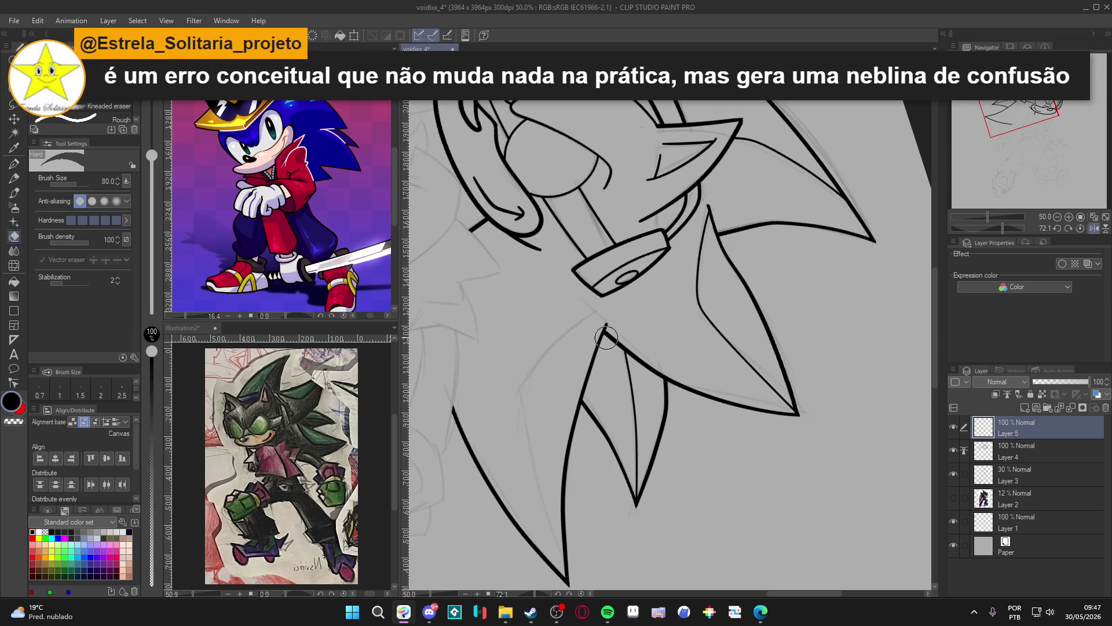
key("p")
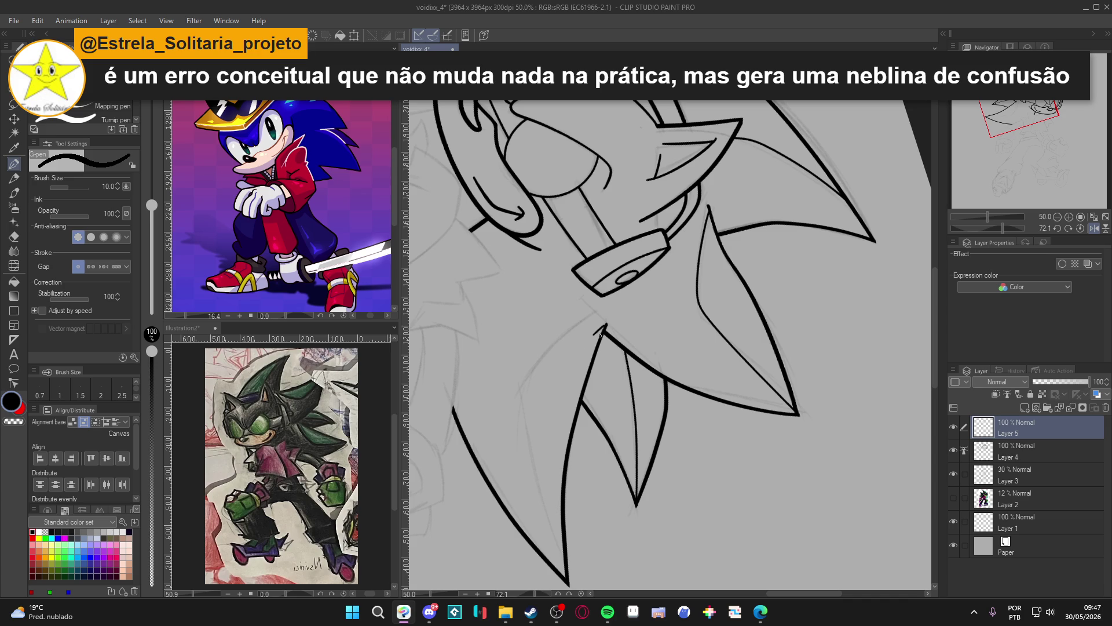
left_click_drag(605, 326, 525, 396)
key("ctrl+z")
mouse_move(606, 324)
left_mouse_down()
mouse_move(521, 391)
mouse_move(555, 342)
mouse_move(542, 370)
mouse_move(601, 533)
left_mouse_up()
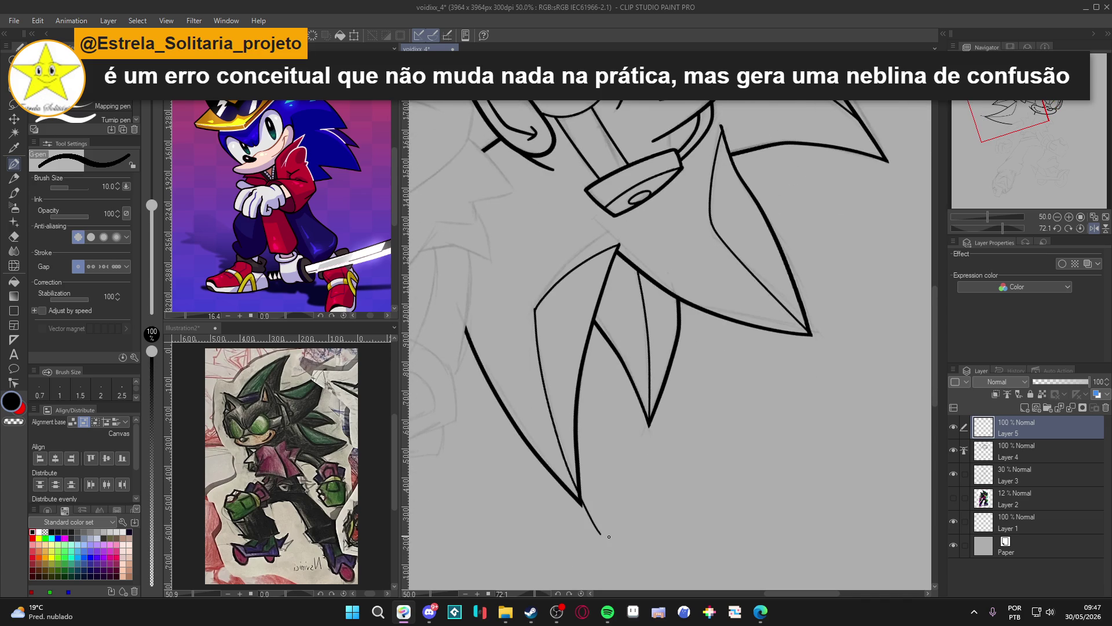
key("ctrl+z")
Straighten the canvas view, set the G-pen to size 15 and save
mouse_move(648, 450)
left_mouse_down()
mouse_move(809, 415)
mouse_move(756, 282)
left_mouse_up()
key("p")
scroll(659, 304, "down", 3)
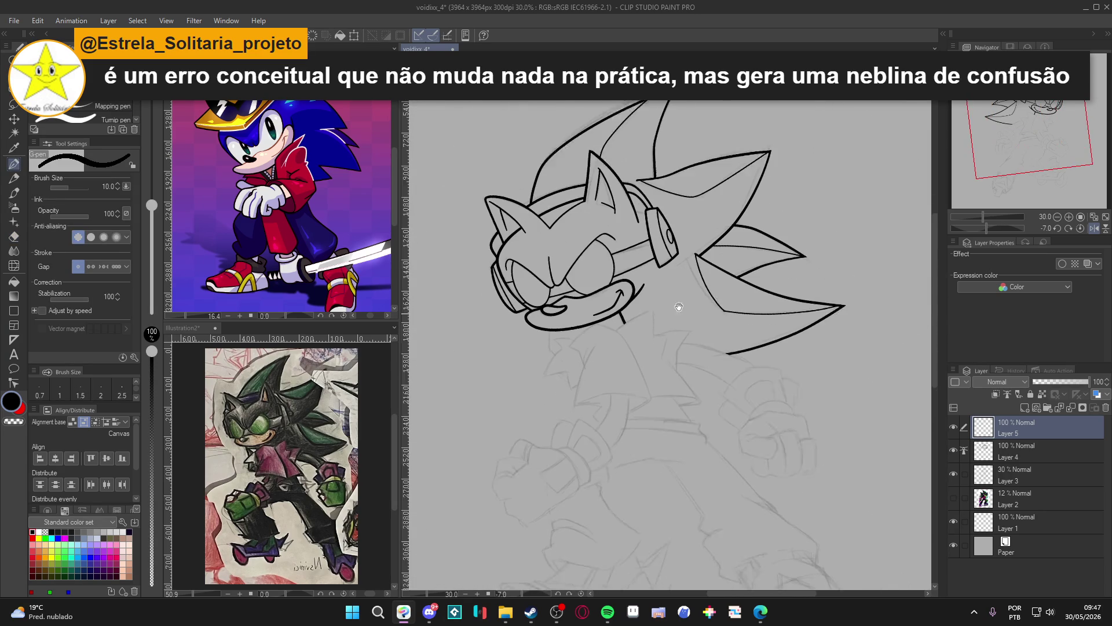
scroll(652, 311, "up", 2)
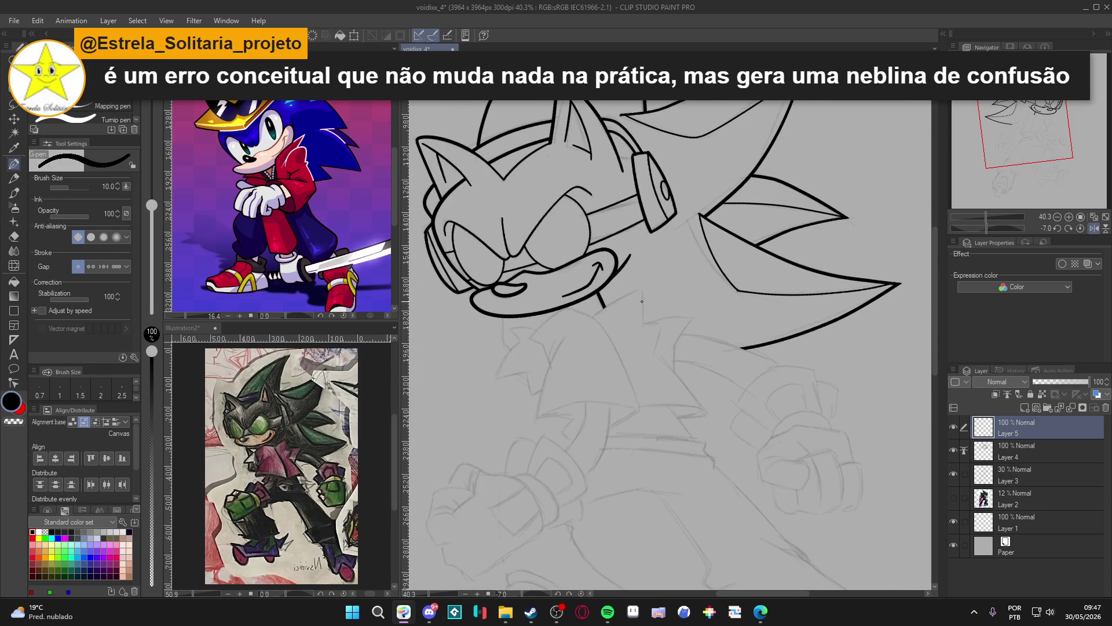
key("bracketright")
left_click_drag(595, 325, 621, 336)
key("ctrl+s")
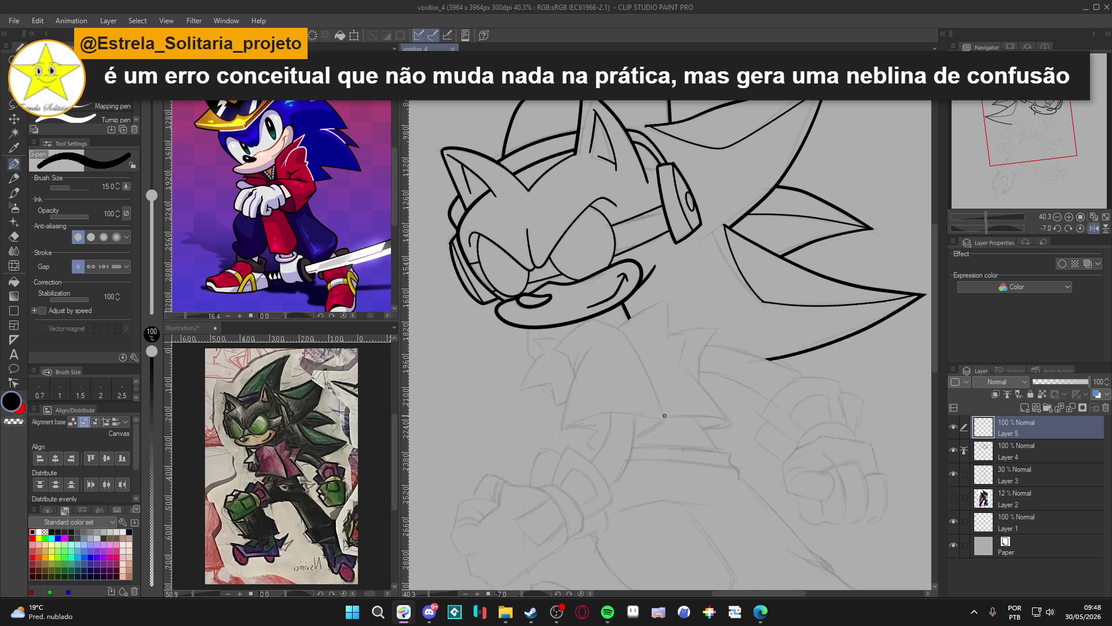
scroll(665, 416, "down", 2)
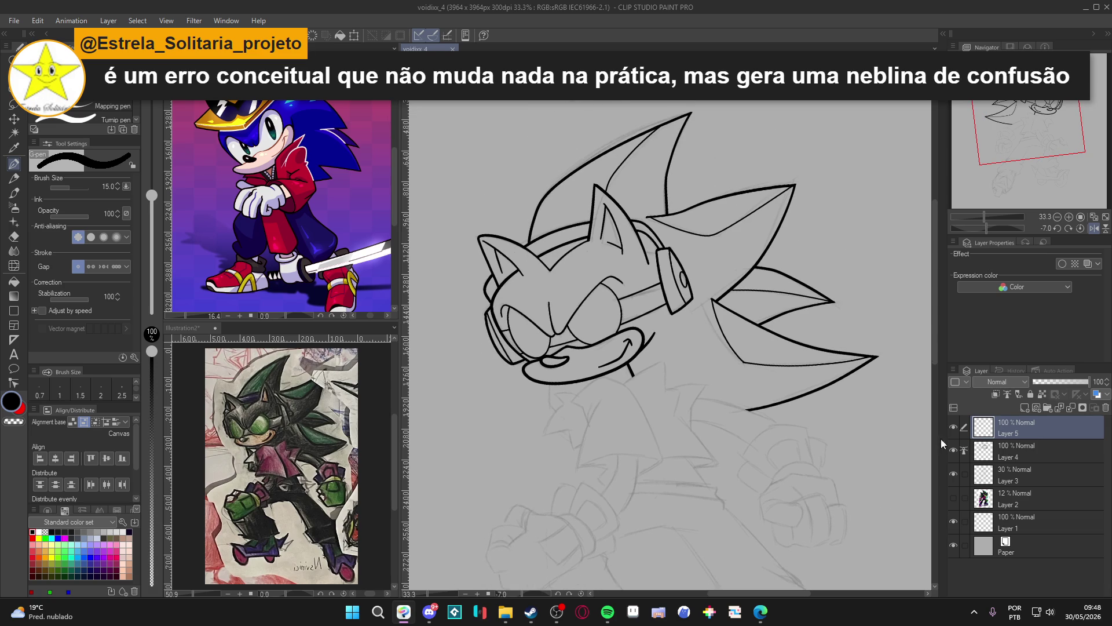
left_click(953, 428)
left_click(953, 428)
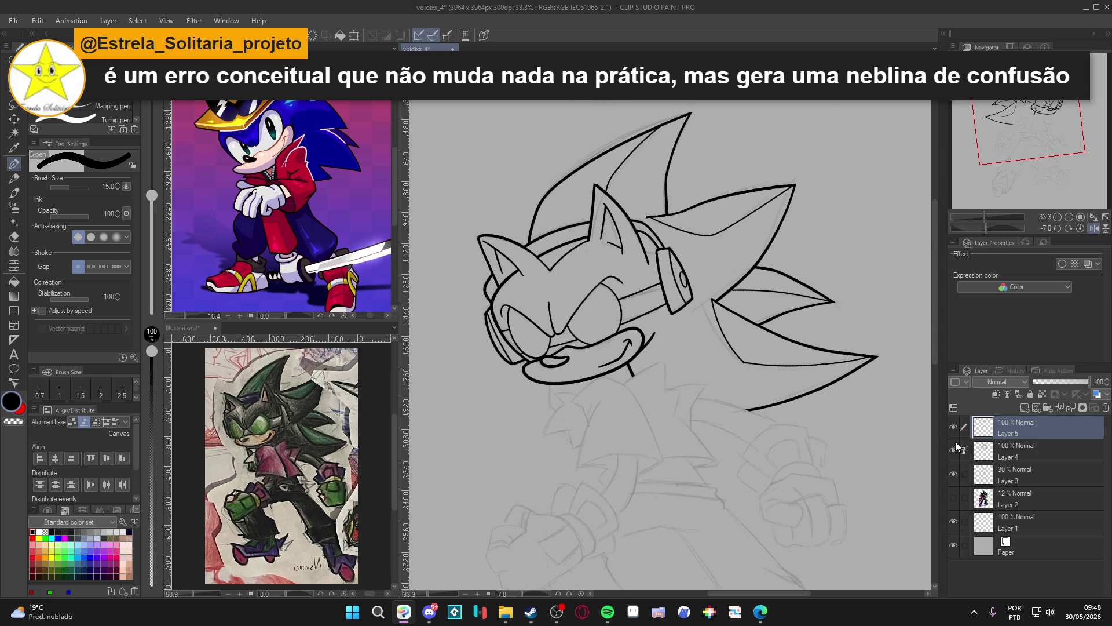
left_click(954, 431)
left_click(954, 432)
left_click(954, 429)
left_click(954, 429)
left_click(953, 451)
left_click(952, 451)
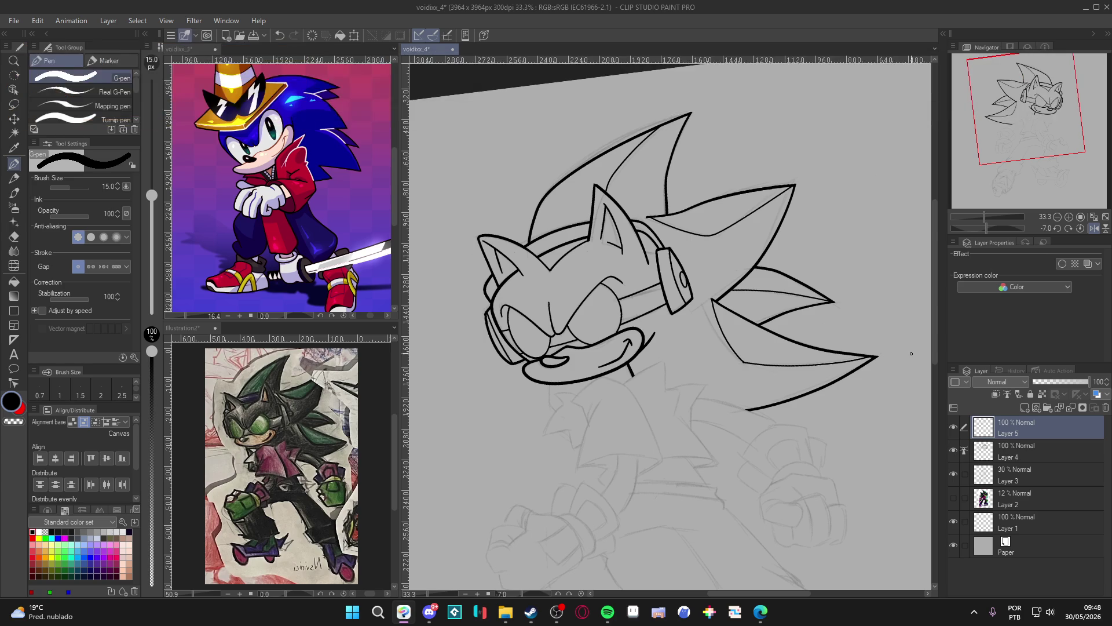
left_click(953, 429)
left_click(953, 428)
left_click(952, 451)
left_click(951, 451)
left_click(951, 451)
left_click(952, 450)
left_click(952, 450)
left_click(952, 450)
left_click(951, 451)
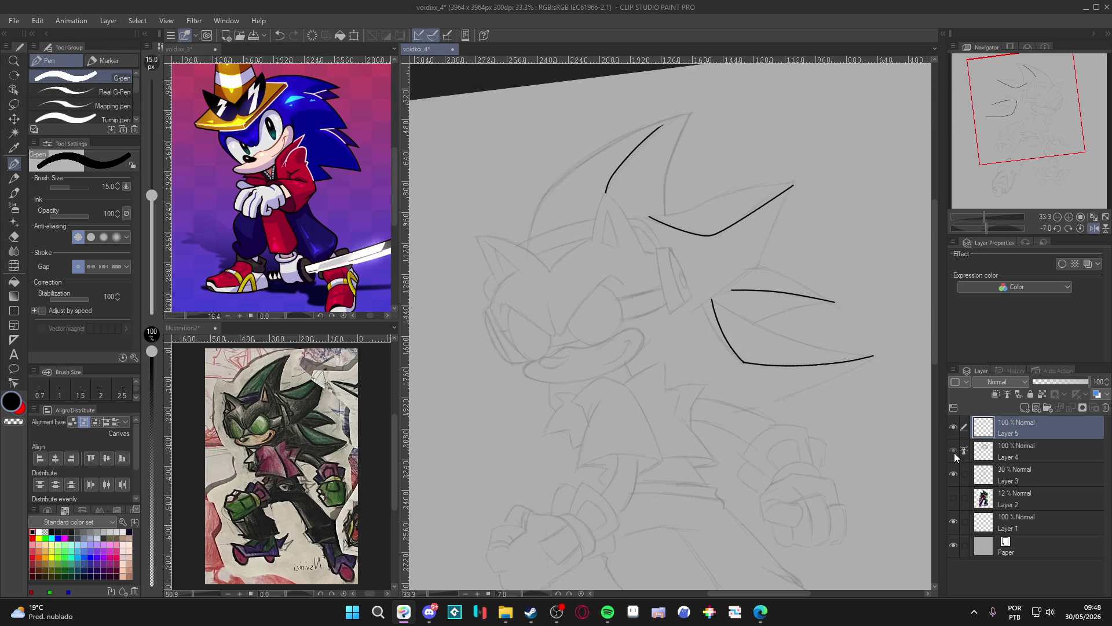
left_click(953, 452)
left_click(952, 426)
left_click(952, 426)
left_click(954, 427)
left_click(953, 428)
left_click(953, 452)
left_click(953, 451)
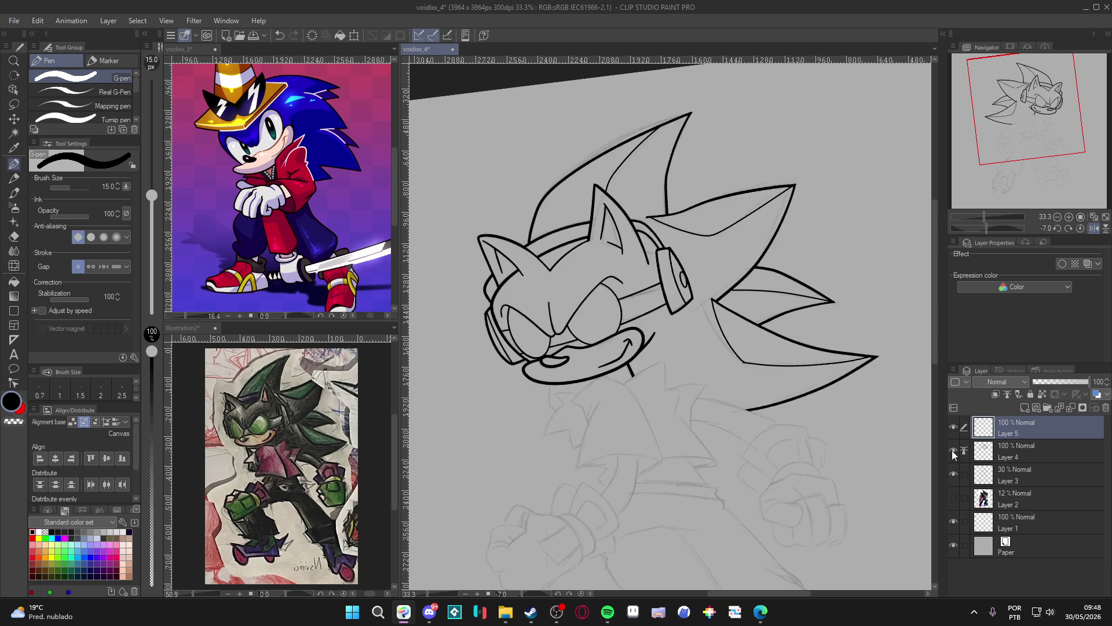
left_click(952, 475)
left_click(952, 475)
left_click(953, 451)
left_click(953, 451)
On Layer 4, ink the sleeve outline and its left edge below the chin
left_click(1000, 450)
scroll(673, 378, "up", 3)
key("ctrl+s")
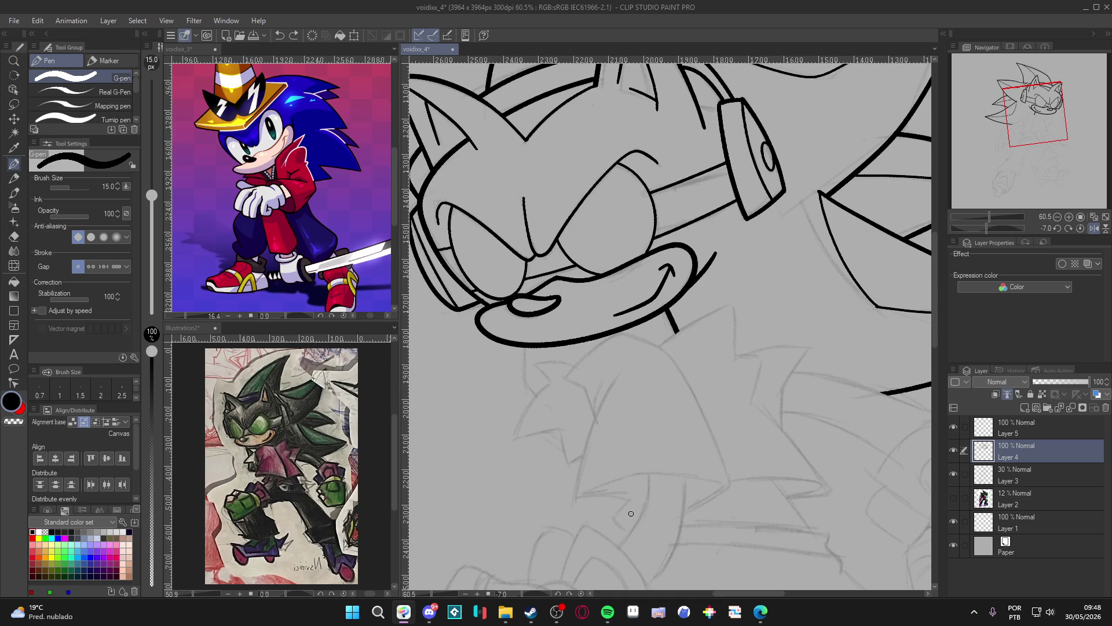
mouse_move(628, 531)
left_mouse_down()
mouse_move(695, 515)
mouse_move(730, 480)
mouse_move(716, 446)
mouse_move(667, 360)
mouse_move(619, 335)
mouse_move(563, 382)
left_mouse_up()
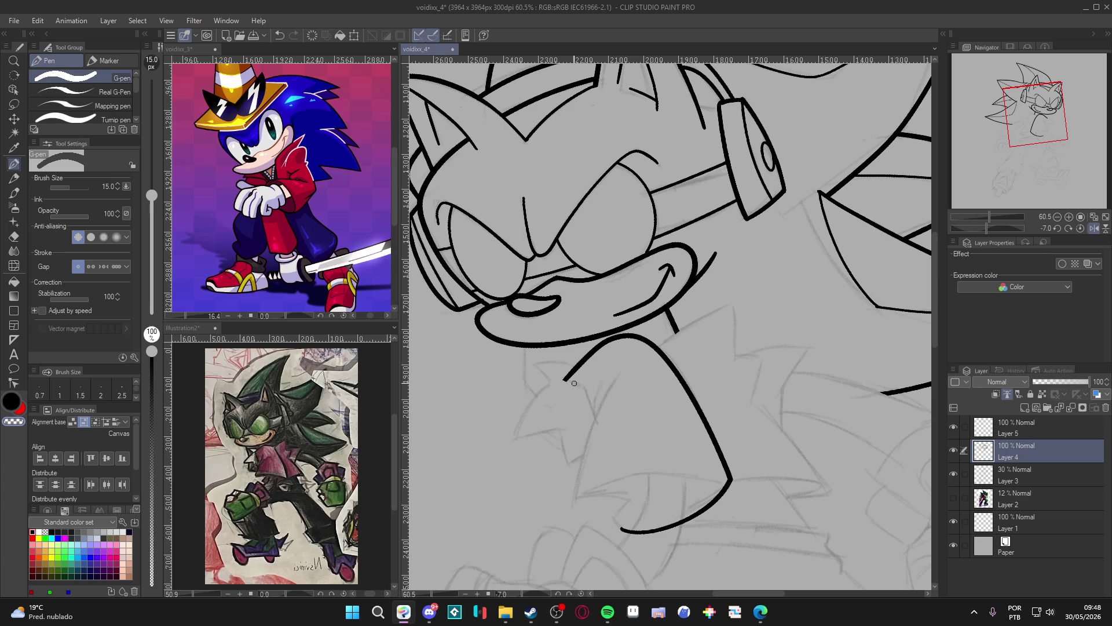
key("ctrl+z")
left_click_drag(586, 394, 594, 410)
left_click_drag(620, 373, 576, 501)
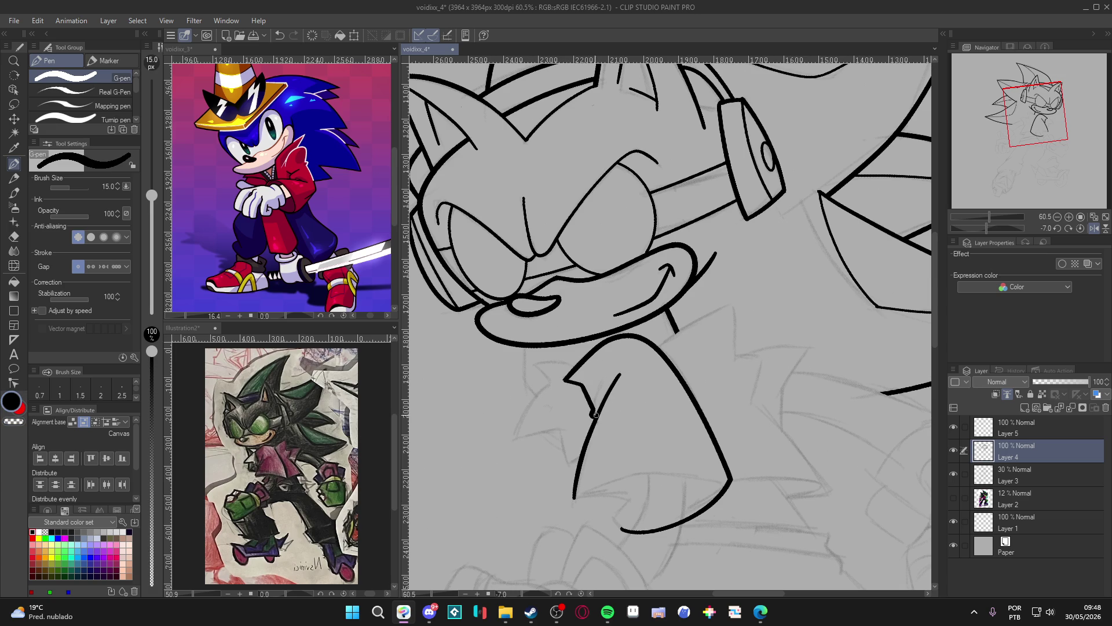
Rotate the view and extend the sleeve strokes to close its lower corner
key("shift+space")
mouse_move(593, 408)
left_mouse_down()
mouse_move(482, 344)
mouse_move(507, 391)
mouse_move(564, 425)
mouse_move(599, 476)
left_mouse_up()
key("shift+space")
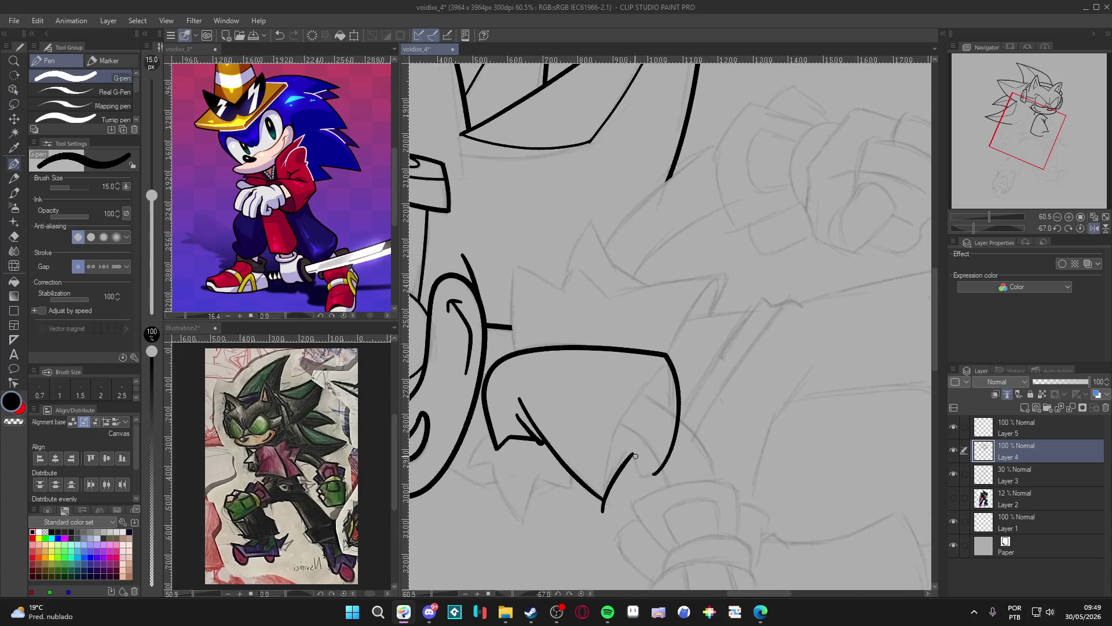
mouse_move(633, 453)
left_mouse_down()
mouse_move(644, 475)
mouse_move(499, 423)
mouse_move(446, 337)
left_mouse_up()
key("shift+space")
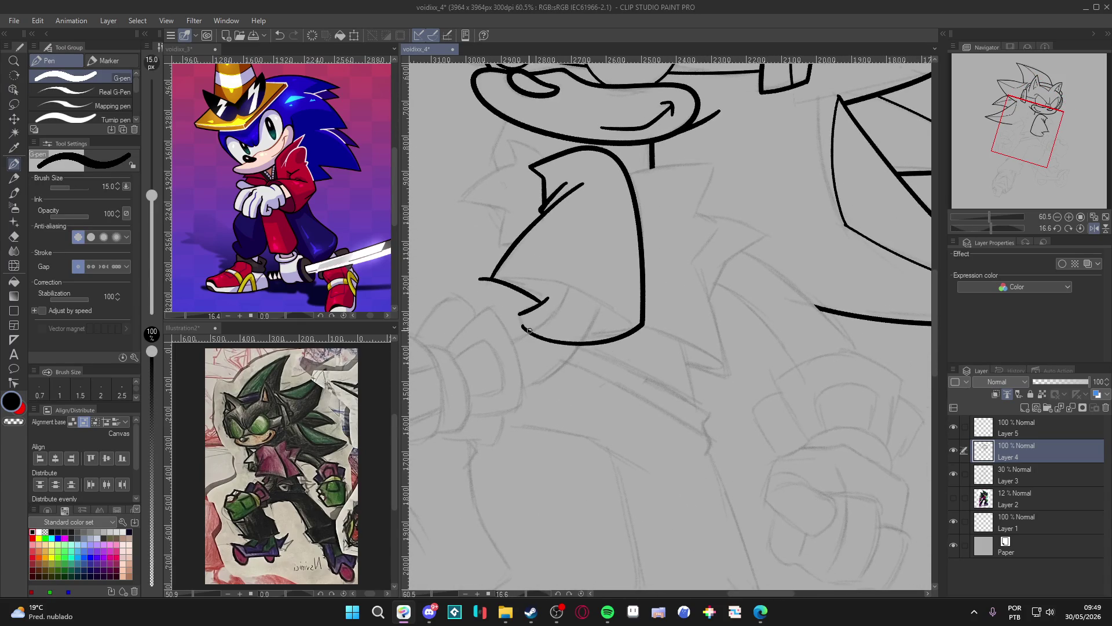
left_click_drag(531, 334, 522, 309)
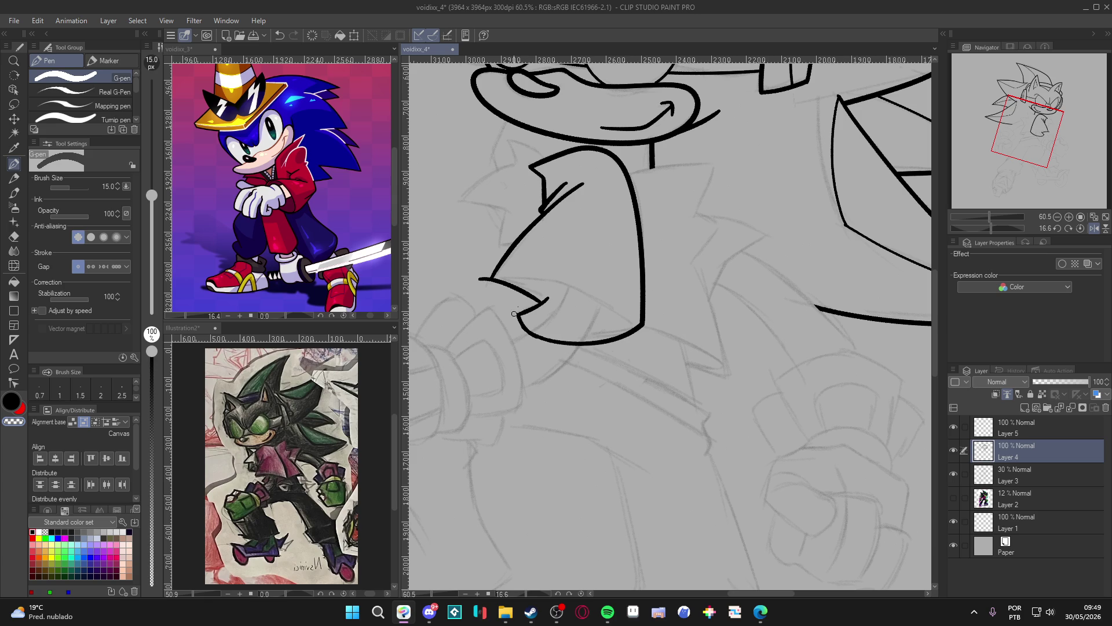
left_click_drag(519, 320, 533, 337)
key("ctrl+z")
Erase part of the sleeve's bottom curve, thin the pen to size 10 and save
key("e")
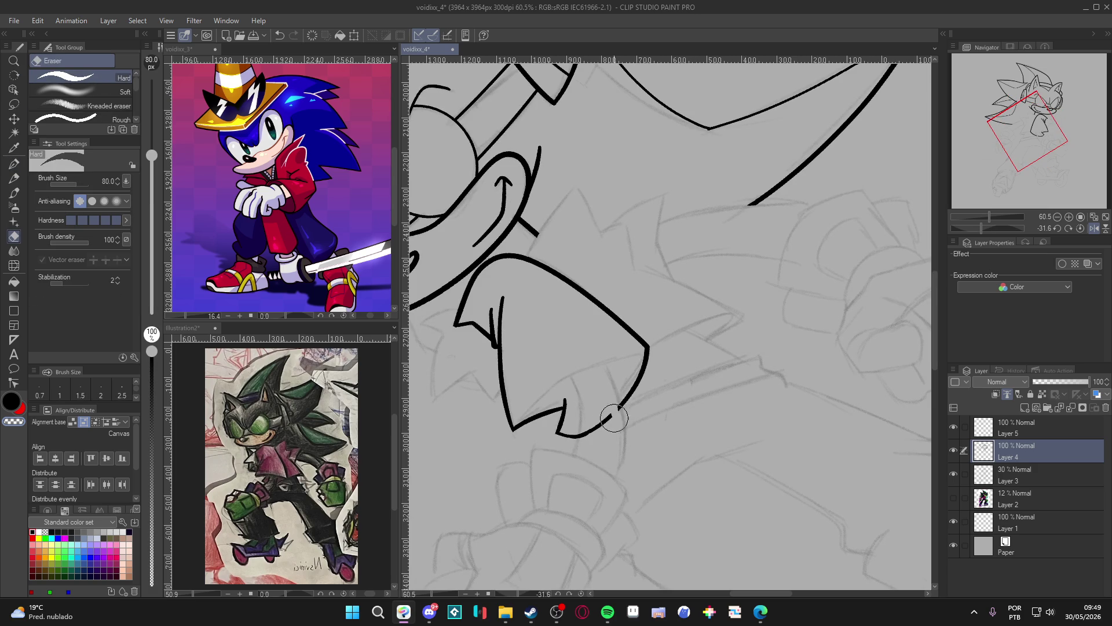
mouse_move(616, 408)
left_mouse_down()
mouse_move(587, 429)
mouse_move(620, 445)
left_mouse_up()
key("p")
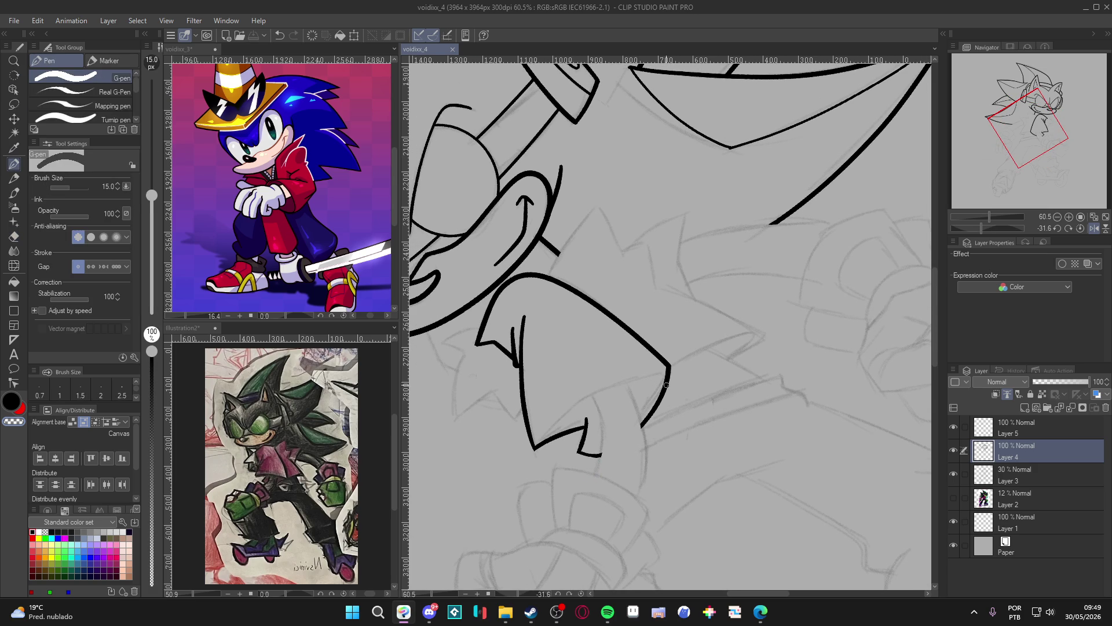
key("bracketleft")
key("bracketleft")
mouse_move(657, 406)
left_mouse_down()
mouse_move(704, 422)
mouse_move(720, 383)
mouse_move(666, 400)
mouse_move(600, 440)
mouse_move(583, 467)
left_mouse_up()
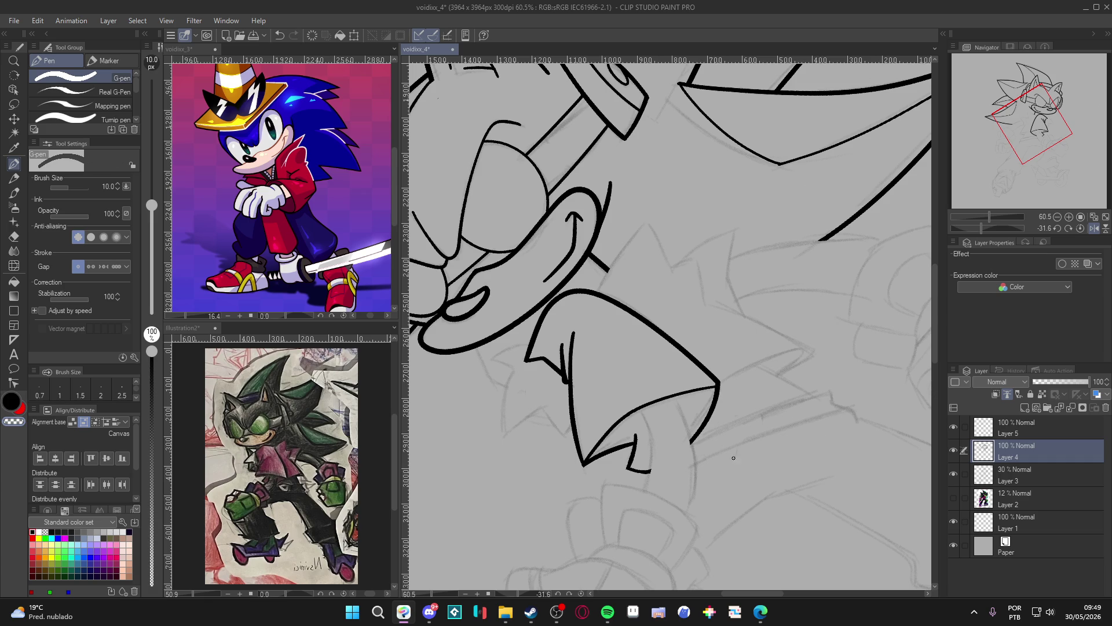
mouse_move(703, 434)
left_mouse_down()
mouse_move(703, 454)
mouse_move(726, 410)
left_mouse_up()
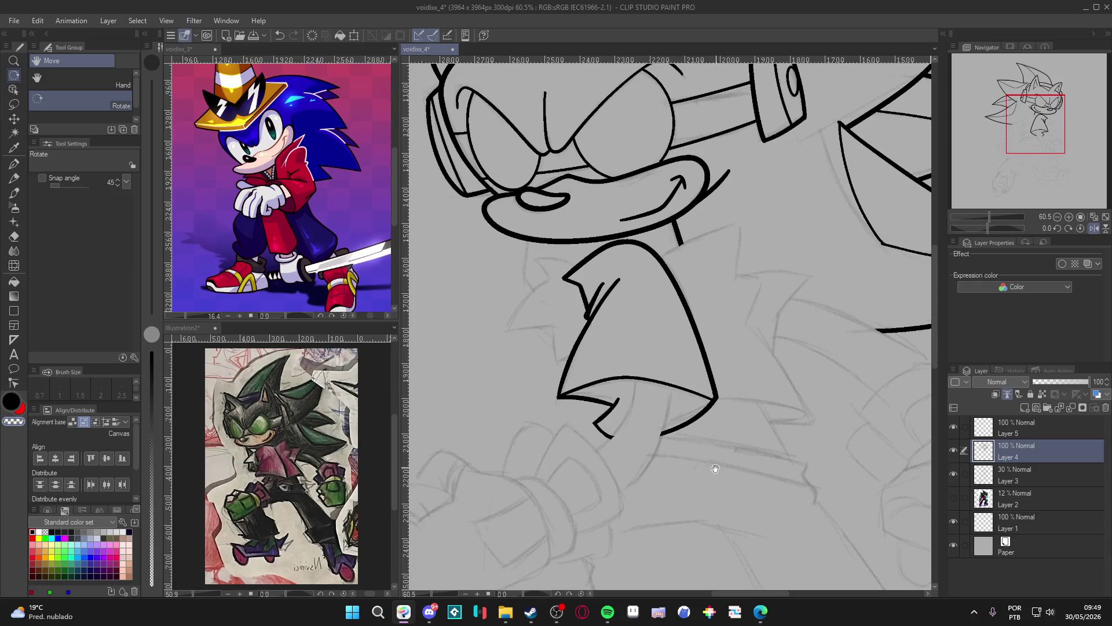
key("ctrl+s")
key("p")
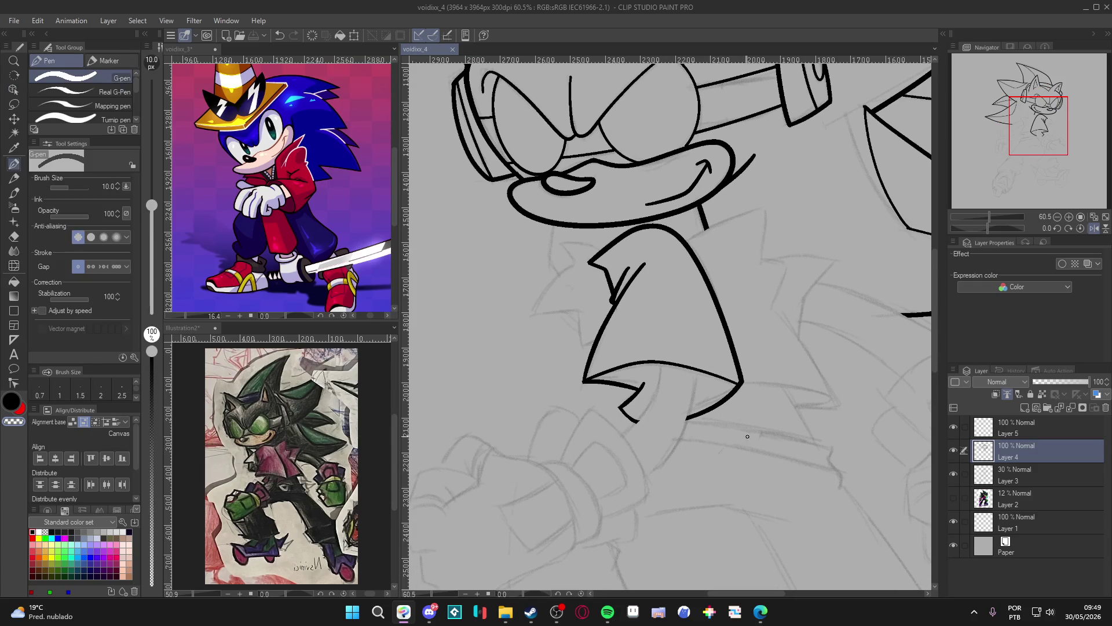
scroll(733, 447, "down", 1)
left_click_drag(733, 448, 738, 436)
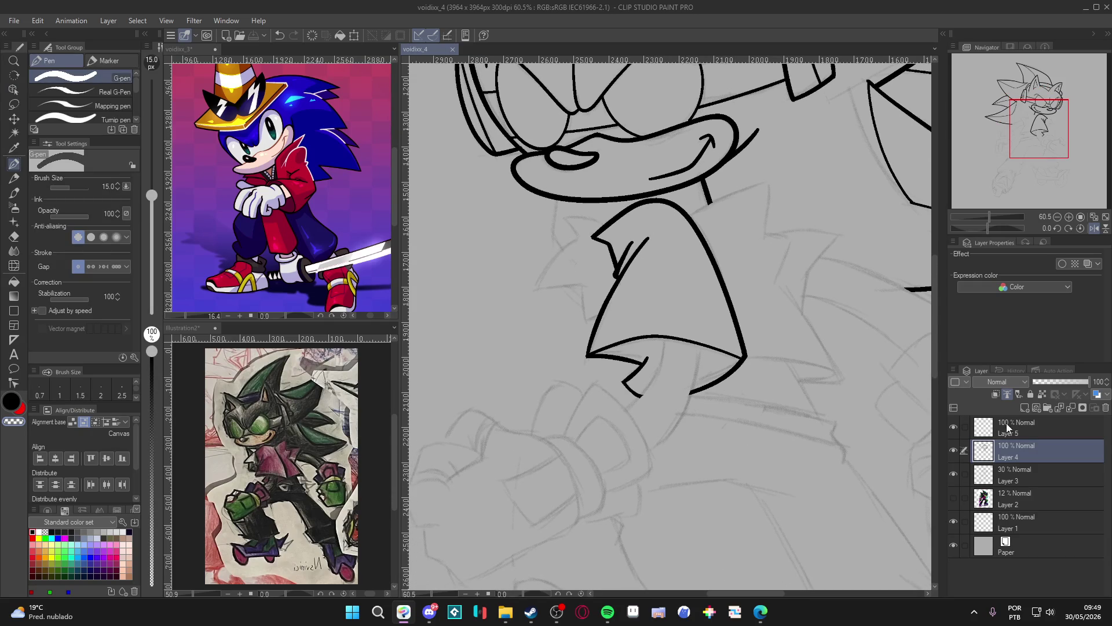
On a new Layer 6, ink the arm's two parallel edges down from the sleeve
mouse_move(745, 490)
left_mouse_down()
mouse_move(683, 376)
mouse_move(667, 261)
left_mouse_up()
key("ctrl+shift+n")
left_click_drag(703, 185, 661, 228)
key("ctrl+z")
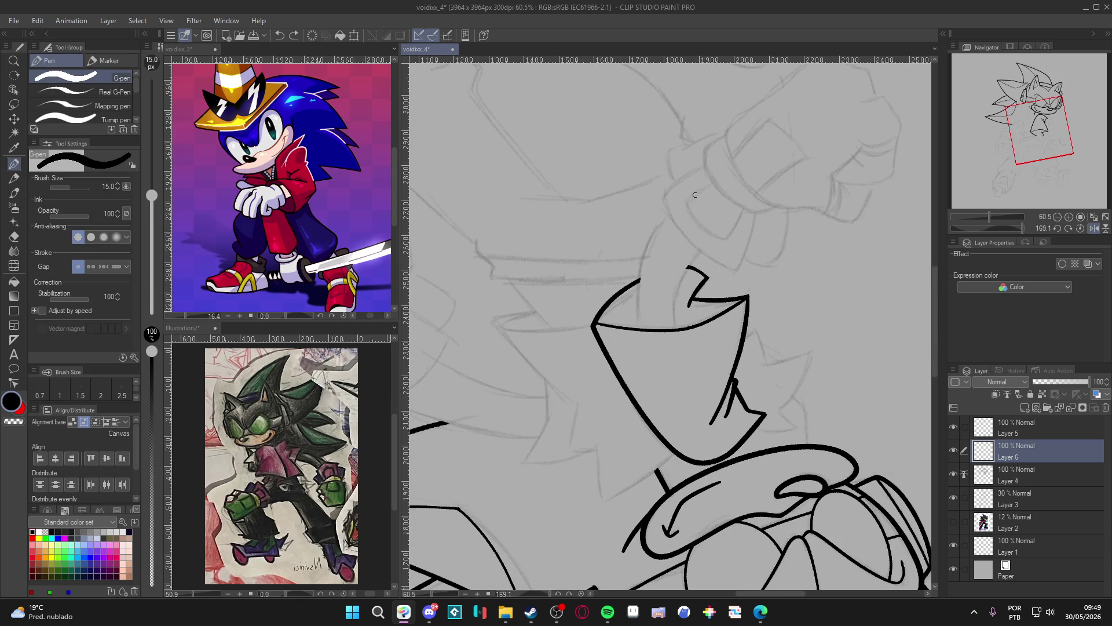
mouse_move(722, 178)
left_mouse_down()
mouse_move(646, 252)
mouse_move(643, 346)
left_mouse_up()
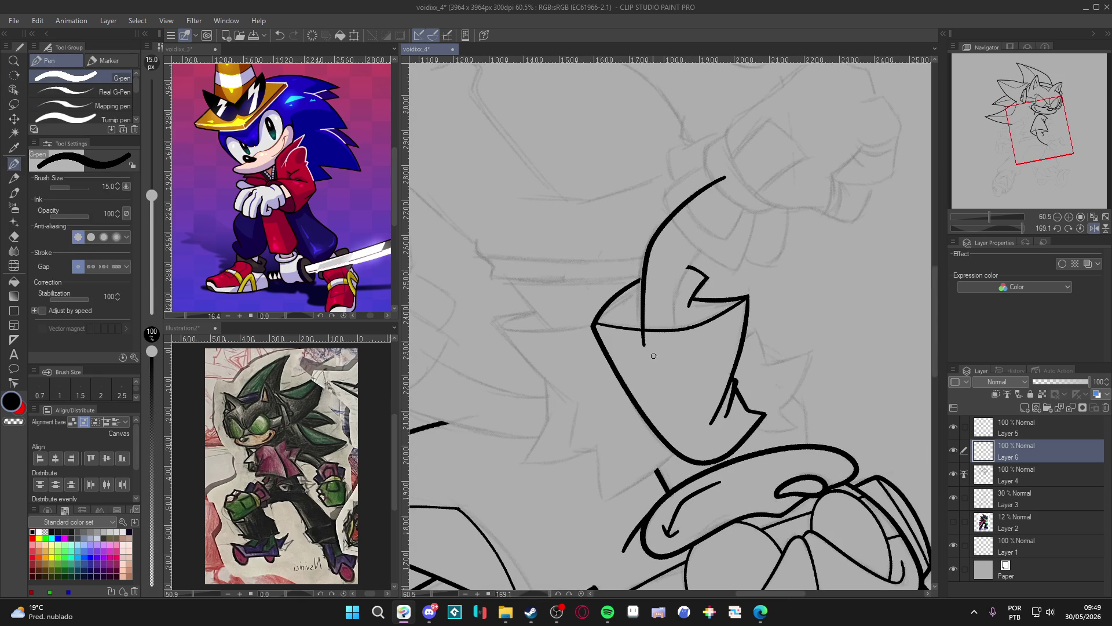
key("ctrl+z")
mouse_move(704, 191)
left_mouse_down()
mouse_move(657, 233)
mouse_move(638, 291)
mouse_move(641, 353)
left_mouse_up()
mouse_move(743, 211)
left_mouse_down()
mouse_move(688, 268)
mouse_move(679, 356)
mouse_move(640, 345)
mouse_move(656, 406)
mouse_move(610, 385)
mouse_move(583, 348)
left_mouse_up()
key("e")
key("p")
Erase small gaps and the left ends of the arm's curved lines
key("e")
left_click(586, 340)
left_click(571, 385)
mouse_move(578, 363)
left_mouse_down()
mouse_move(560, 372)
mouse_move(541, 325)
mouse_move(531, 342)
mouse_move(809, 489)
mouse_move(803, 246)
mouse_move(801, 255)
left_mouse_up()
key("r")
key("p")
Ink a short wrist stroke and trim the right end of the cuff's top stroke
left_click_drag(731, 389, 760, 363)
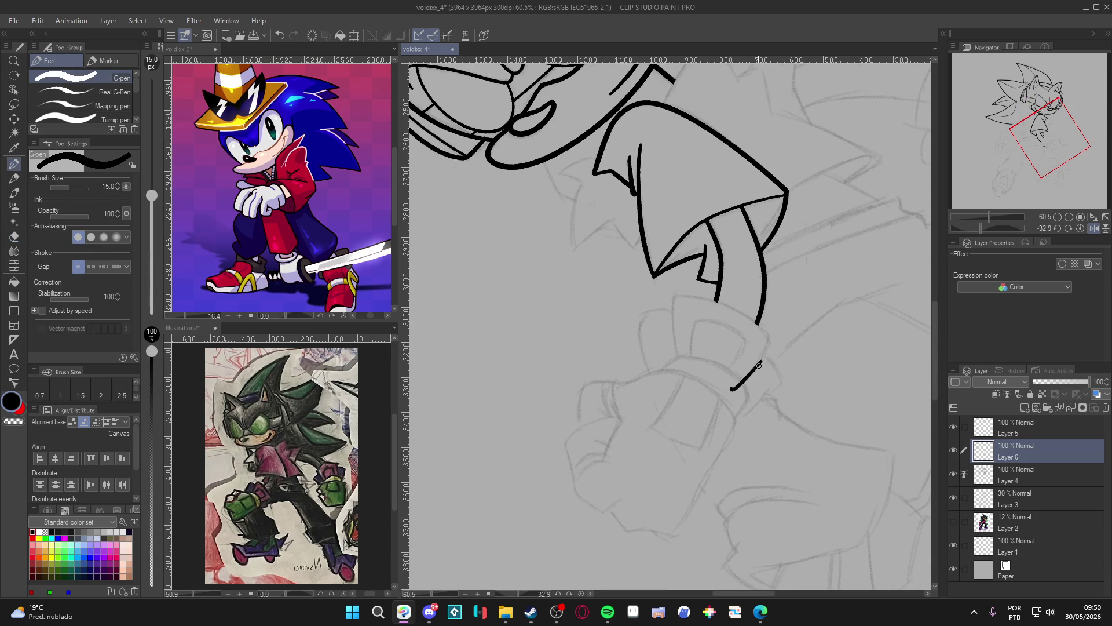
mouse_move(731, 438)
left_mouse_down()
mouse_move(786, 304)
mouse_move(650, 215)
mouse_move(599, 277)
mouse_move(645, 346)
mouse_move(681, 303)
left_mouse_up()
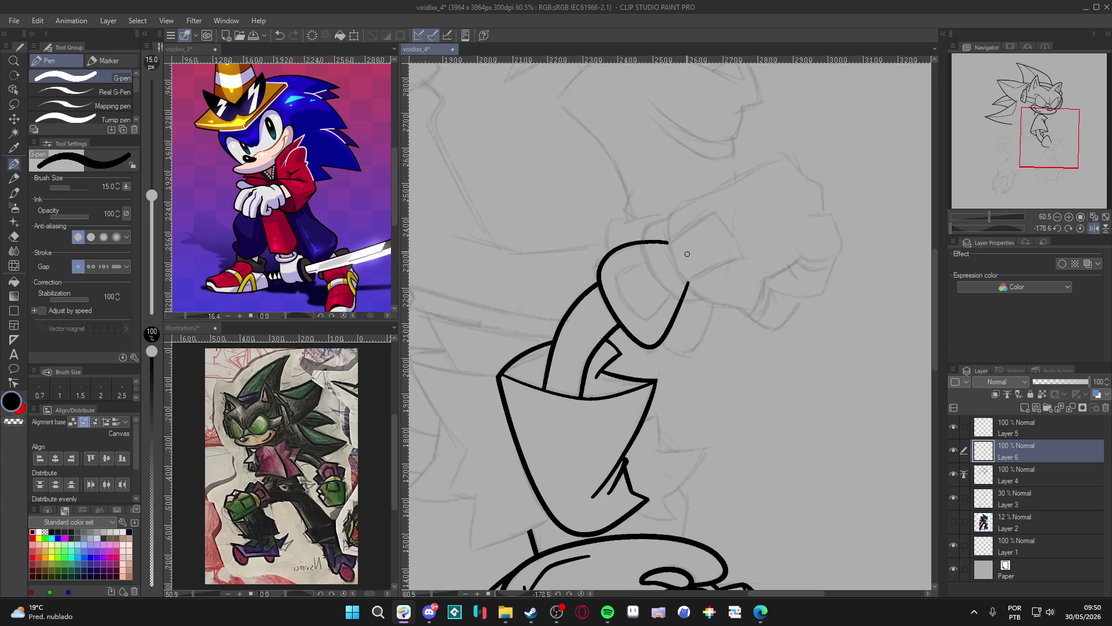
key("e")
left_click_drag(666, 241, 636, 241)
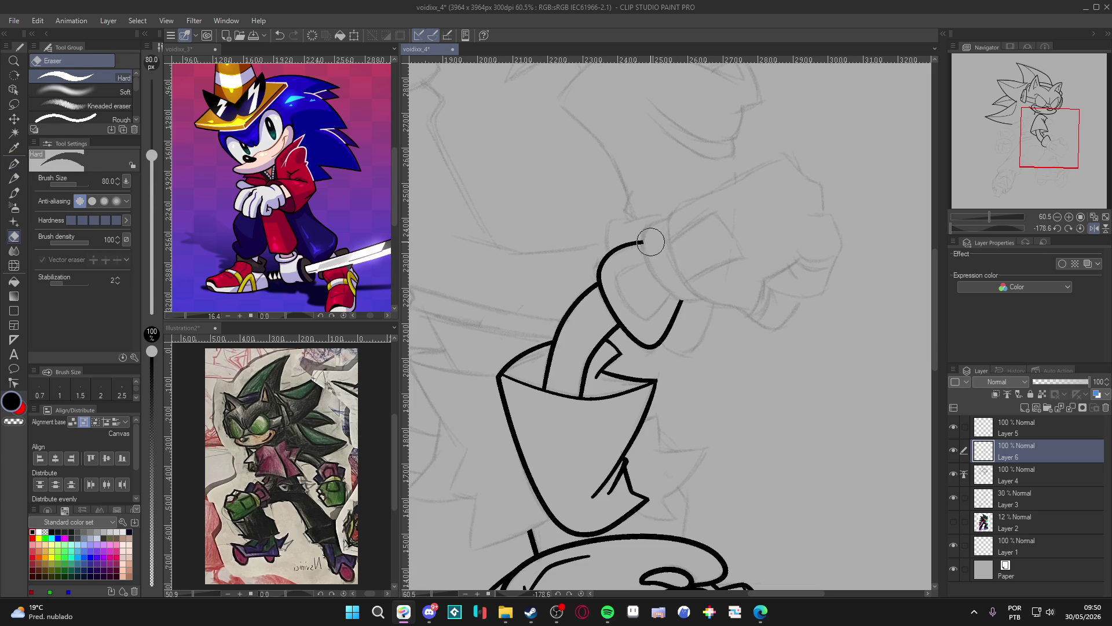
key("r")
mouse_move(779, 304)
left_mouse_down()
mouse_move(712, 463)
mouse_move(700, 457)
mouse_move(750, 347)
mouse_move(748, 297)
mouse_move(690, 285)
mouse_move(614, 349)
mouse_move(680, 392)
mouse_move(661, 387)
left_mouse_up()
key("p")
On a helper layer, erase the cuff tail and inner arc, merge into Layer 6, and save
key("ctrl+shift+n")
key("e")
left_click_drag(739, 365, 743, 350)
mouse_move(713, 287)
left_mouse_down()
mouse_move(657, 301)
mouse_move(633, 322)
mouse_move(724, 405)
mouse_move(793, 515)
left_mouse_up()
key("p")
key("ctrl+e")
key("ctrl+s")
Toggle Layer 6's visibility to check the arm lines, then add a new layer
double_click(954, 450)
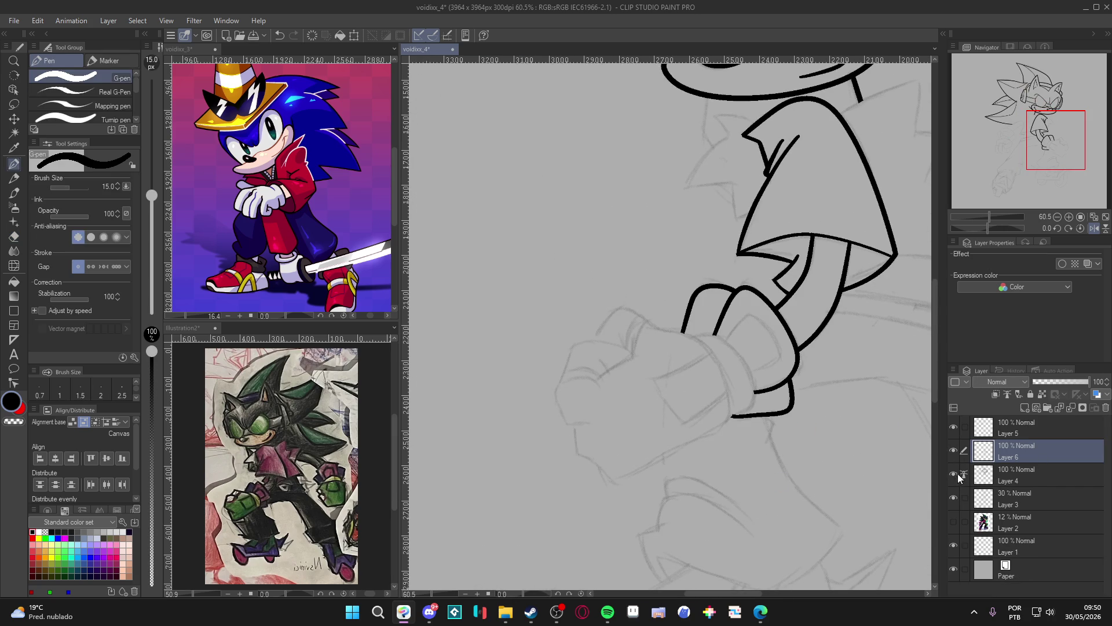
double_click(953, 448)
double_click(951, 450)
left_click(954, 450)
left_click(955, 450)
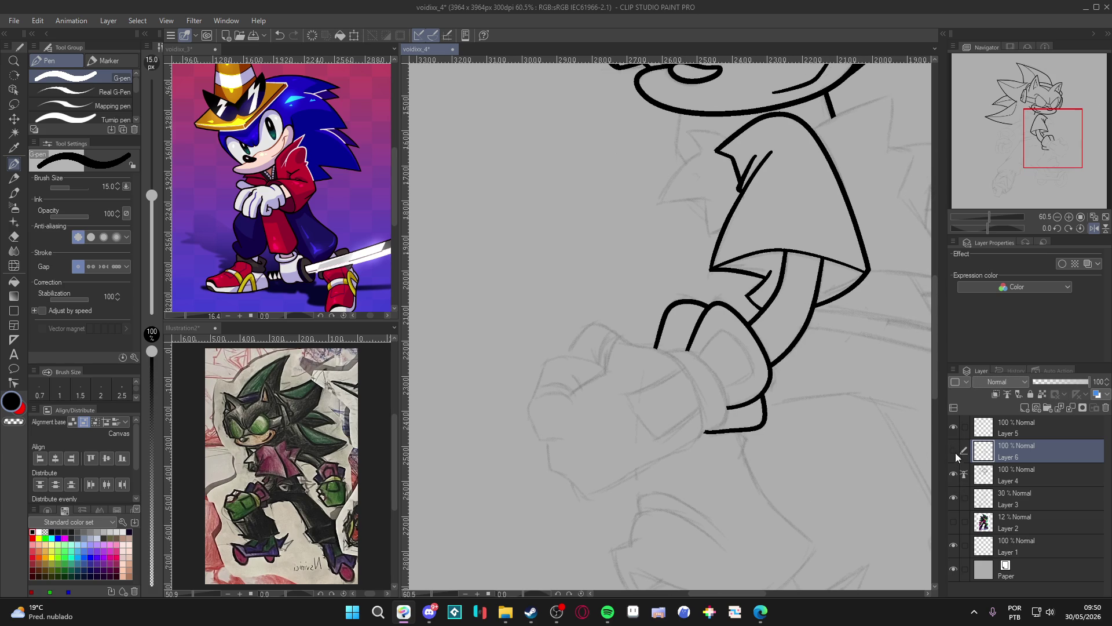
left_click(953, 450)
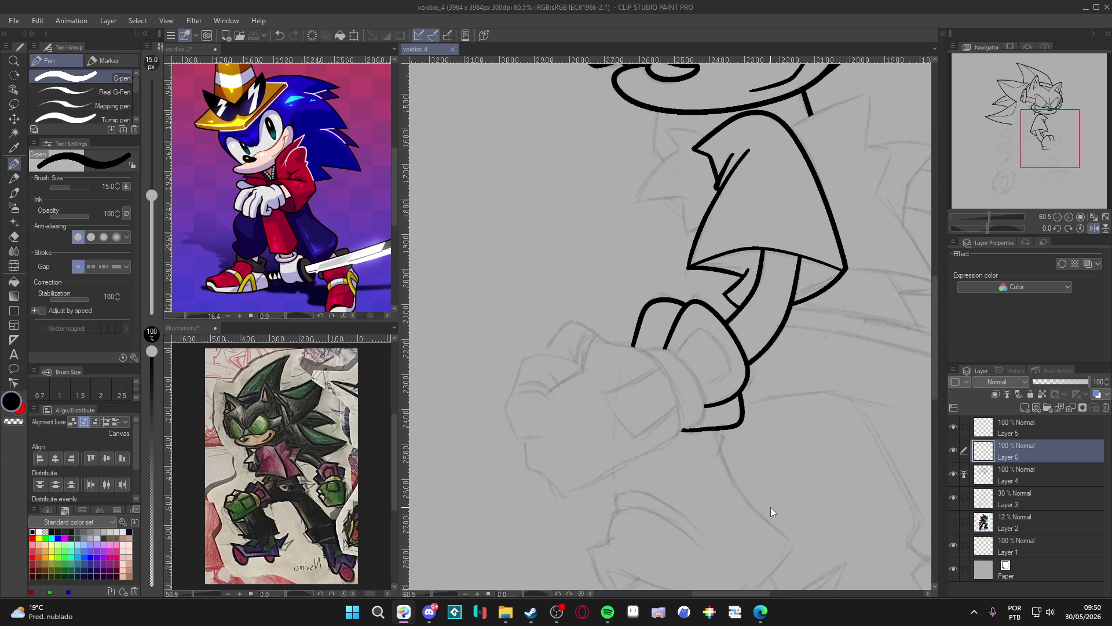
key("ctrl+shift+n")
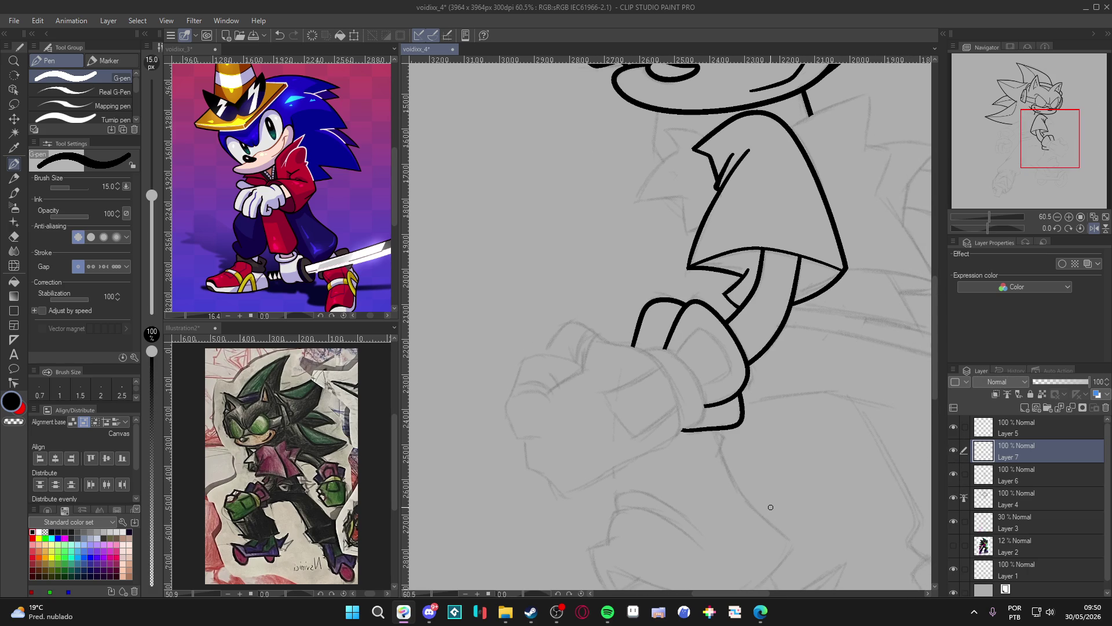
Undo the stray tail, redraw the cuff's lower edge, set pen size 10 and save
left_click_drag(649, 439, 736, 424)
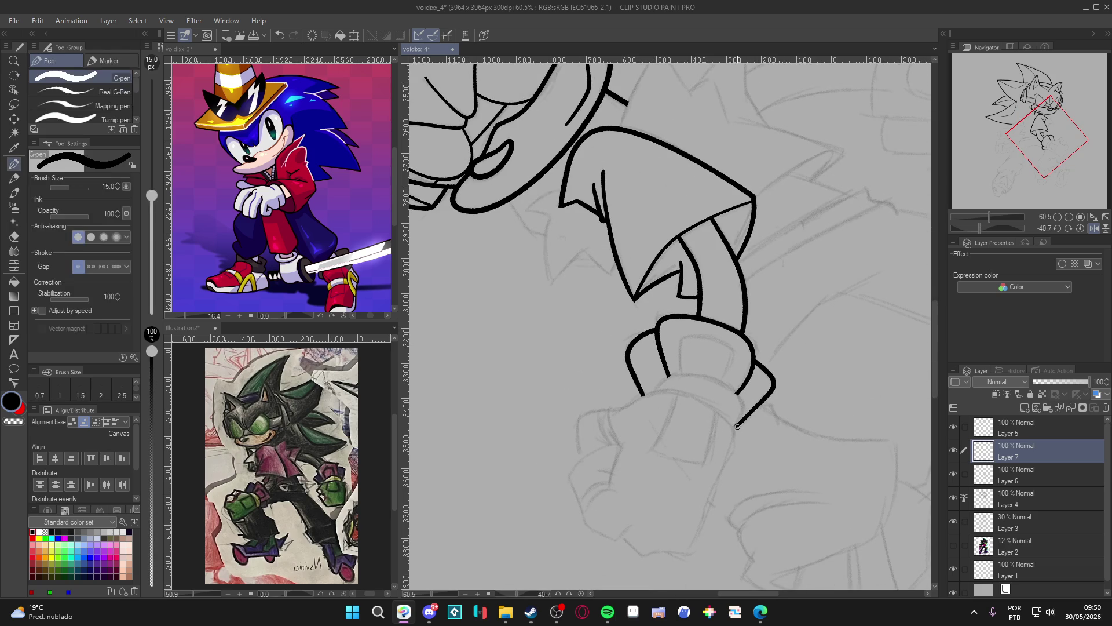
key("ctrl+z")
mouse_move(744, 413)
left_mouse_down()
mouse_move(731, 385)
mouse_move(666, 376)
mouse_move(654, 397)
left_mouse_up()
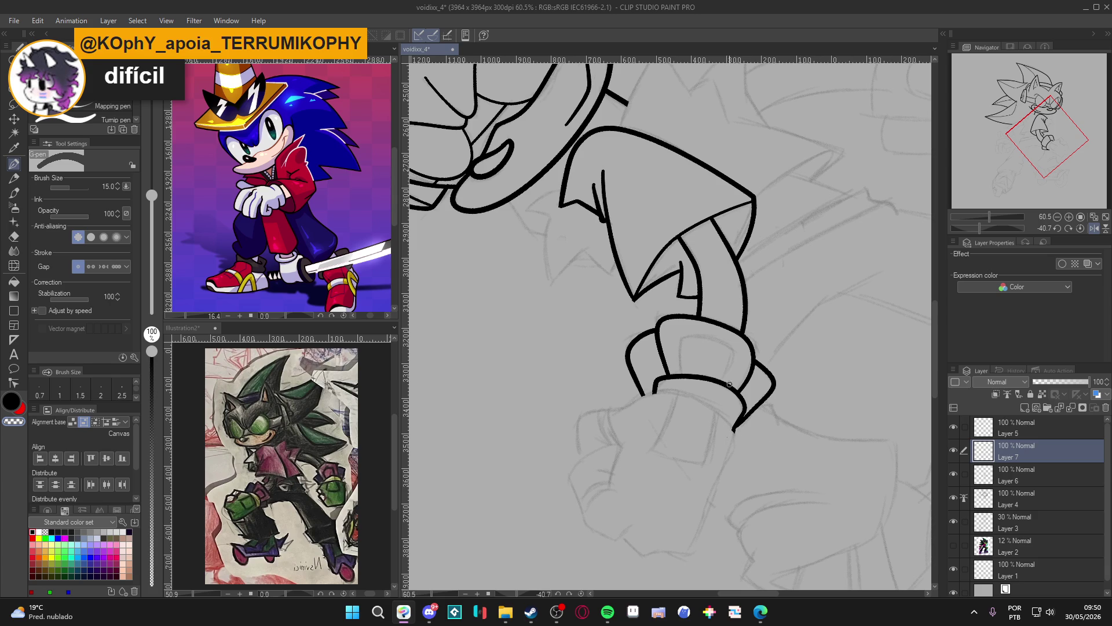
key("bracketleft")
key("bracketleft")
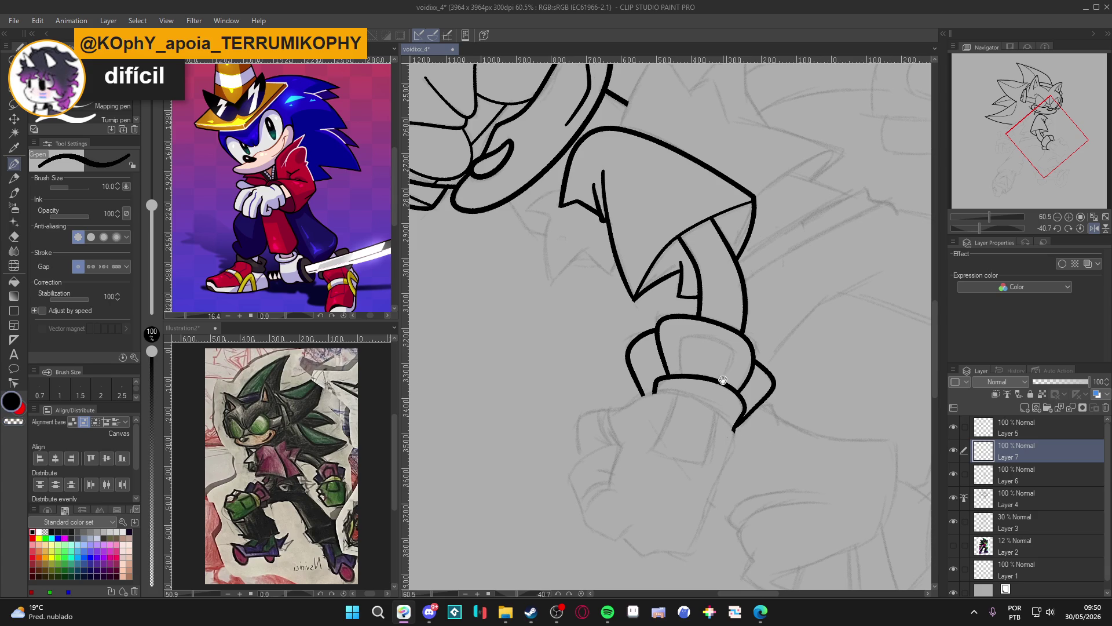
scroll(718, 405, "up", 1)
key("ctrl+s")
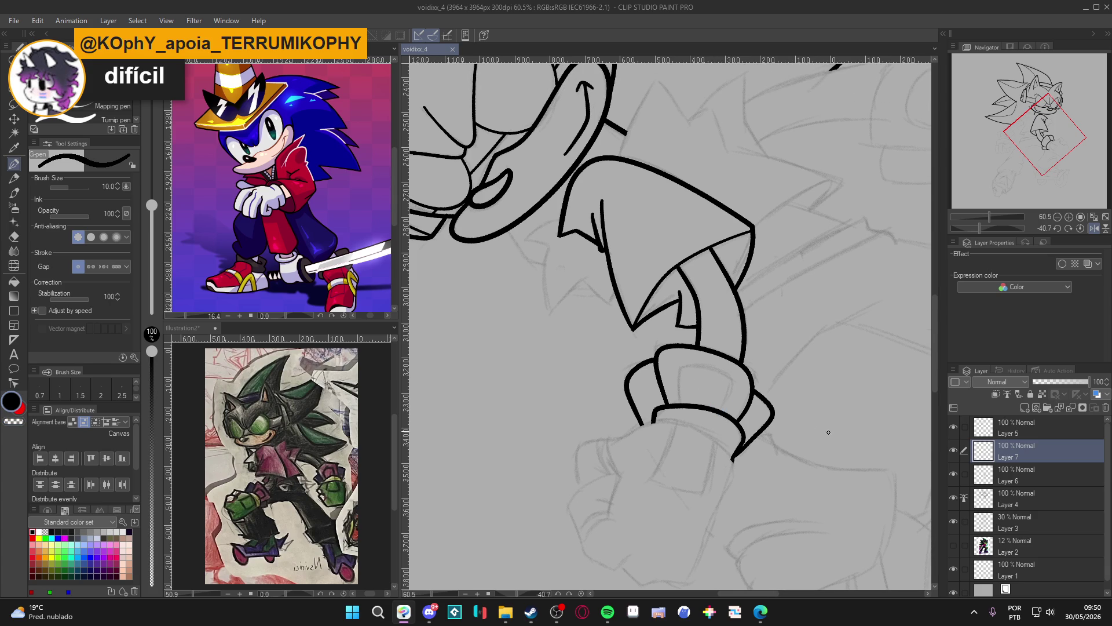
Rotate the view and merge Layer 7's cuff lines down into Layer 6
key("r")
left_click_drag(695, 435, 753, 405)
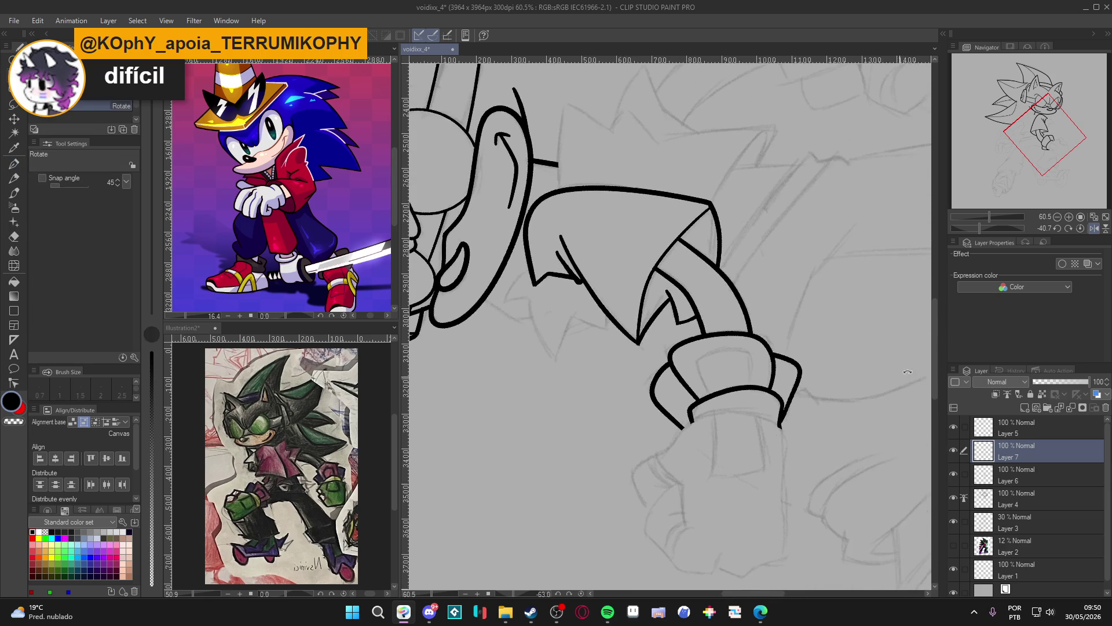
key("Delete")
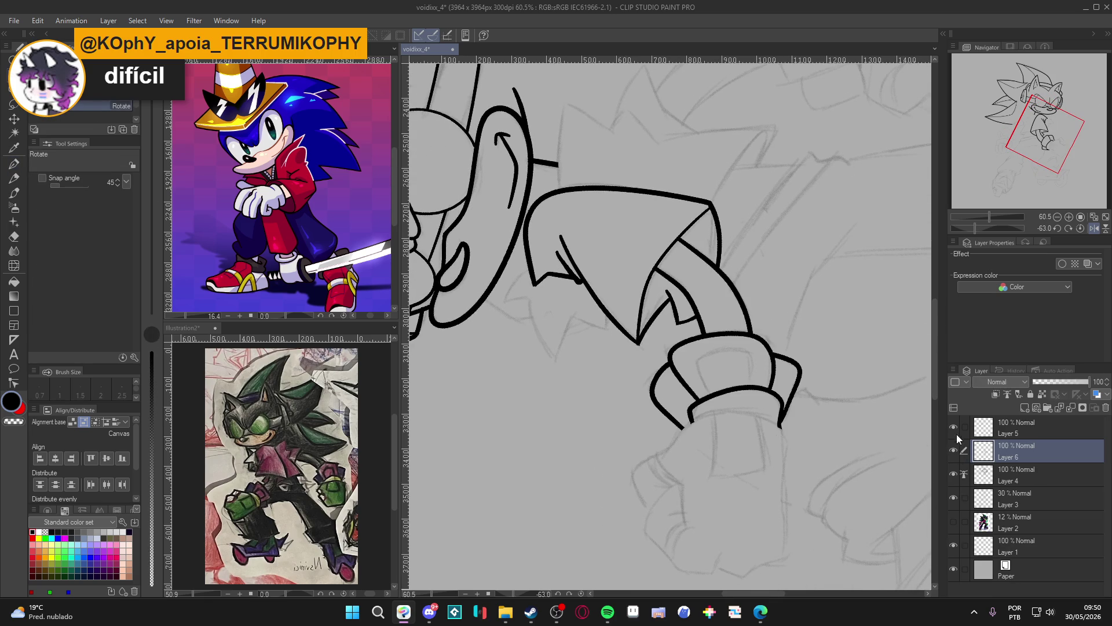
left_click(964, 429)
Turn the canvas nearly upside down and ink an inner band curve on the cuff
left_click_drag(770, 405, 706, 229)
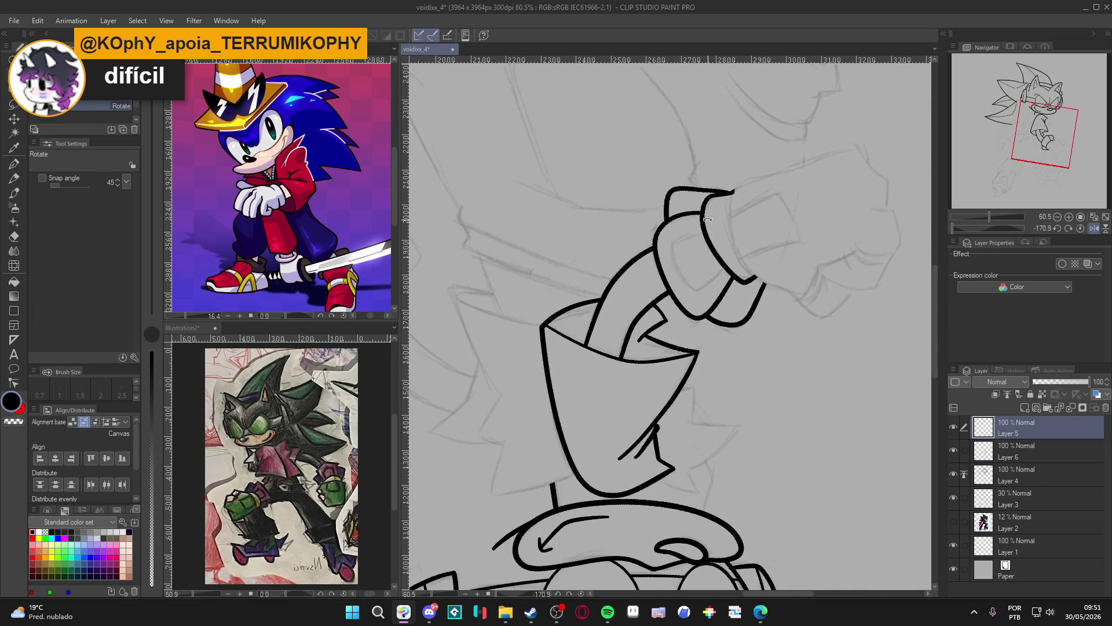
key("p")
key("ctrl+z")
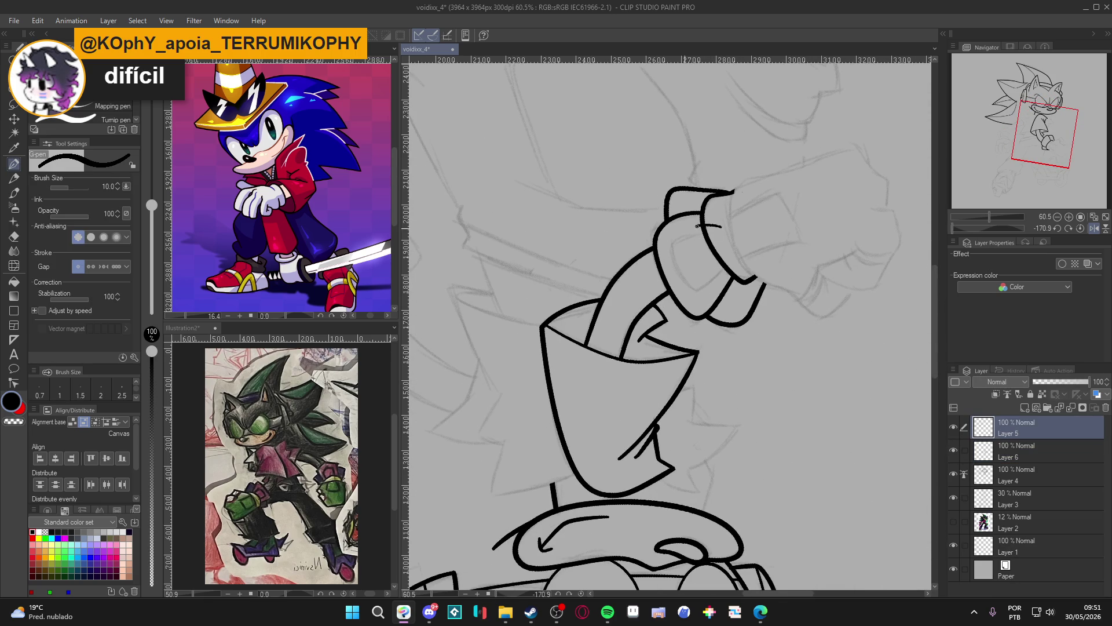
mouse_move(673, 248)
left_mouse_down()
mouse_move(698, 293)
mouse_move(735, 253)
mouse_move(733, 266)
left_mouse_up()
key("e")
Rotate the canvas back to upright and readjust the zoom
key("r")
mouse_move(776, 417)
left_mouse_down()
mouse_move(689, 478)
mouse_move(718, 472)
left_mouse_up()
key("p")
scroll(738, 396, "down", 2)
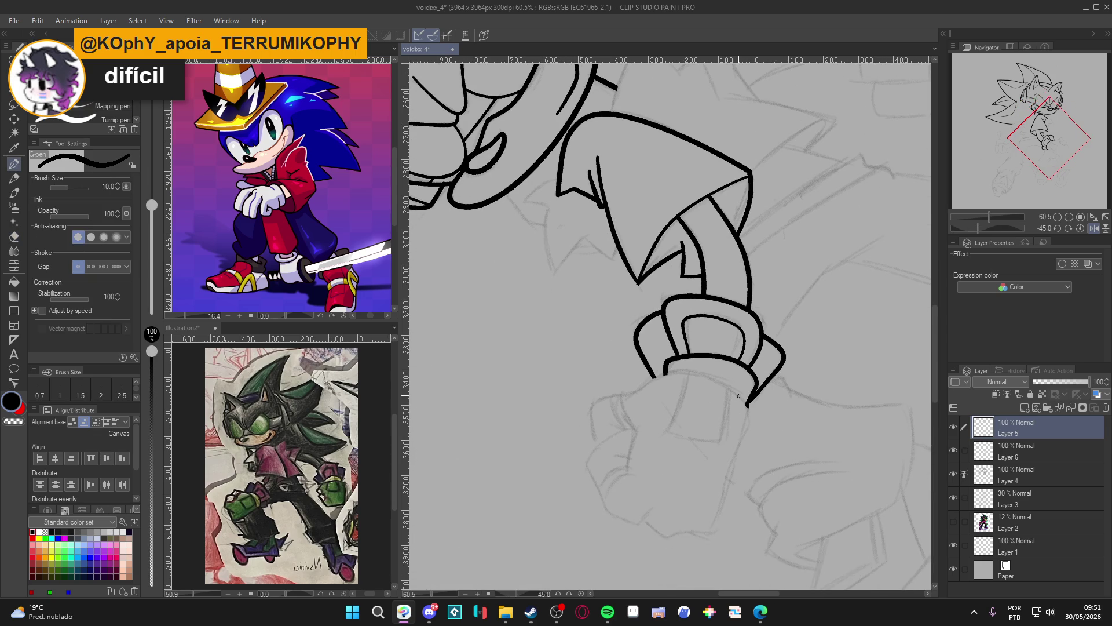
scroll(739, 396, "down", 3)
key("r")
left_click_drag(738, 395, 629, 323)
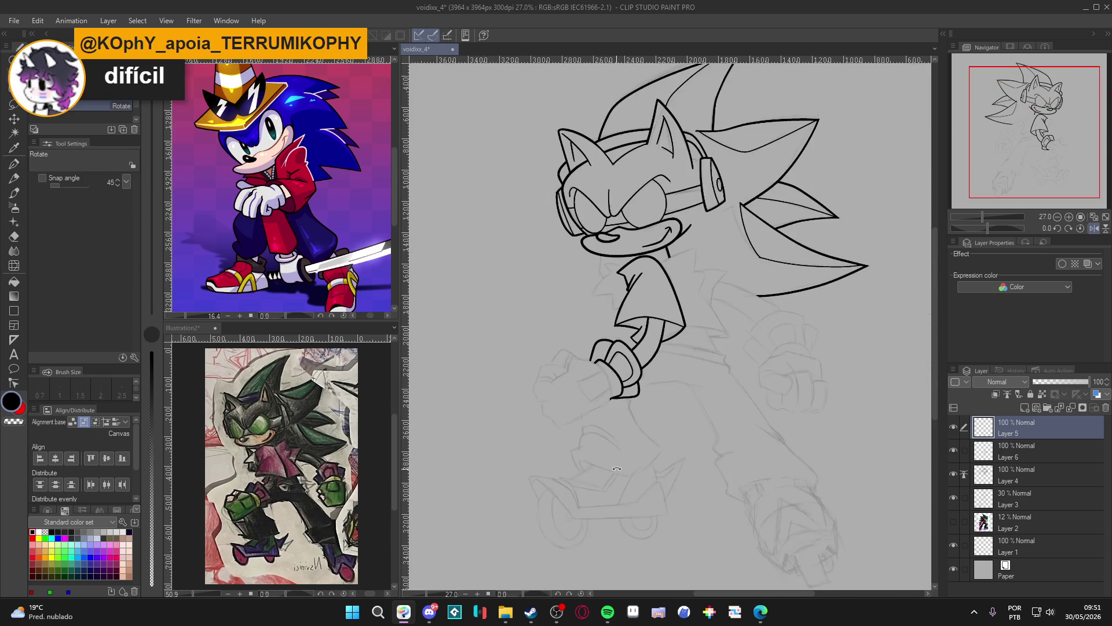
scroll(629, 323, "up", 3)
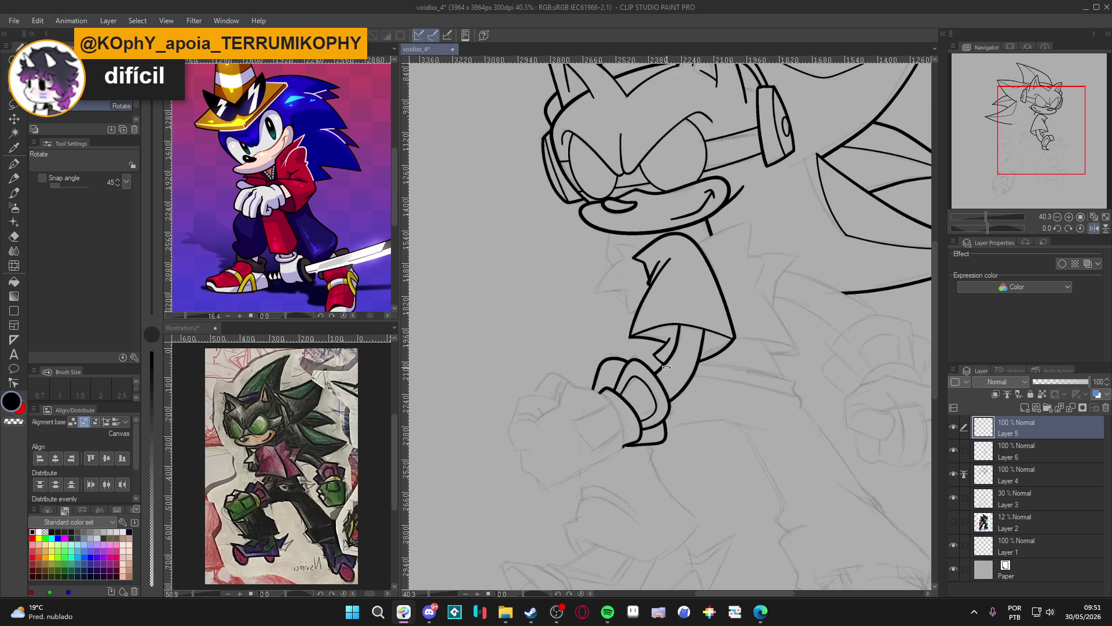
scroll(626, 400, "up", 3)
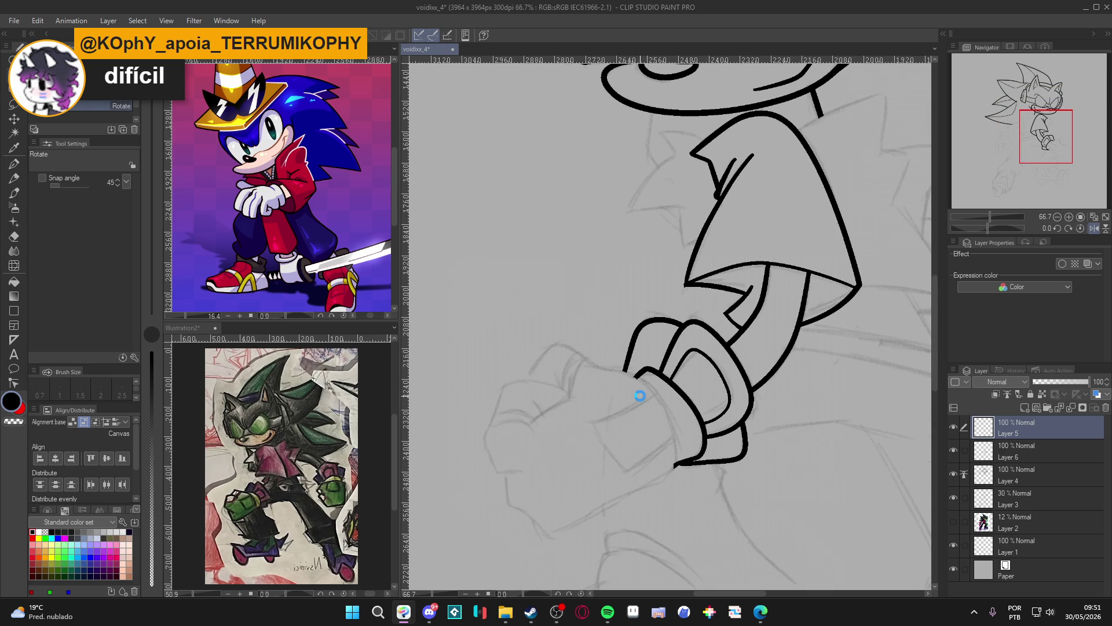
key("p")
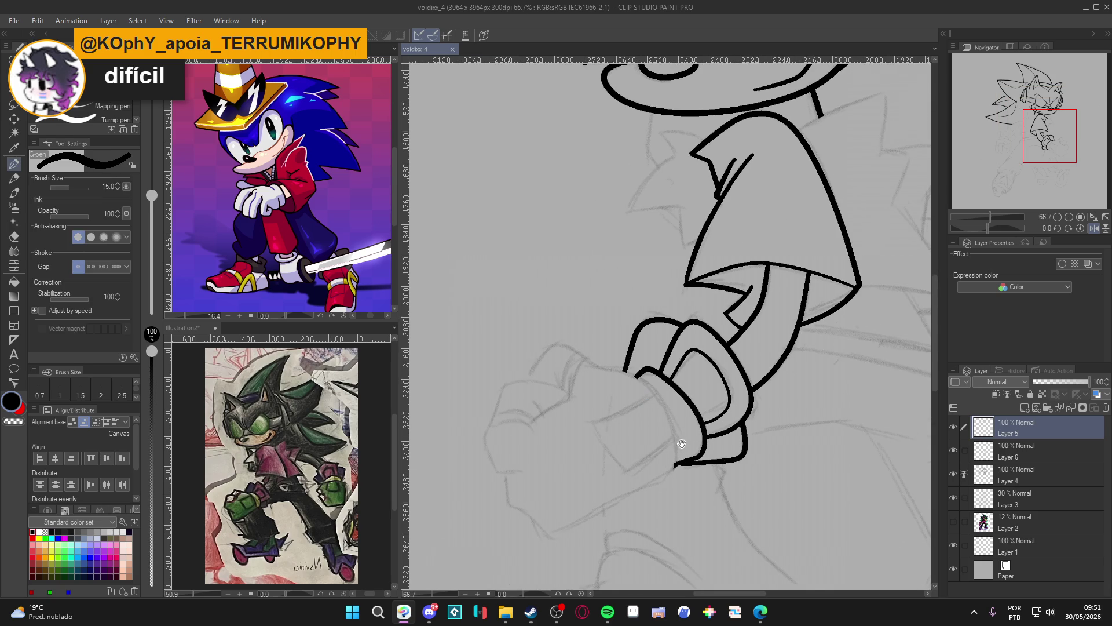
Frame the fist and ink the glove's top edge down from the cuff
left_click_drag(675, 445, 696, 430)
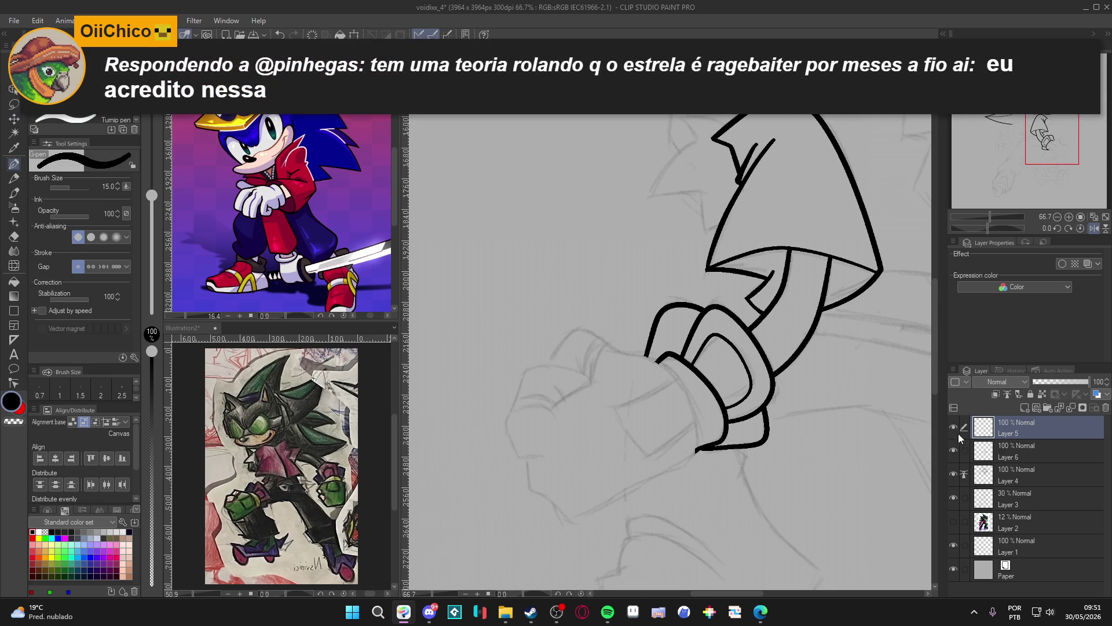
mouse_move(775, 457)
left_mouse_down()
mouse_move(789, 467)
mouse_move(793, 365)
mouse_move(826, 257)
left_mouse_up()
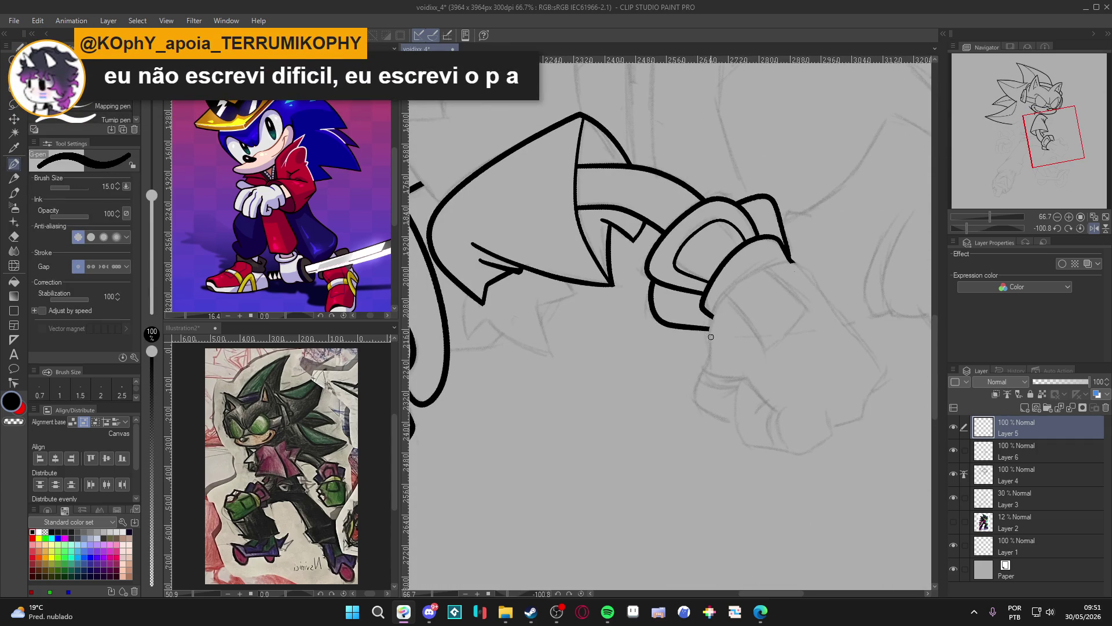
mouse_move(710, 351)
left_mouse_down()
mouse_move(716, 314)
mouse_move(743, 279)
left_mouse_up()
mouse_move(699, 380)
left_mouse_down()
mouse_move(694, 407)
mouse_move(723, 420)
mouse_move(612, 381)
left_mouse_up()
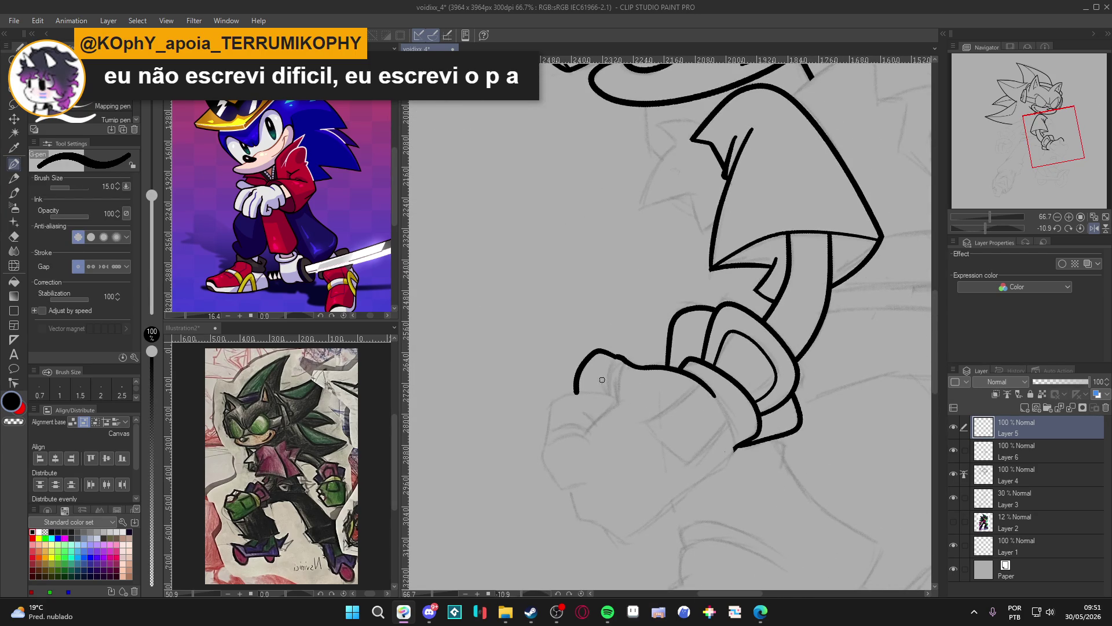
Ink the fist's knuckle side, bottom curve and underside back to the cuff, plus a small crease
mouse_move(616, 399)
left_mouse_down()
mouse_move(581, 392)
mouse_move(552, 412)
mouse_move(548, 465)
mouse_move(571, 490)
mouse_move(586, 490)
mouse_move(572, 377)
left_mouse_up()
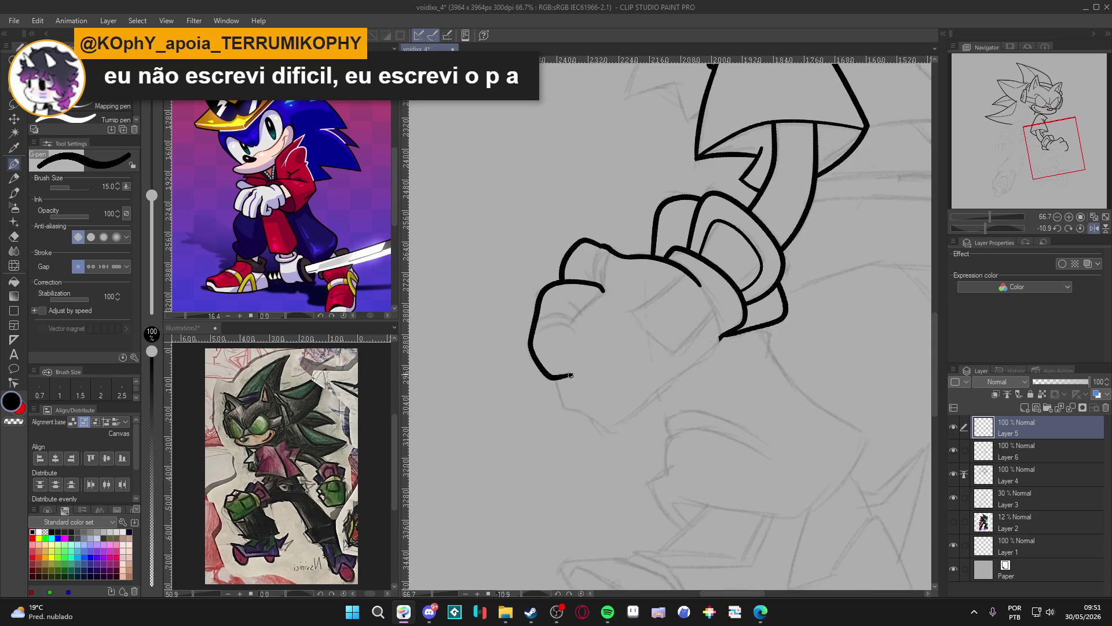
left_click_drag(555, 378, 602, 438)
key("e")
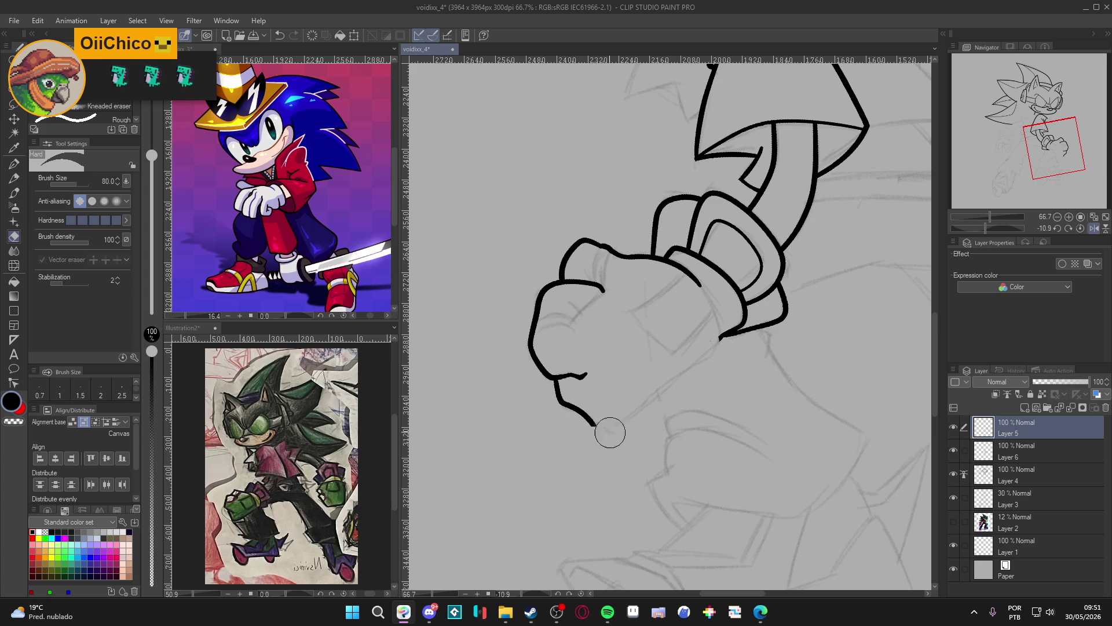
key("p")
left_click_drag(592, 423, 612, 429)
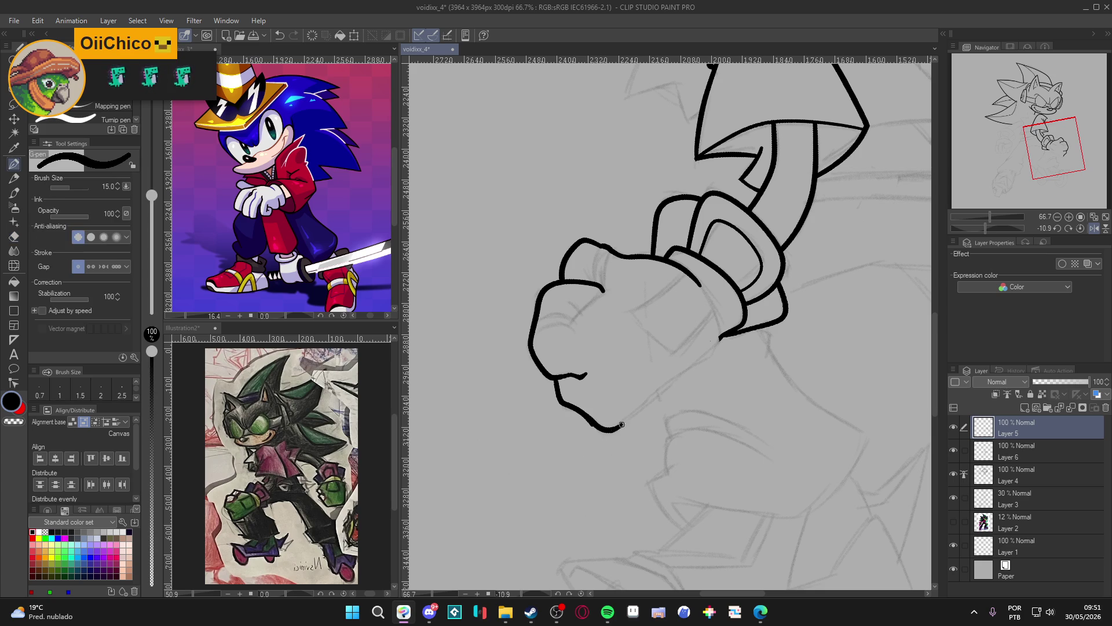
left_click_drag(715, 350, 616, 428)
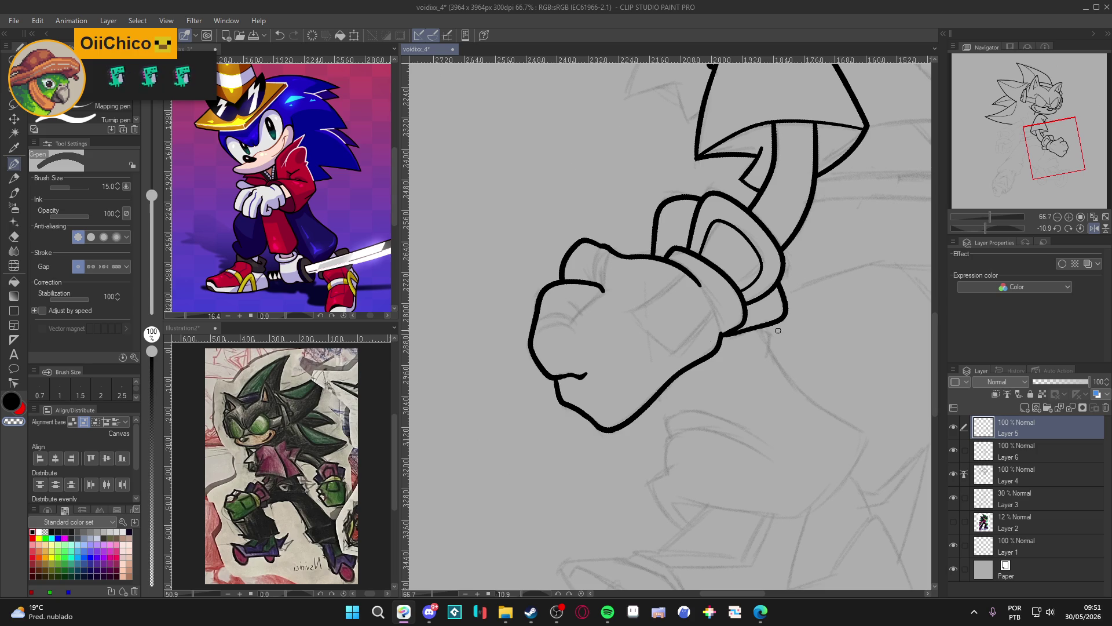
left_click_drag(735, 166, 585, 174)
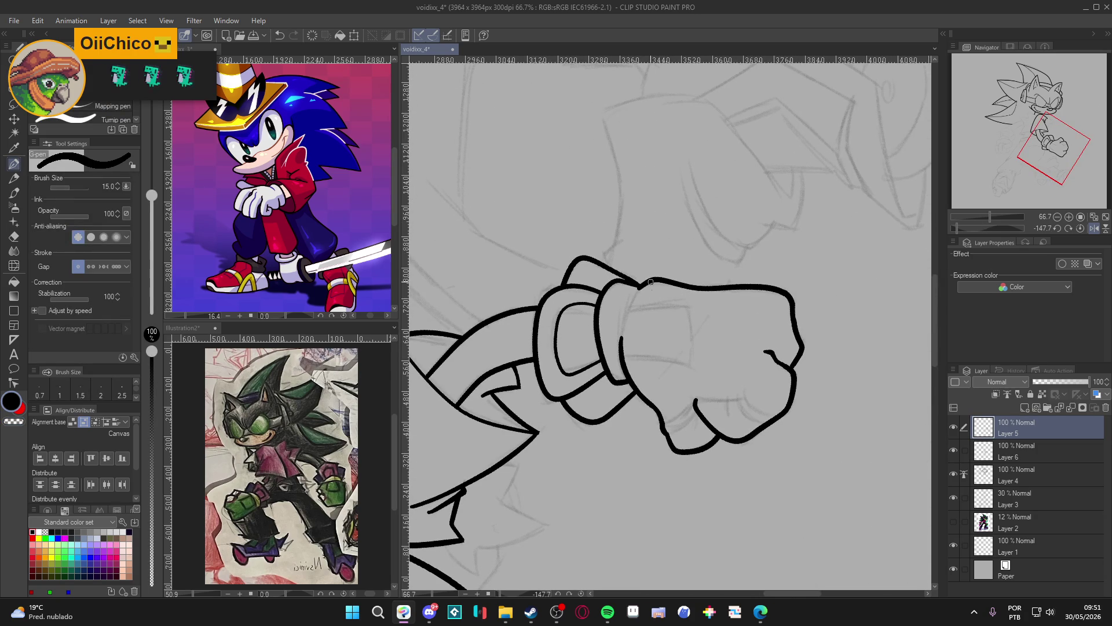
left_click_drag(637, 293, 629, 307)
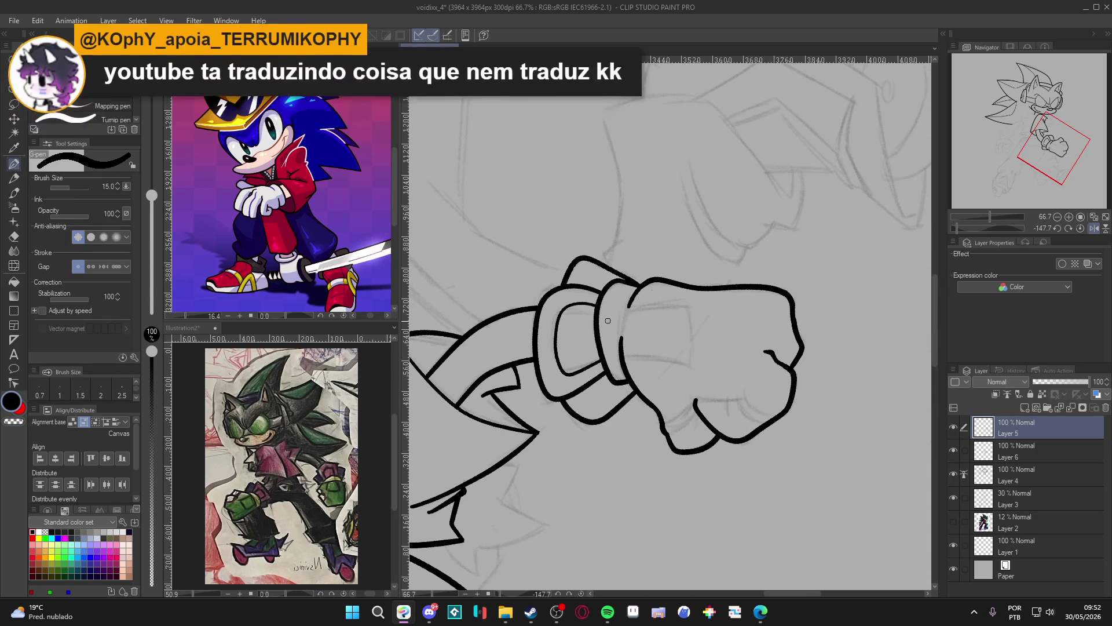
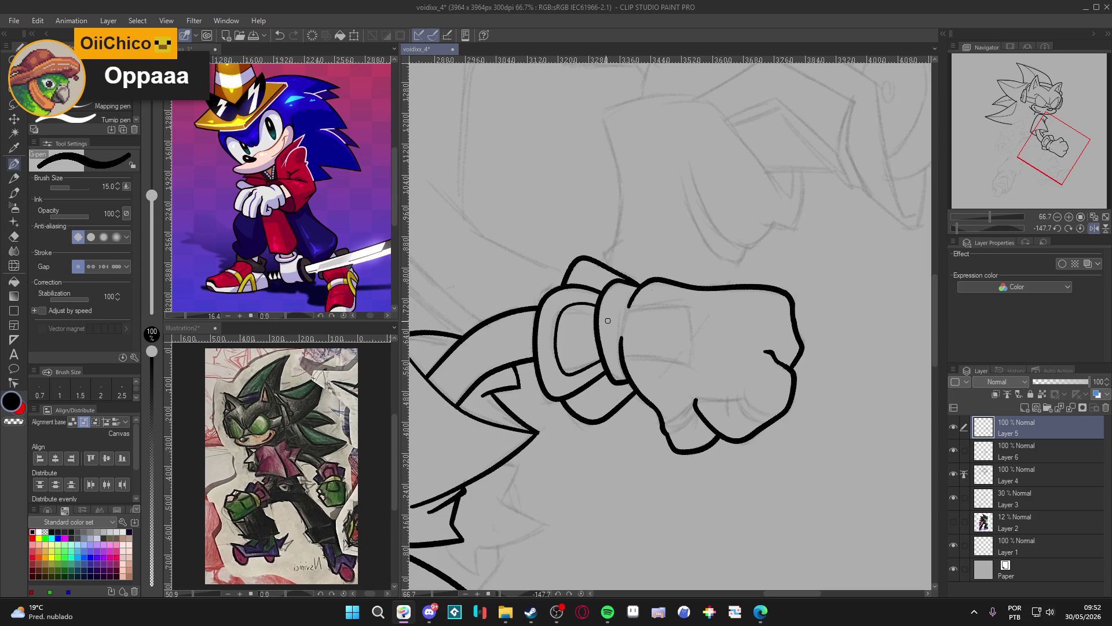
Pause the playing song in Spotify, minimise it, and open the voidixx folder in File Explorer
left_click(607, 611)
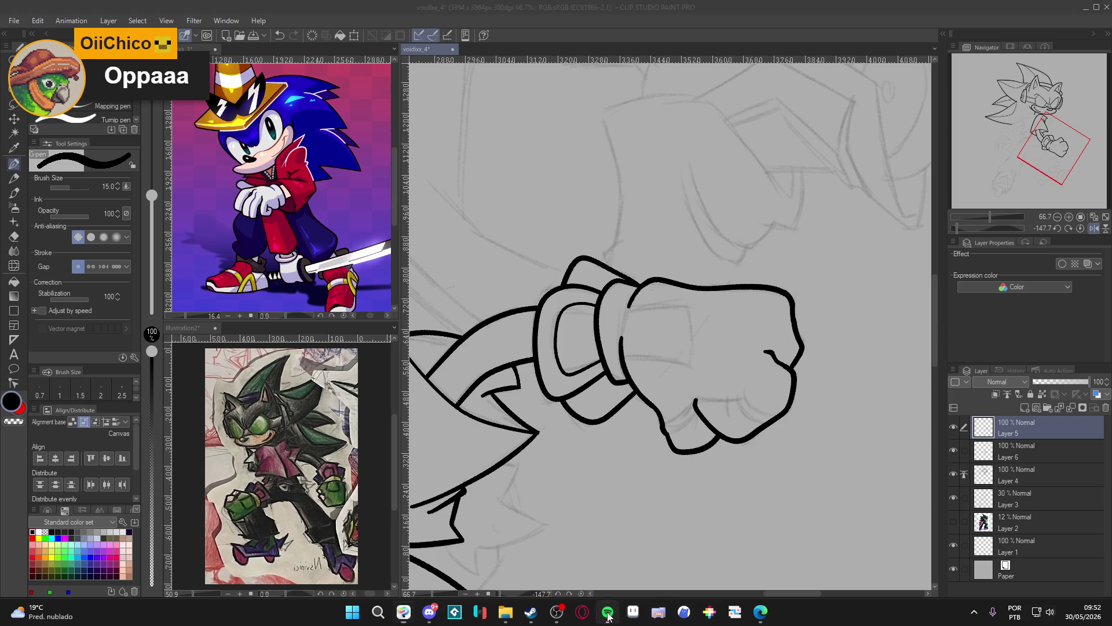
left_click(555, 566)
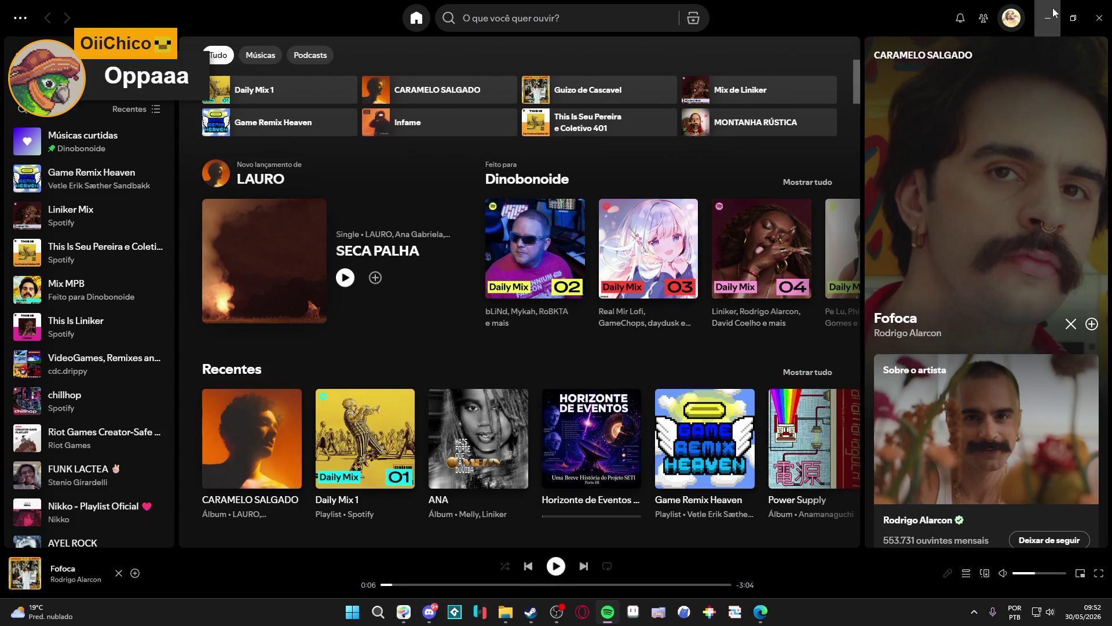
left_click(1074, 18)
left_click(607, 611)
left_click(505, 611)
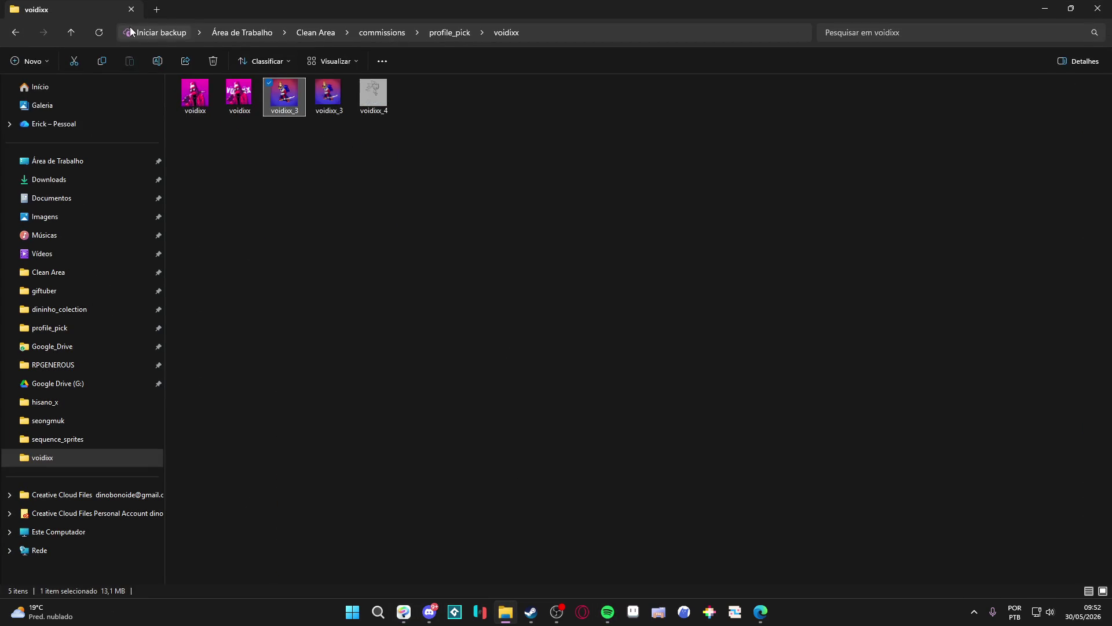
Open Desktop > radio_royal in a new tab and start AudioTitan playback at lower volume
left_click(155, 8)
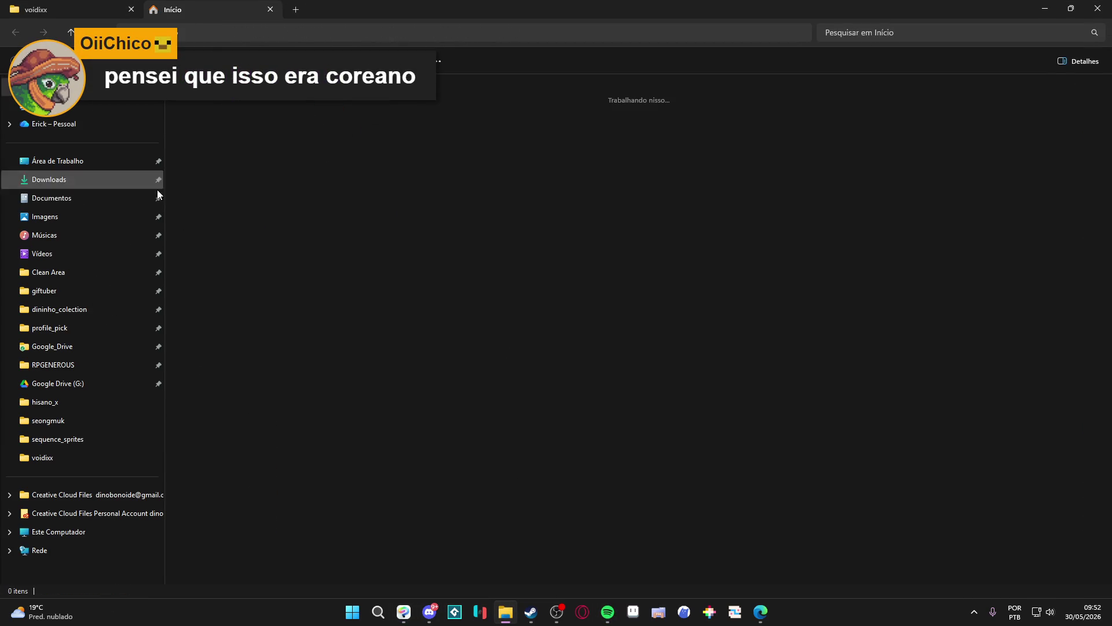
left_click(26, 162)
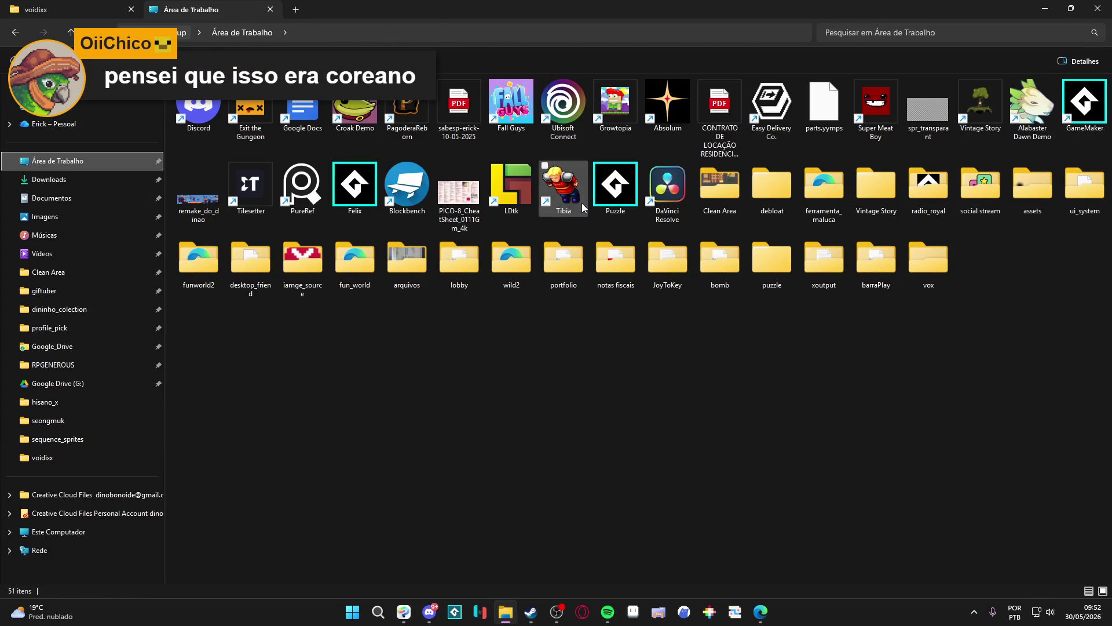
double_click(928, 184)
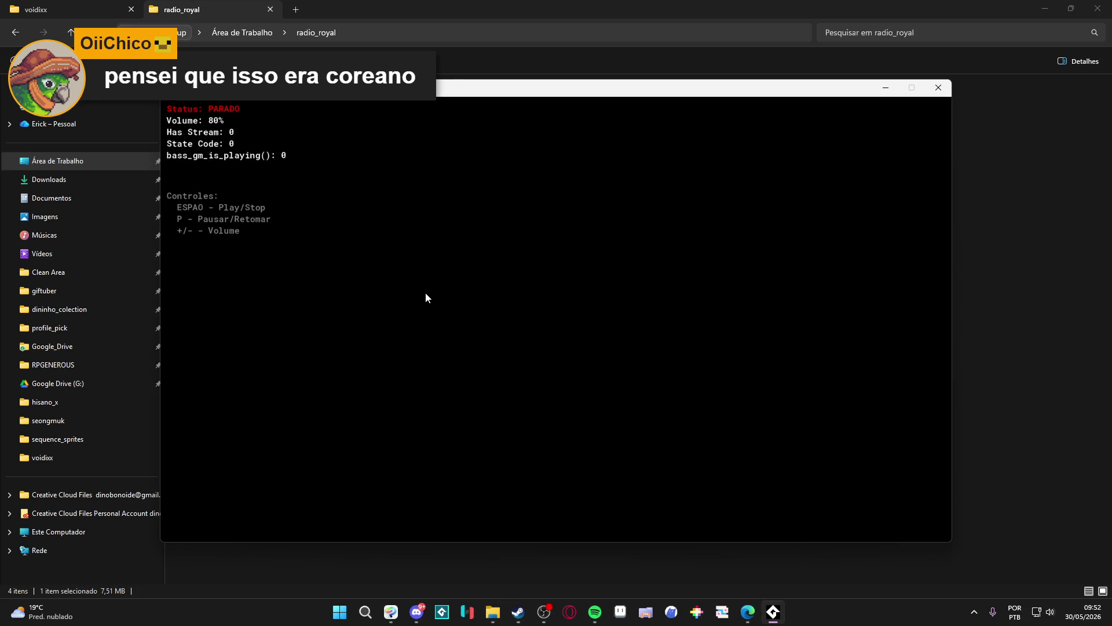
key("space")
key("minus")
key("minus")
key("minus")
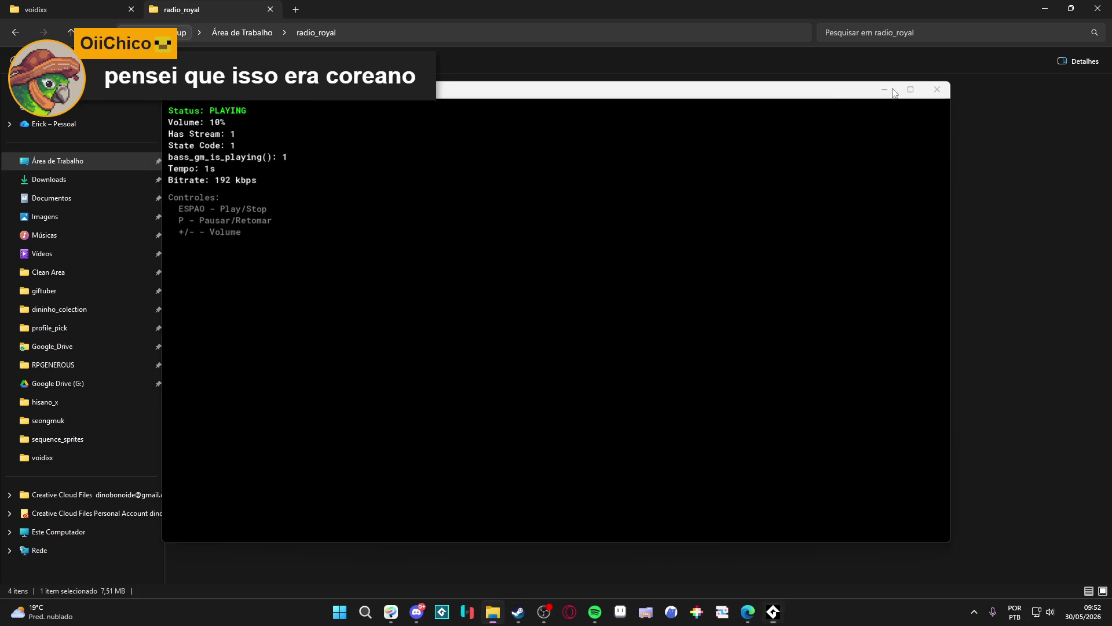
Minimise the audio player, lower the system volume three notches, and minimise File Explorer
left_click(885, 87)
key("XF86AudioLowerVolume")
key("XF86AudioLowerVolume")
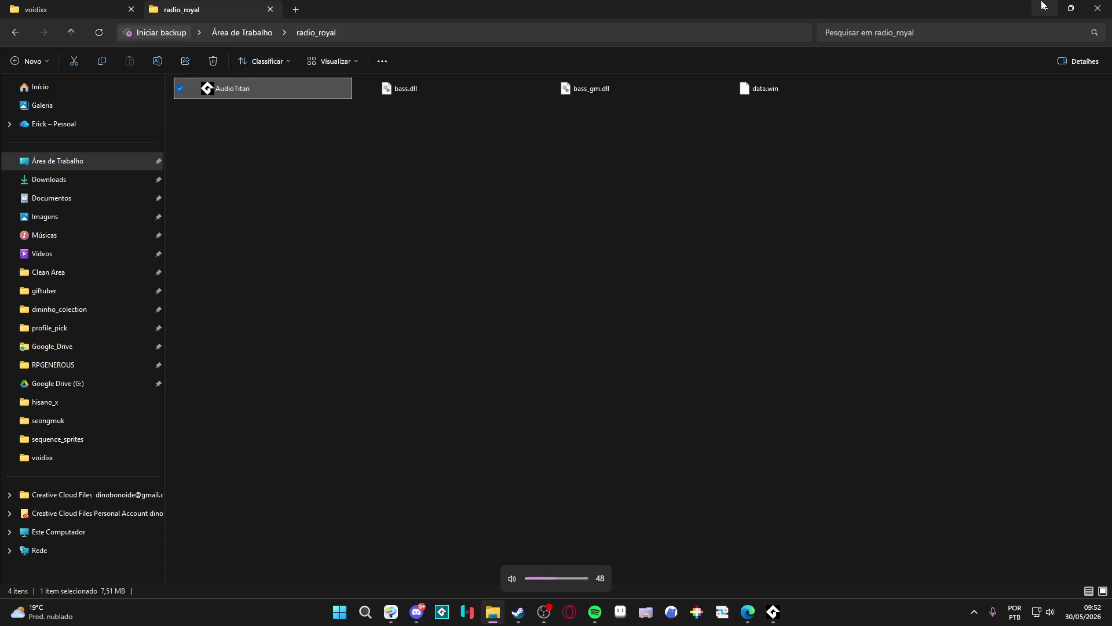
key("XF86AudioLowerVolume")
key("XF86AudioLowerVolume")
key("XF86AudioLowerVolume")
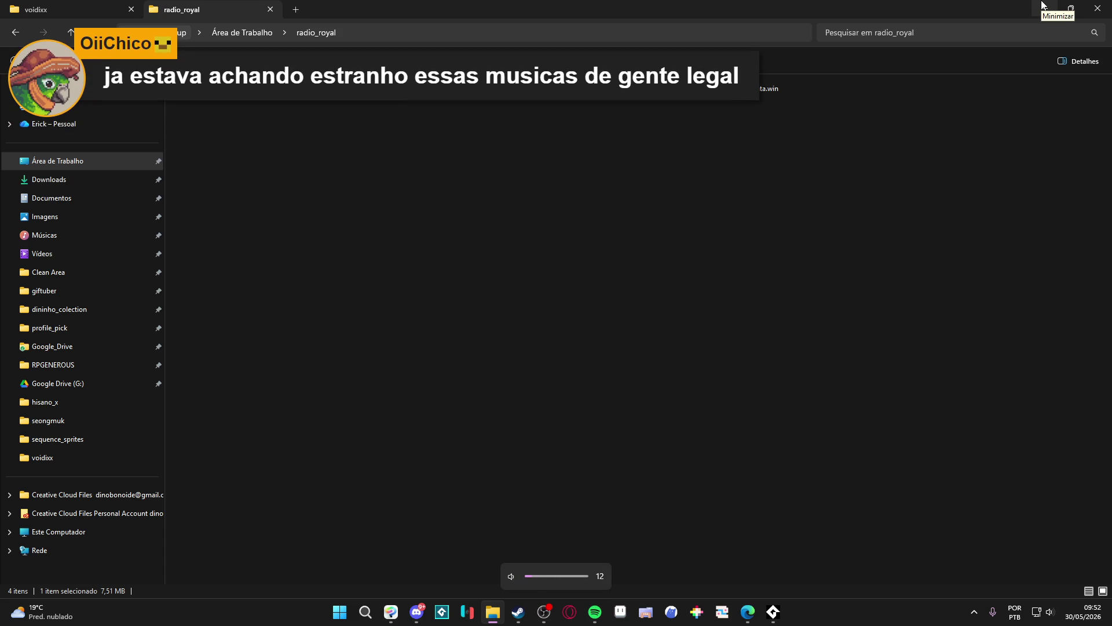
key("XF86AudioLowerVolume")
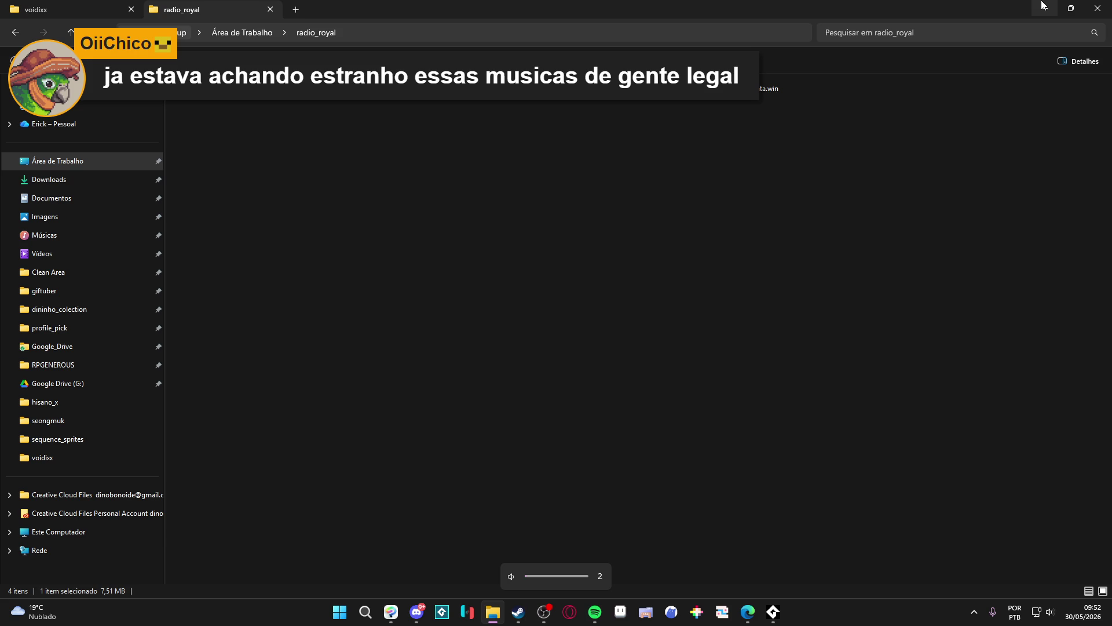
left_click(1042, 5)
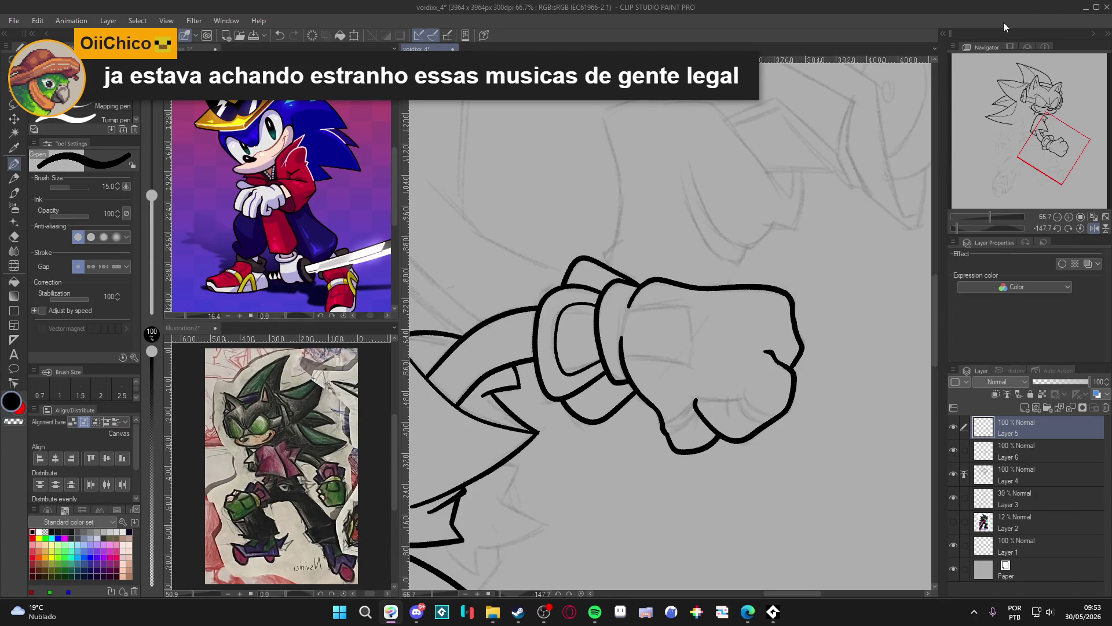
Toggle Layer 5 to check the fist lineart, save, and zoom in on the fist
scroll(735, 336, "down", 2)
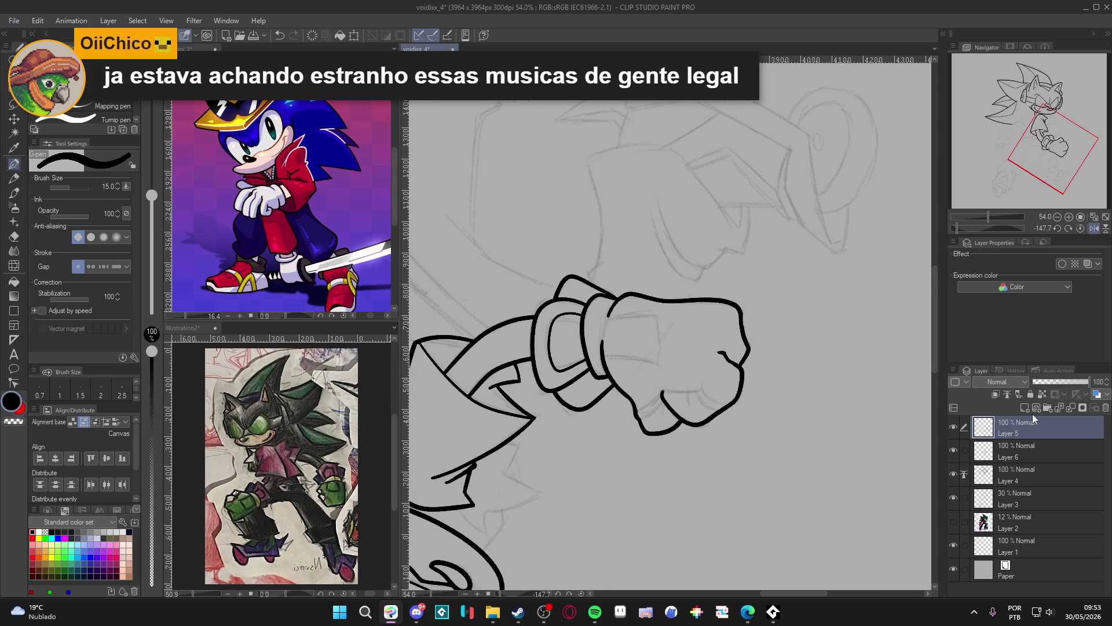
left_click(953, 428)
left_click(952, 429)
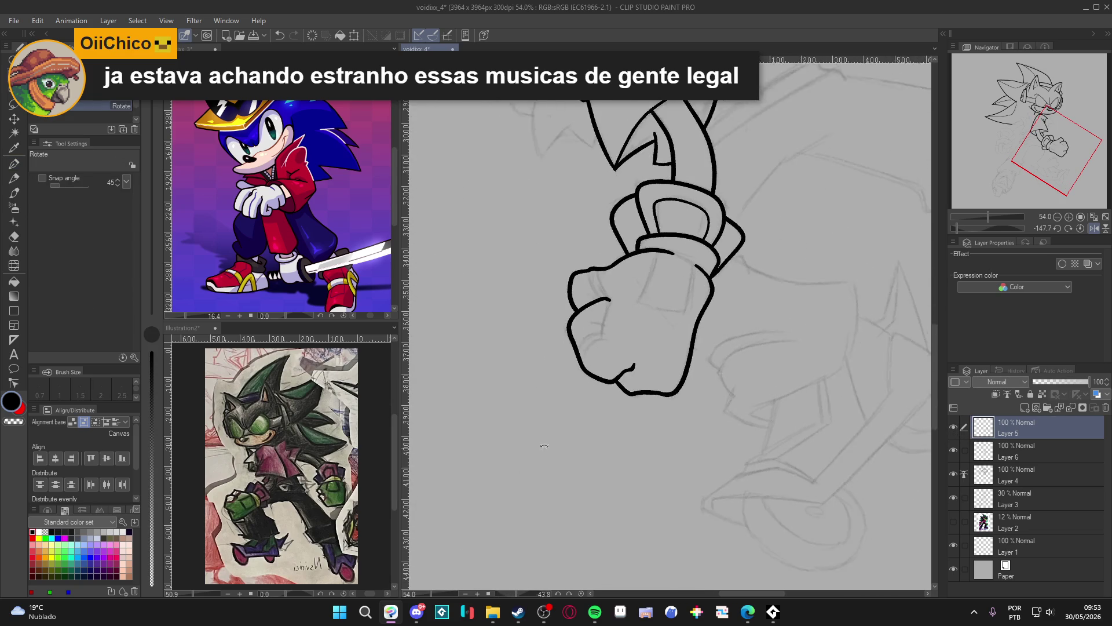
key("ctrl+s")
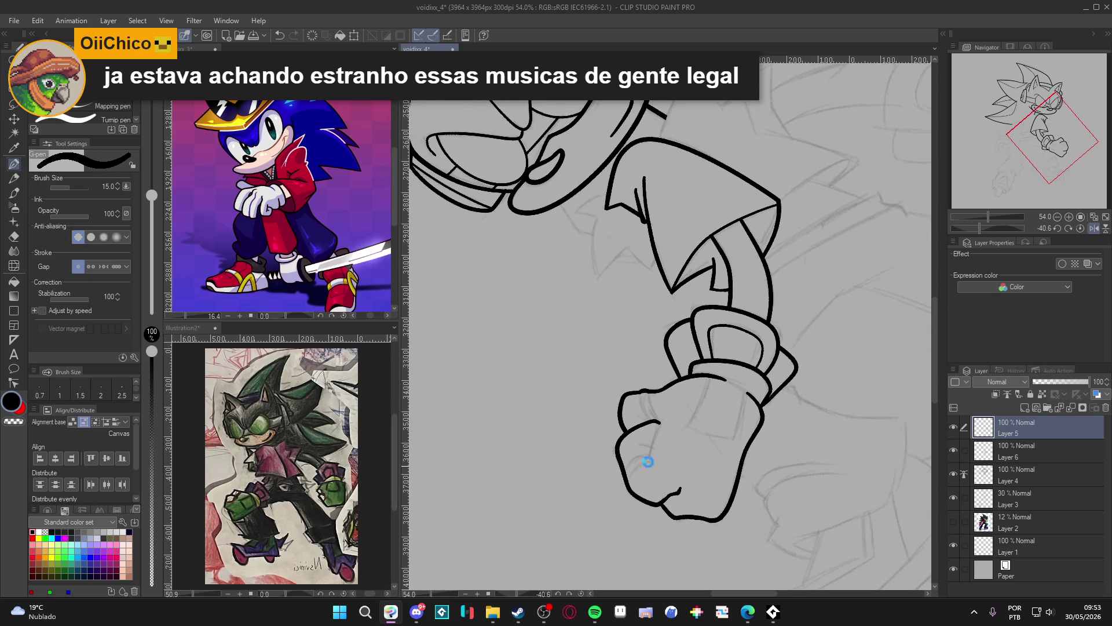
scroll(645, 460, "up", 2)
left_click_drag(577, 449, 598, 450)
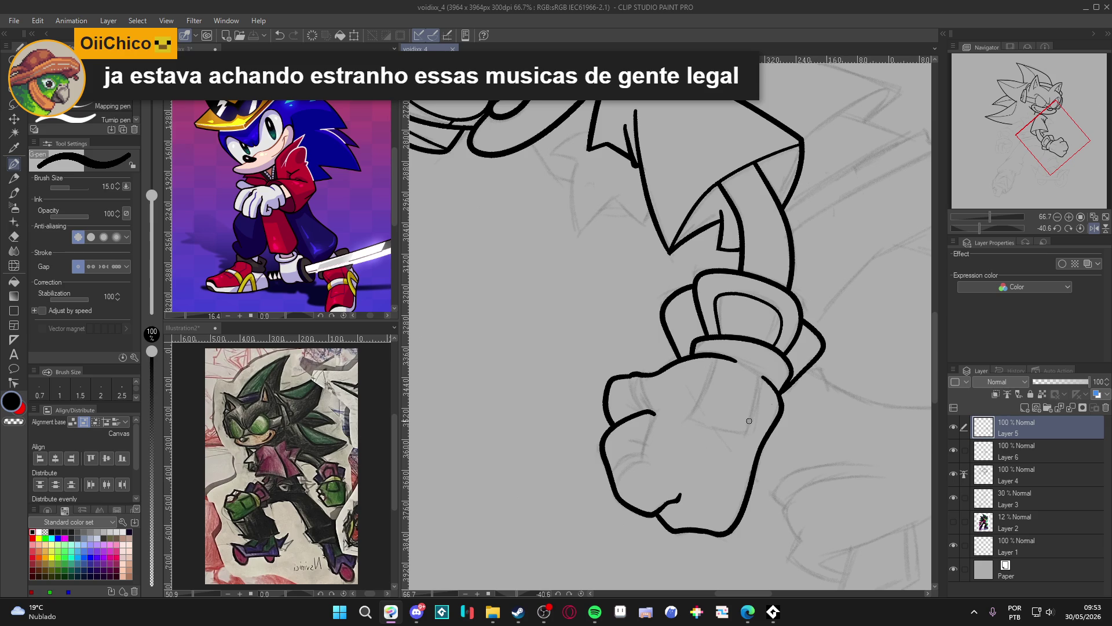
With the pen at size 10, ink a thin detail line down across the fist
key("bracketleft")
key("bracketleft")
mouse_move(756, 424)
left_mouse_down()
mouse_move(747, 433)
mouse_move(798, 342)
mouse_move(756, 246)
mouse_move(727, 285)
left_mouse_up()
key("ctrl+z")
mouse_move(839, 263)
left_mouse_down()
mouse_move(822, 347)
mouse_move(776, 417)
left_mouse_up()
key("w")
left_click(684, 451)
key("ctrl+d")
key("p")
left_click_drag(708, 372, 675, 435)
Trim the line's left end and erase the stray stroke above the cuff corner
key("r")
mouse_move(770, 451)
left_mouse_down()
mouse_move(579, 428)
mouse_move(565, 417)
left_mouse_up()
key("e")
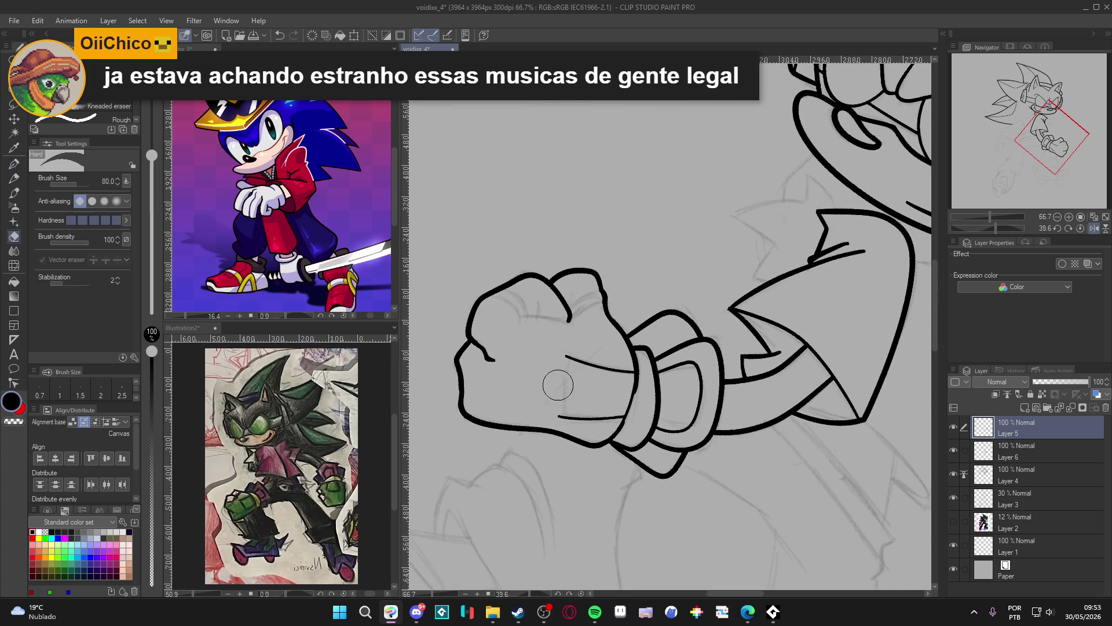
key("ctrl+z")
left_click_drag(557, 415, 572, 337)
key("p")
key("e")
key("p")
mouse_move(720, 479)
left_mouse_down()
mouse_move(770, 491)
mouse_move(681, 394)
mouse_move(689, 449)
left_mouse_up()
Save, then ink a line down the fist from its top outline
key("ctrl+s")
mouse_move(679, 405)
left_mouse_down()
mouse_move(664, 490)
mouse_move(668, 464)
left_mouse_up()
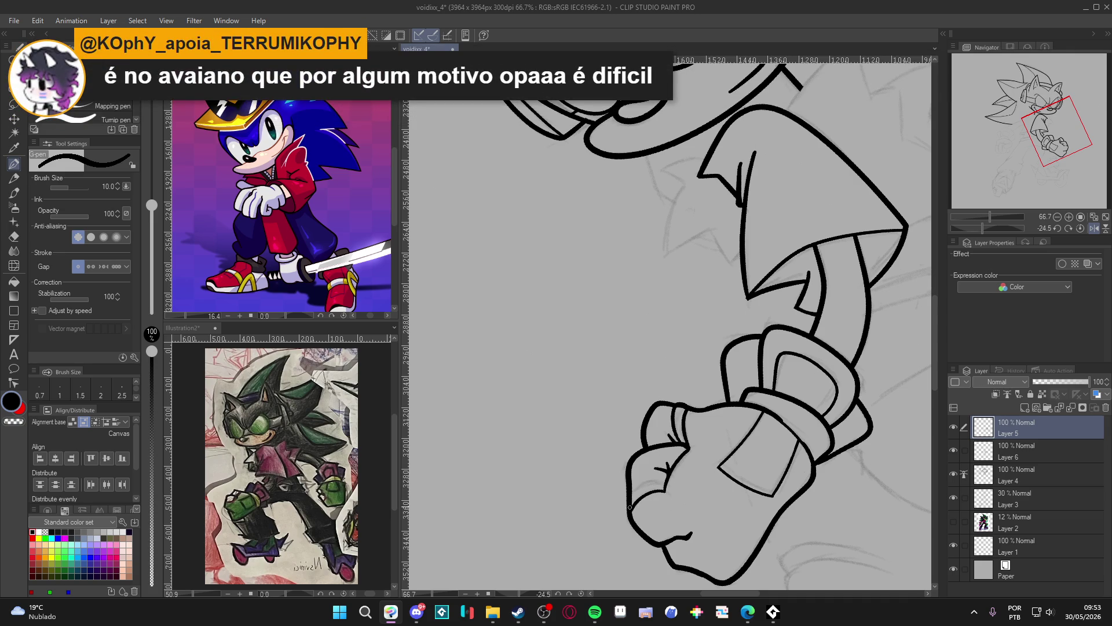
mouse_move(666, 482)
left_mouse_down()
mouse_move(820, 496)
mouse_move(687, 486)
left_mouse_up()
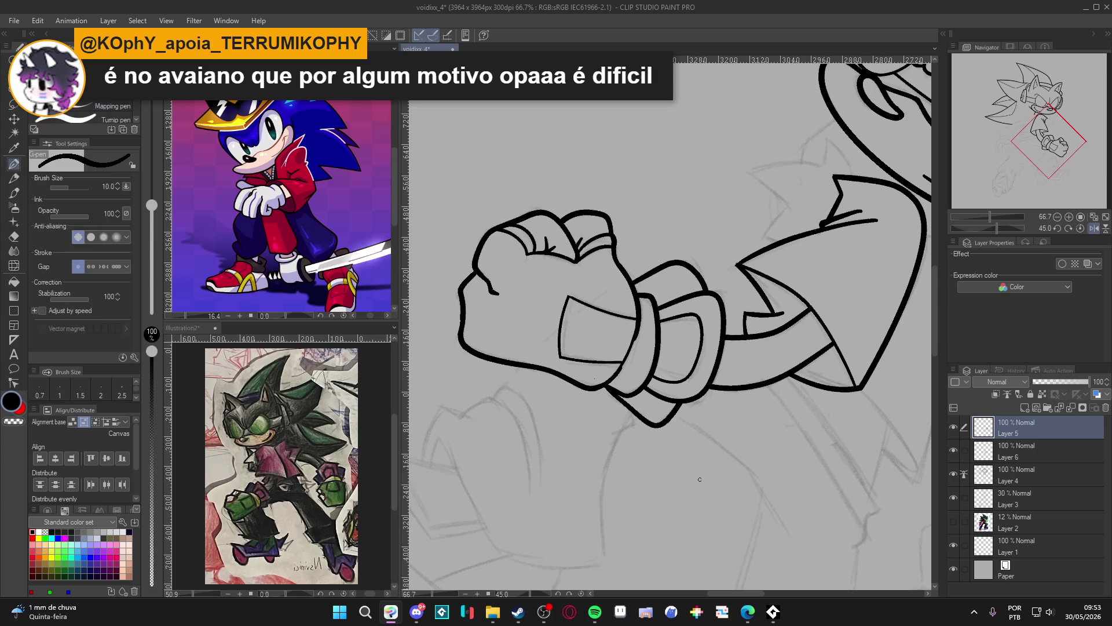
scroll(694, 447, "down", 3)
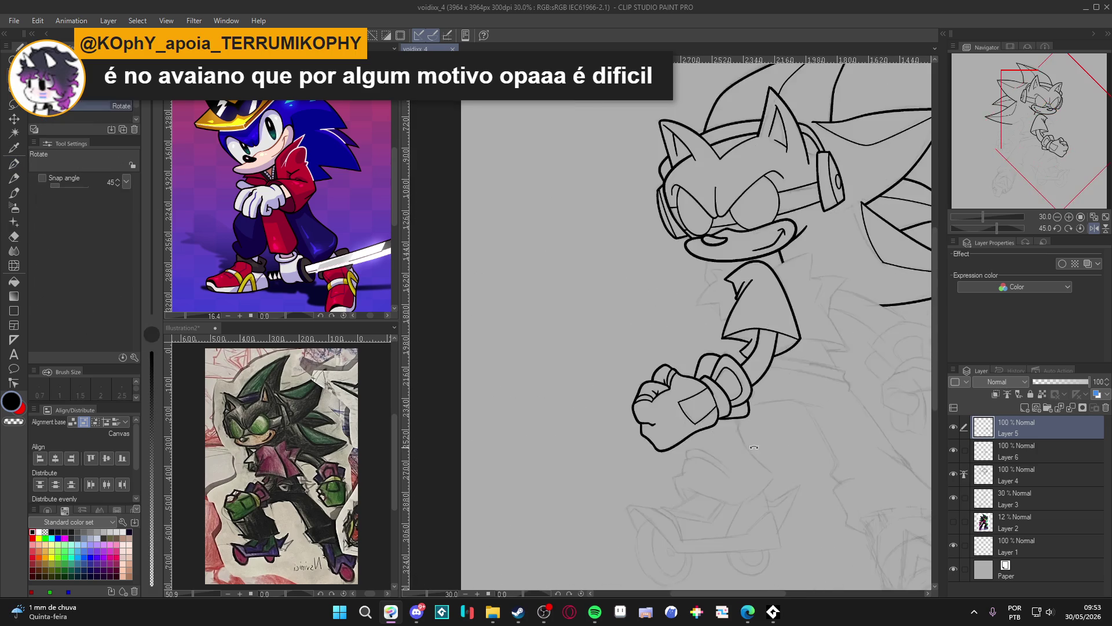
Reset rotation, compare Layers 5 and 6, and merge Layer 5 into Layer 6
double_click(747, 448)
mouse_move(533, 370)
left_mouse_down()
mouse_move(496, 398)
mouse_move(526, 408)
left_mouse_up()
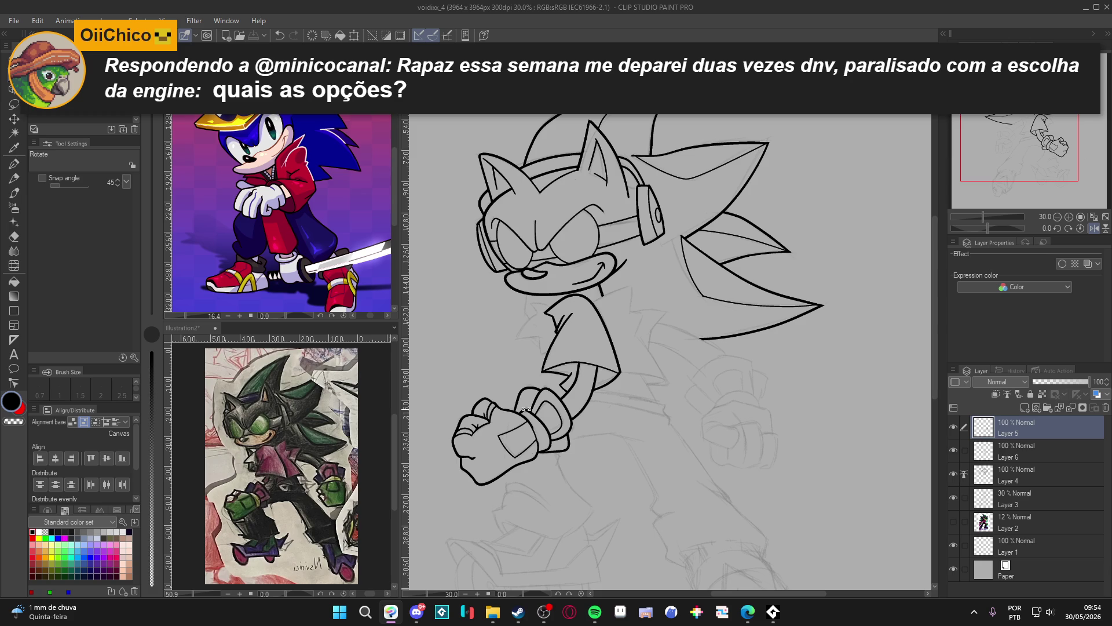
left_click(954, 428)
left_click(955, 427)
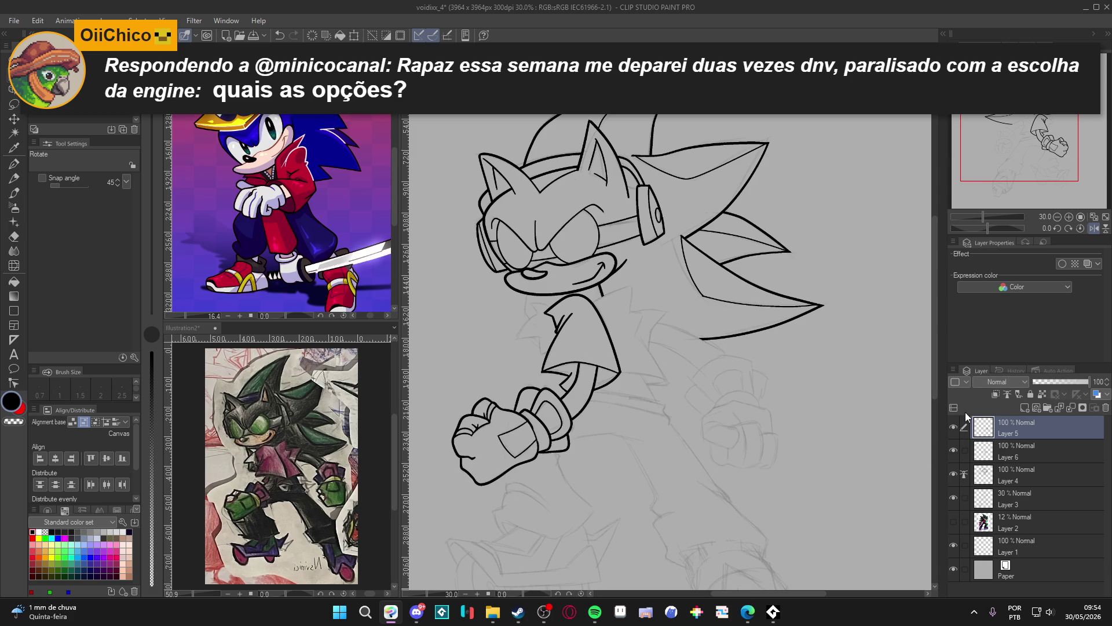
double_click(955, 427)
left_click(956, 444)
left_click(956, 443)
left_click(955, 443)
left_click(956, 444)
key("ctrl+e")
Compare Layers 4 and 6, then merge Layer 6 down into Layer 4
left_click(955, 426)
left_click(954, 426)
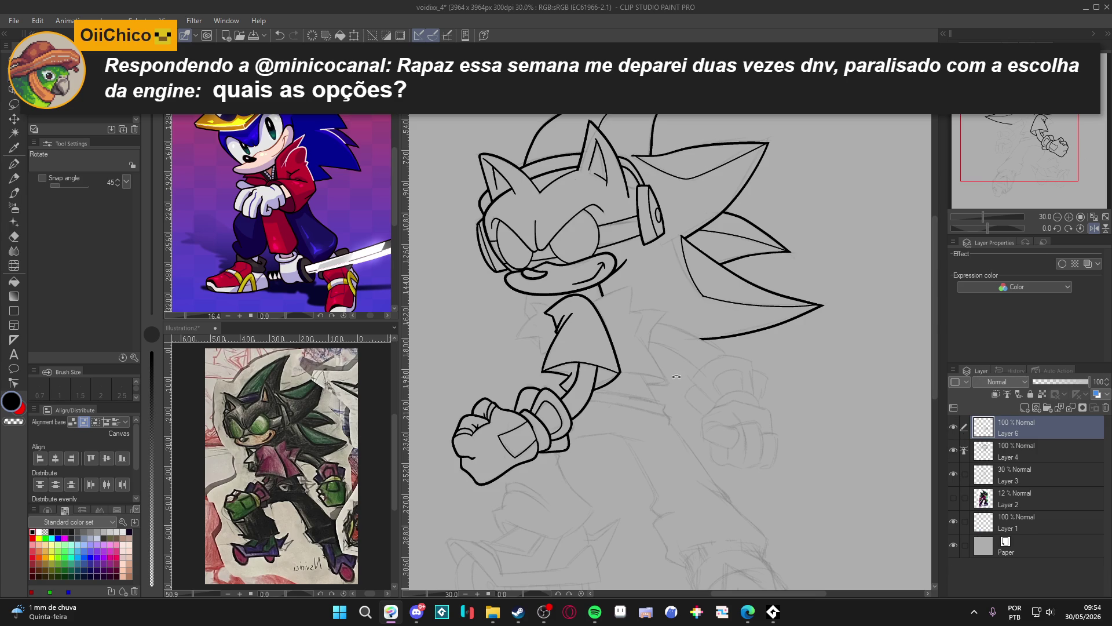
left_click(956, 447)
left_click(957, 447)
left_click(954, 426)
left_click(953, 426)
left_click(951, 444)
left_click(951, 444)
key("ctrl+e")
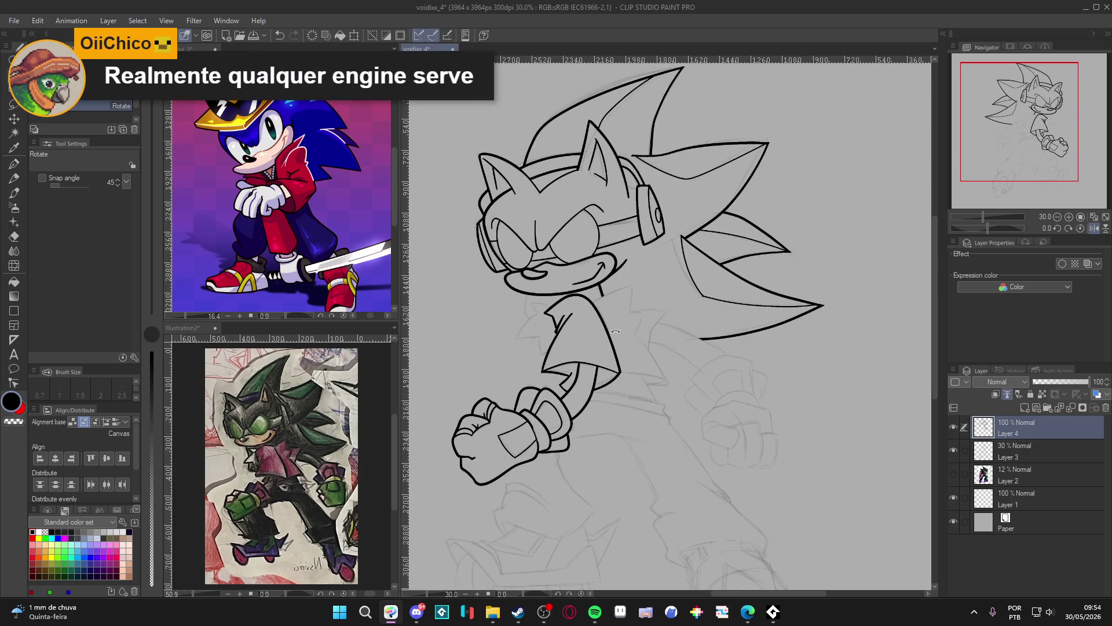
Scroll the layer panel and save the drawing twice
scroll(547, 300, "up", 2)
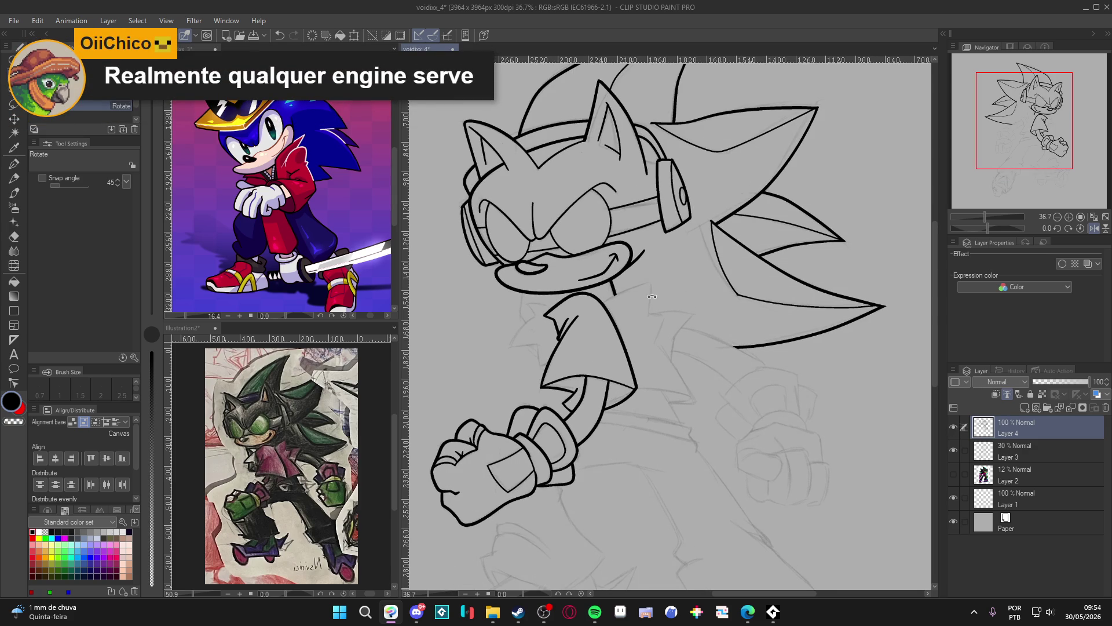
scroll(675, 293, "up", 4)
key("ctrl+s")
scroll(598, 384, "down", 6)
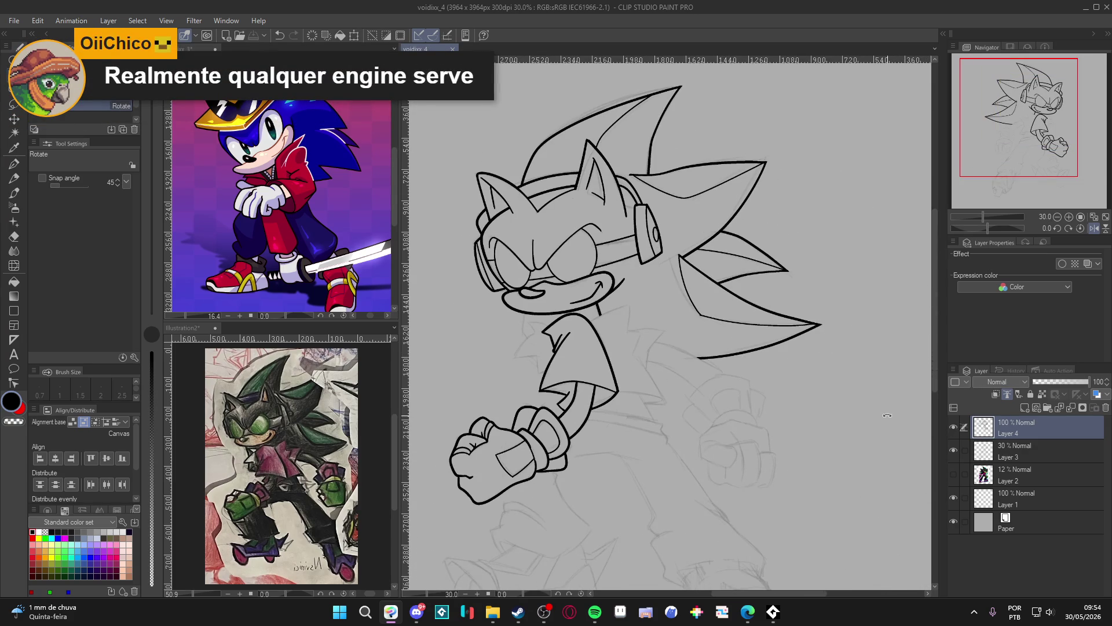
left_click(688, 352)
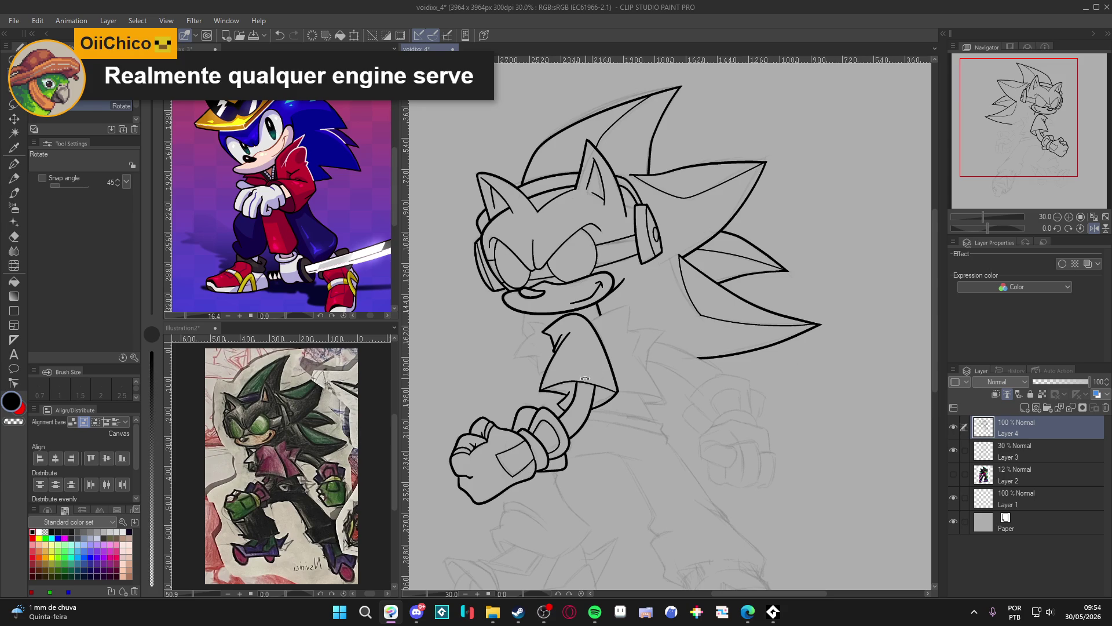
scroll(586, 378, "down", 2)
key("ctrl+s")
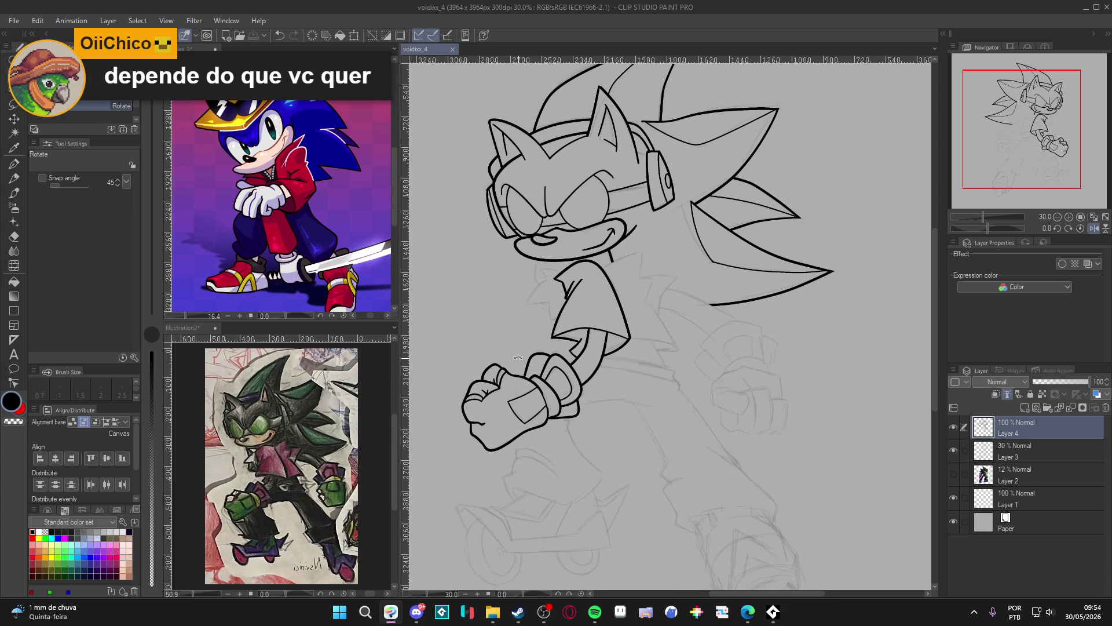
Switch to the pen, pan to the head and shoulder, and add empty Layer 5 above Layer 4
scroll(518, 358, "up", 3)
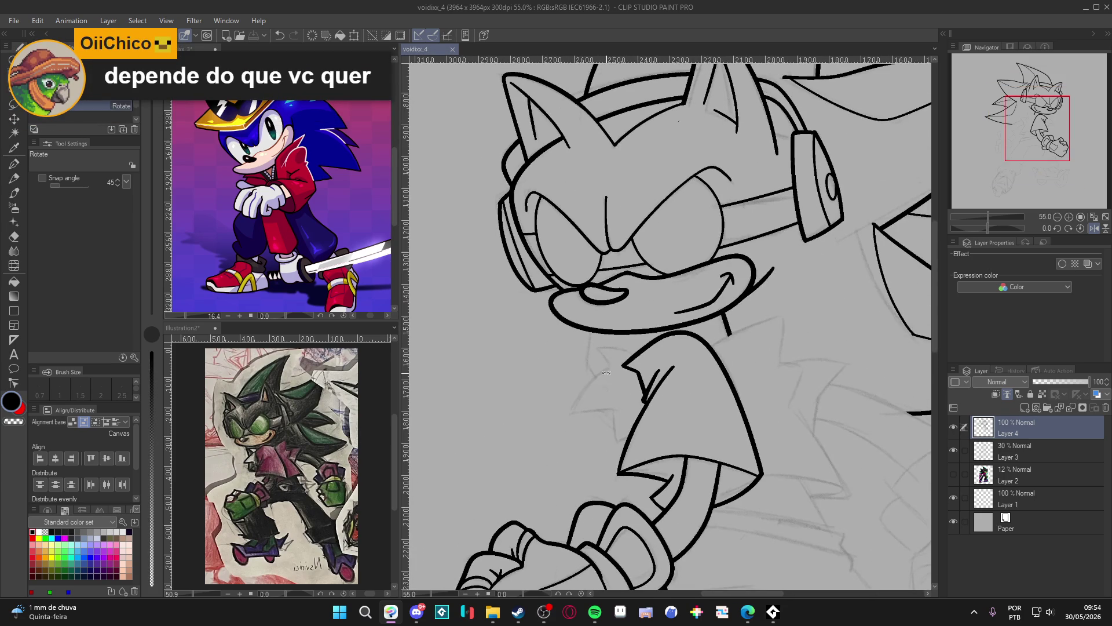
scroll(740, 349, "down", 1)
scroll(739, 350, "down", 1)
key("p")
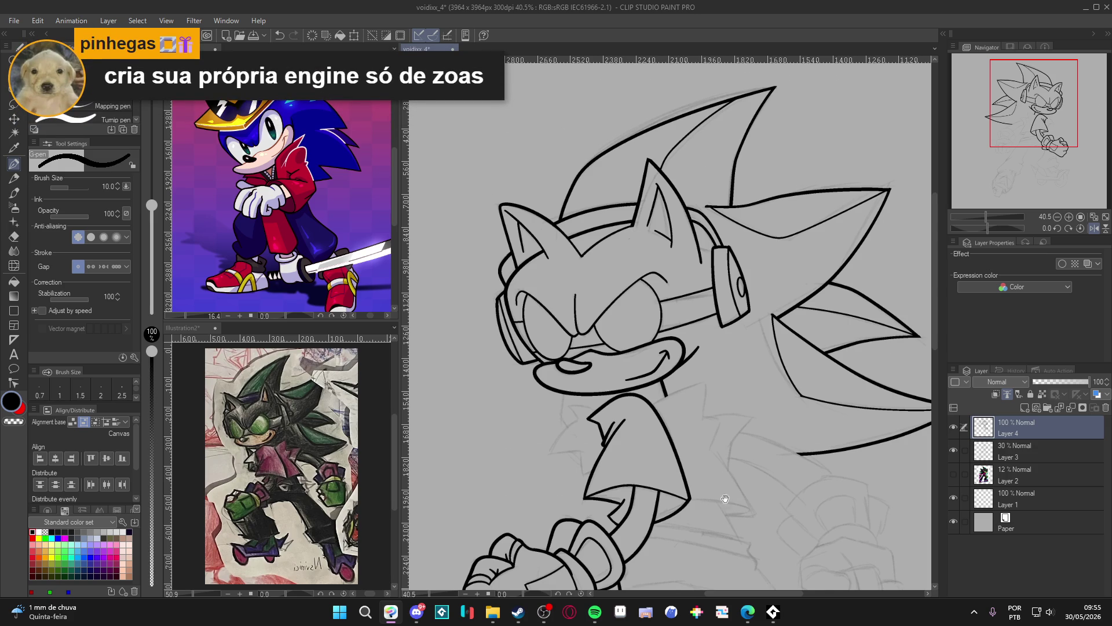
left_click_drag(713, 531, 662, 457)
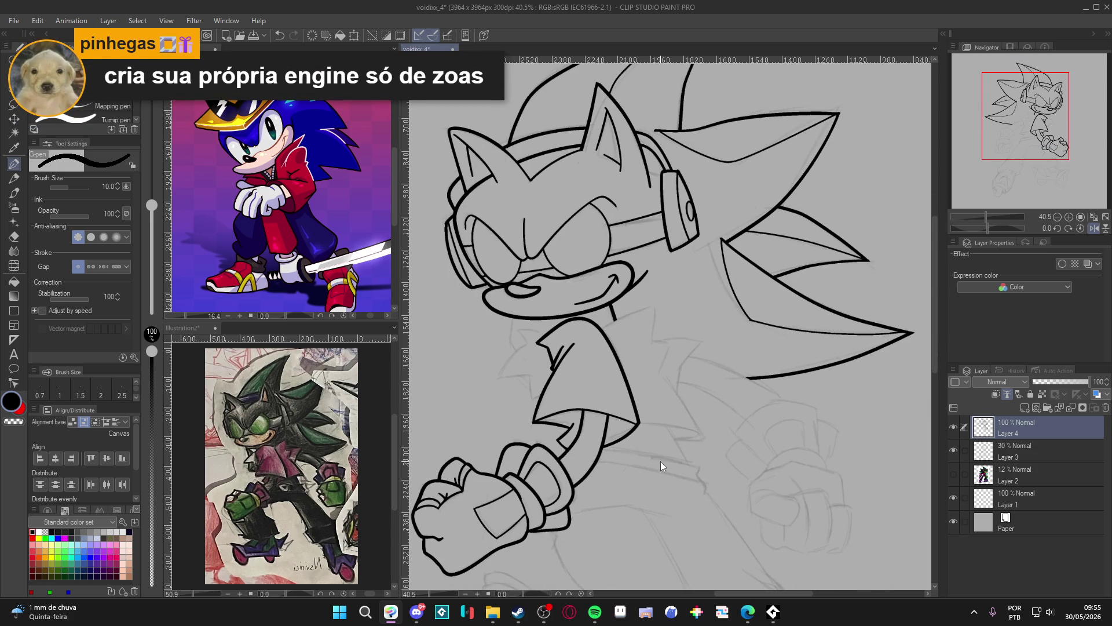
key("ctrl+shift+n")
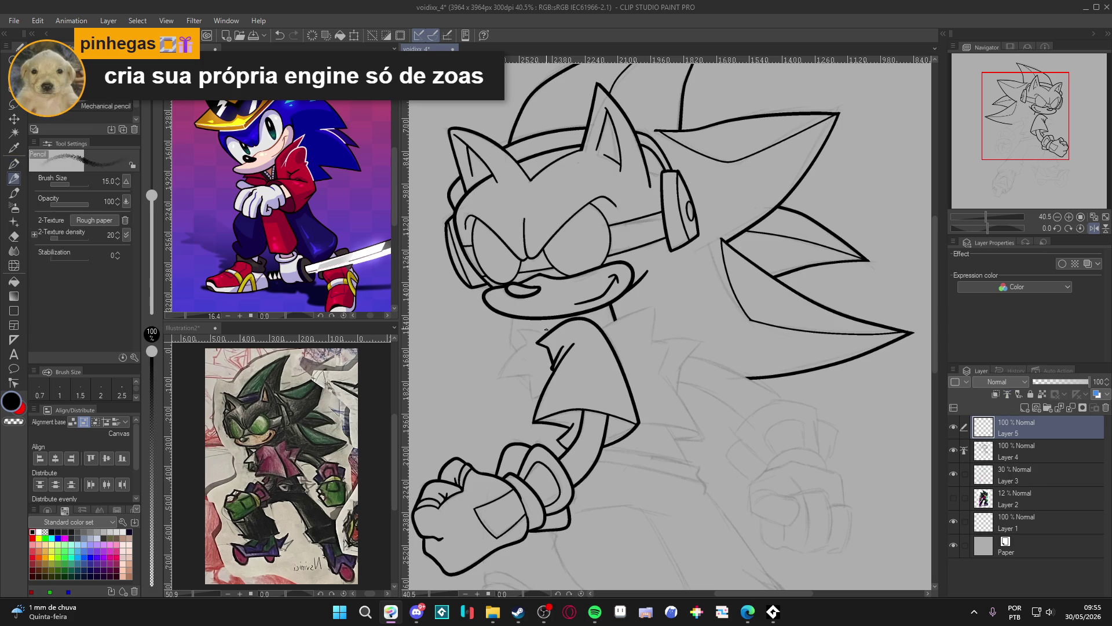
Set the pen to size 15 and ink the hooked sleeve edge plus two detail strokes
key("bracketright")
key("bracketright")
left_click_drag(560, 338, 569, 361)
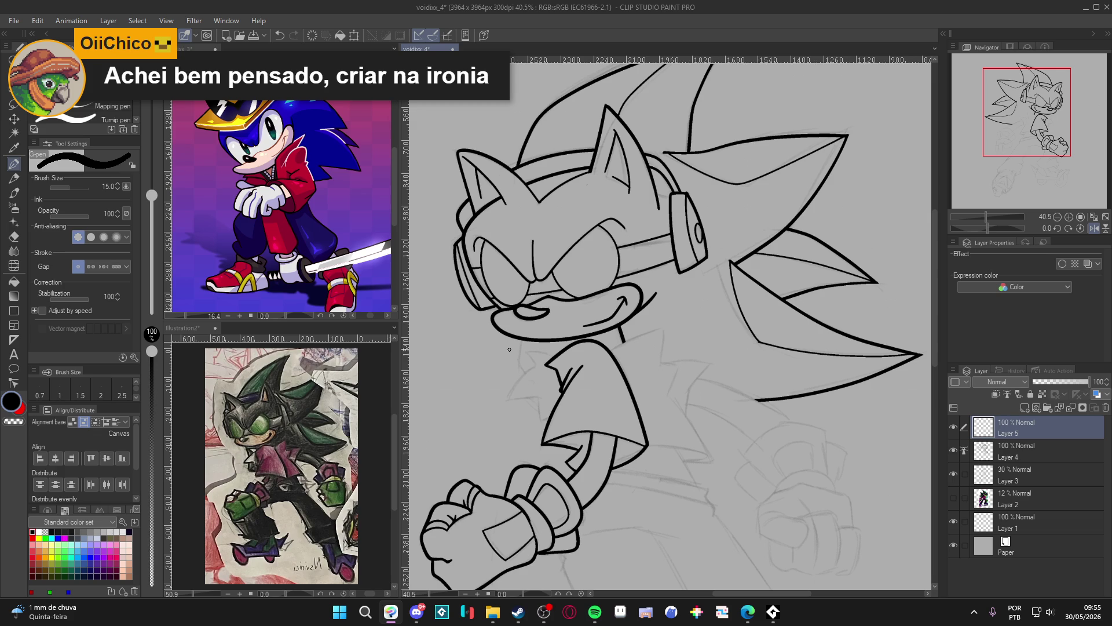
left_click_drag(528, 323, 520, 353)
key("ctrl+z")
left_click_drag(678, 398, 635, 436)
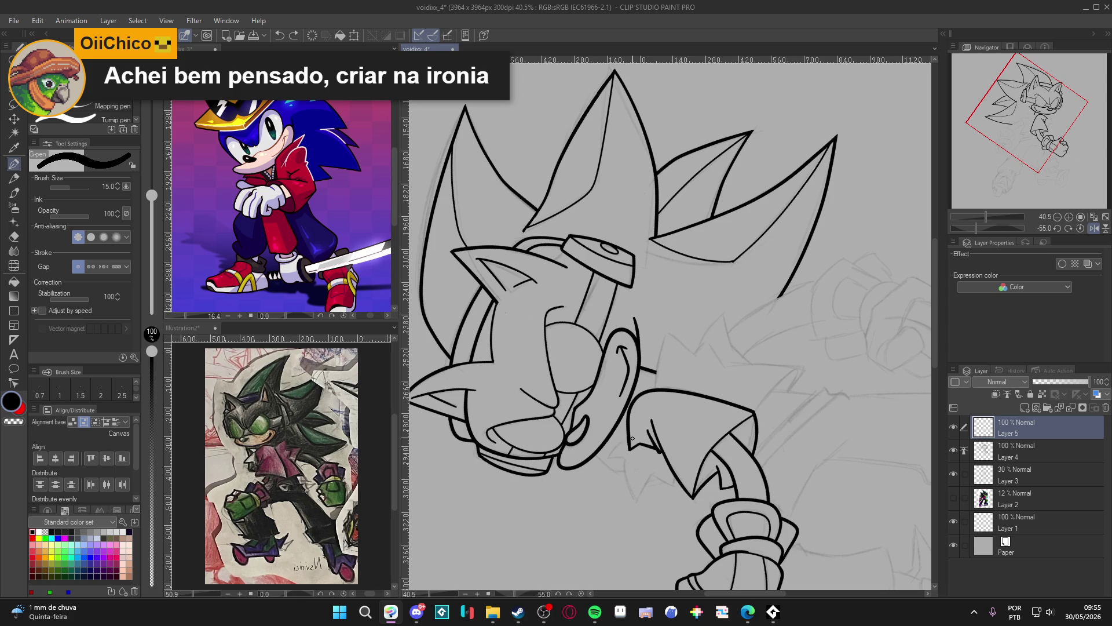
mouse_move(631, 437)
left_mouse_down()
mouse_move(612, 460)
mouse_move(646, 500)
left_mouse_up()
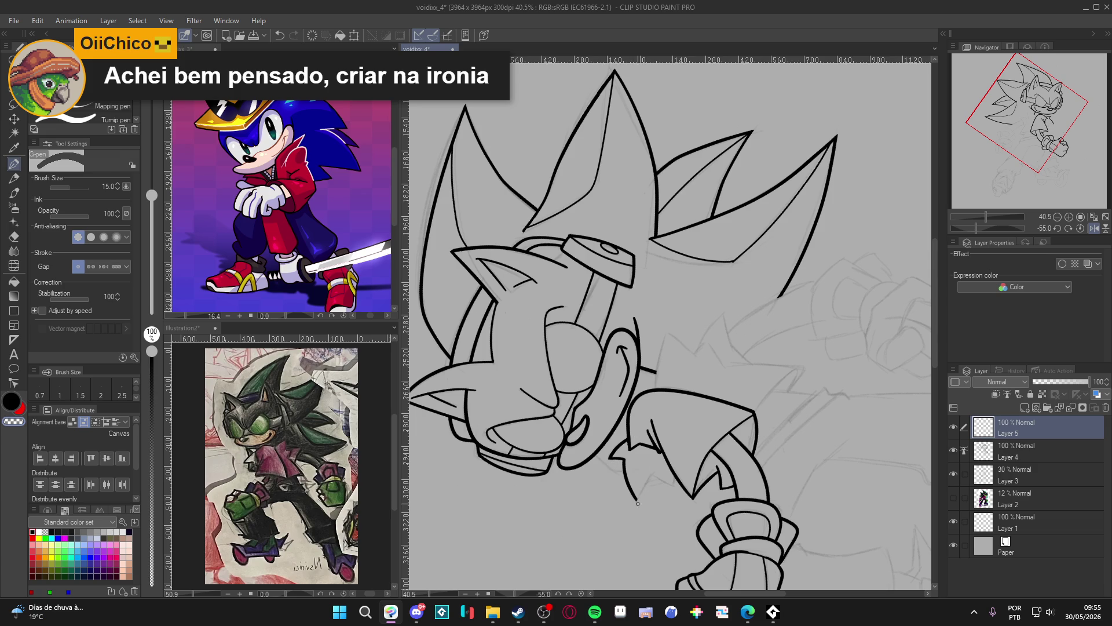
left_click_drag(636, 508, 652, 470)
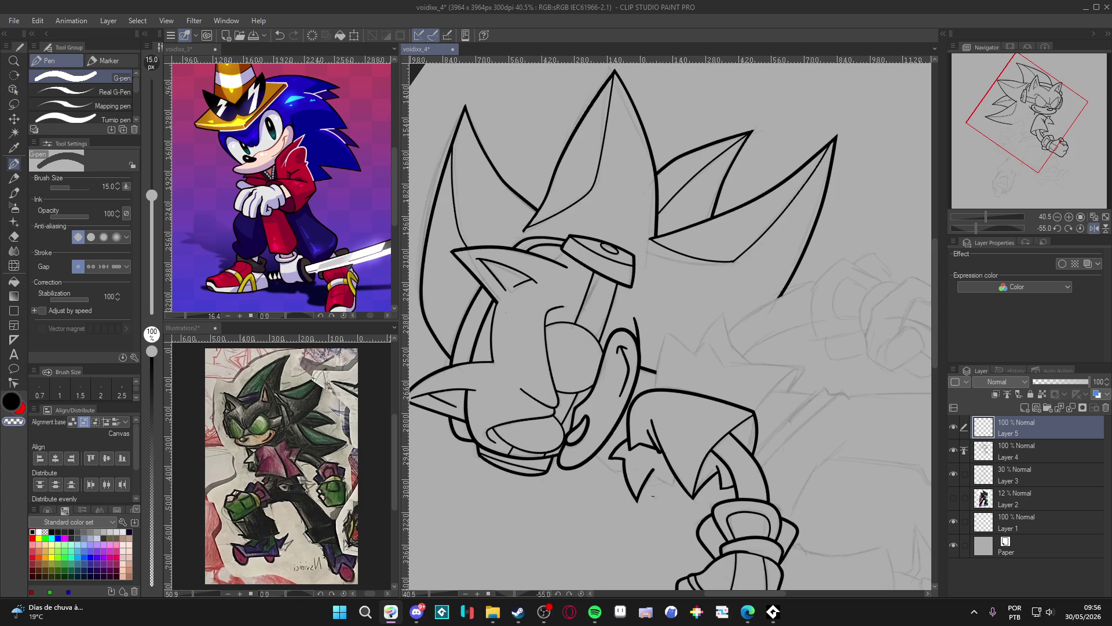
left_click_drag(649, 471, 673, 481)
key("ctrl+at")
Restore the accidentally deleted Layer 5 and undo a stray stroke at the shirt shoulder
scroll(646, 339, "down", 1)
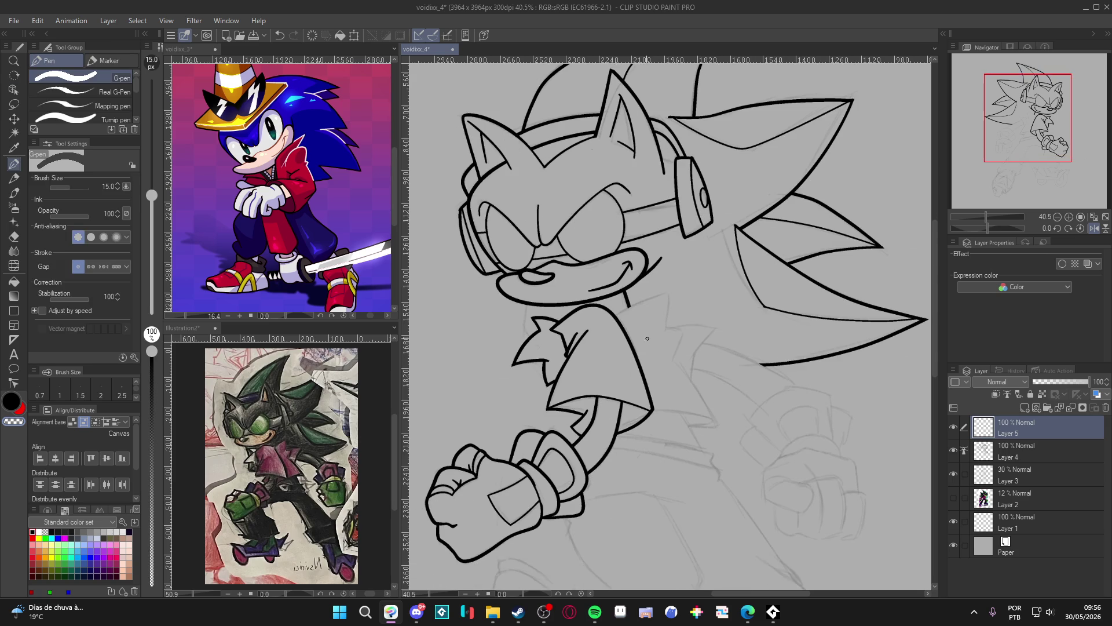
scroll(643, 377, "up", 1)
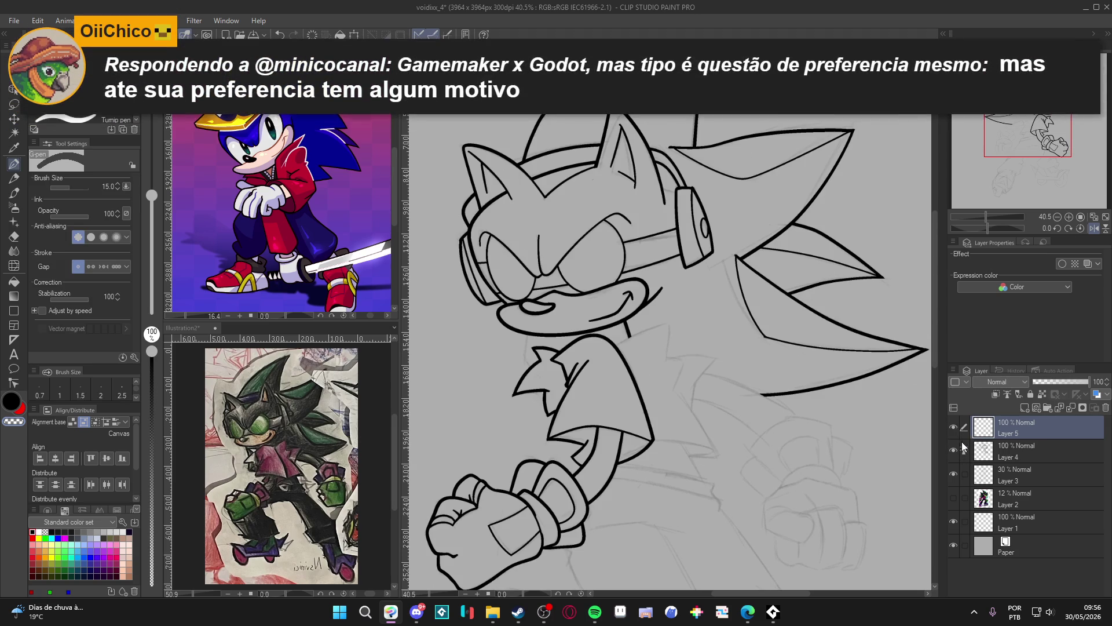
key("Delete")
left_click_drag(805, 436, 774, 448)
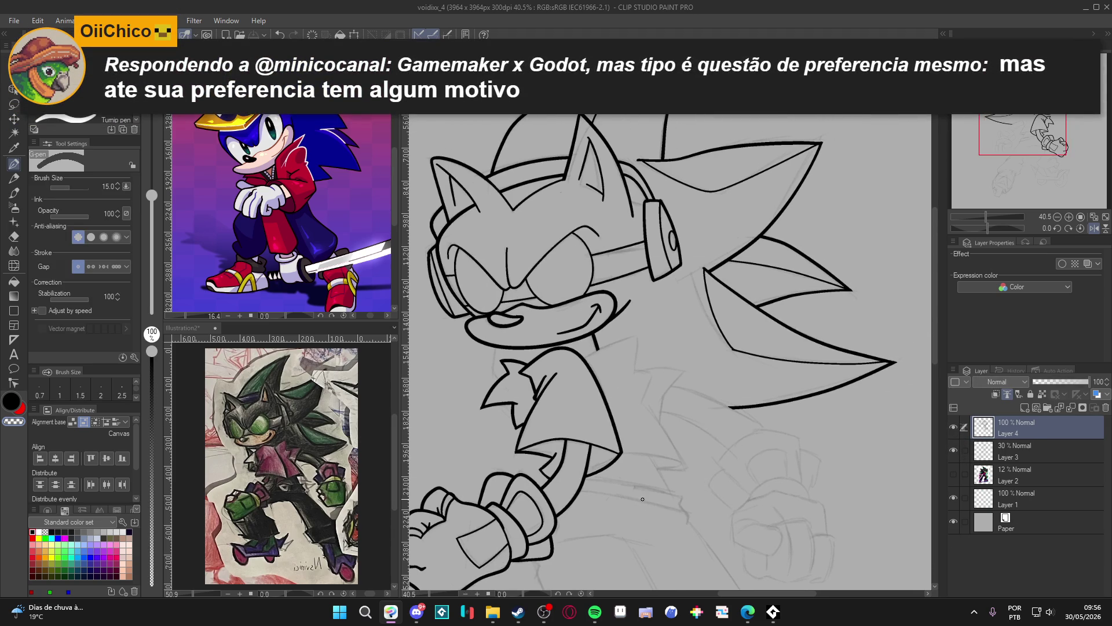
key("ctrl+z")
left_click_drag(602, 354, 584, 340)
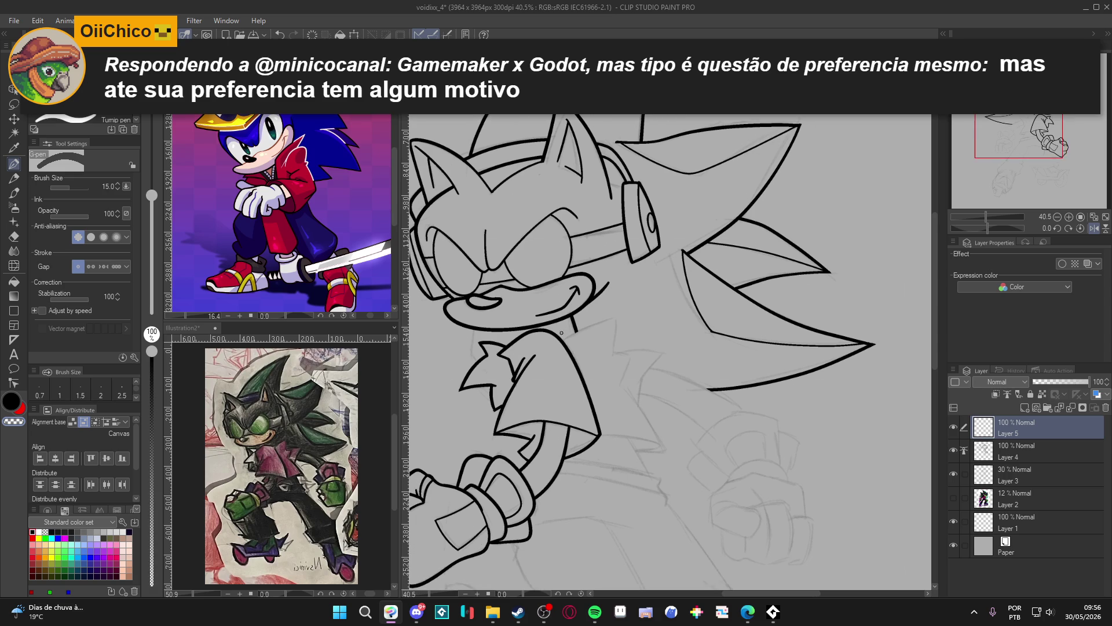
left_click_drag(645, 315, 659, 321)
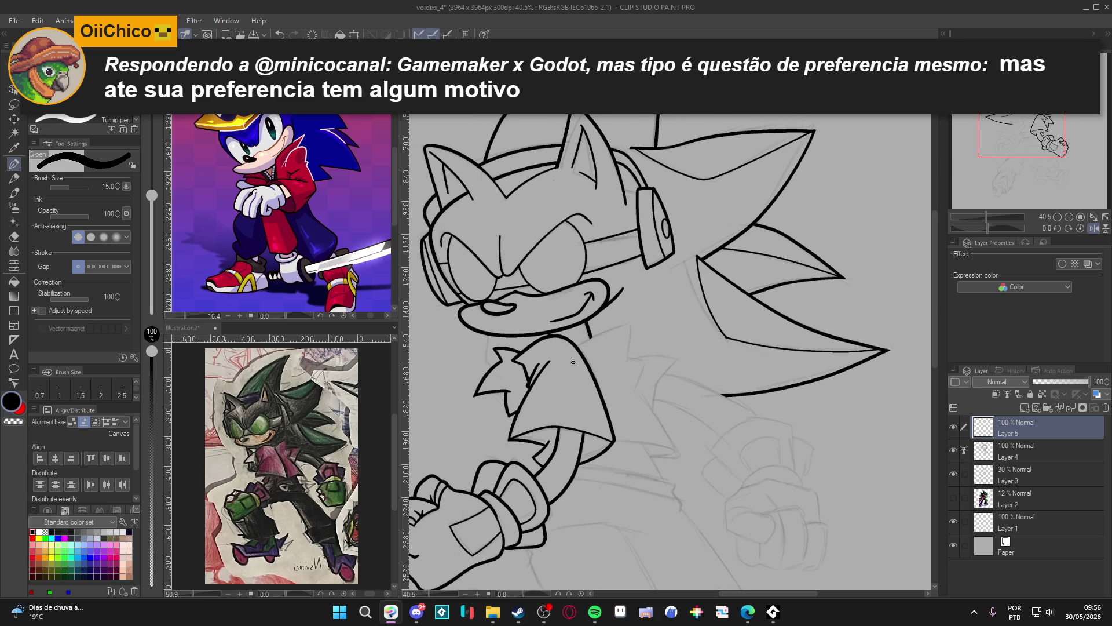
key("ctrl+z")
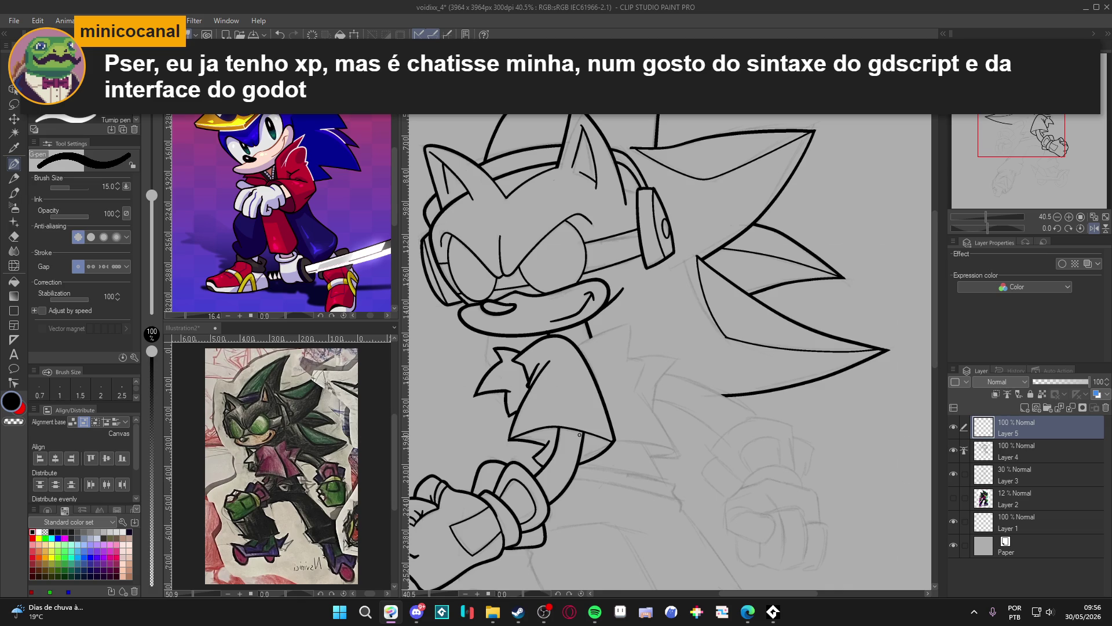
Ink the left side of the shirt collar and a curved collar line upward
left_click_drag(580, 434, 629, 471)
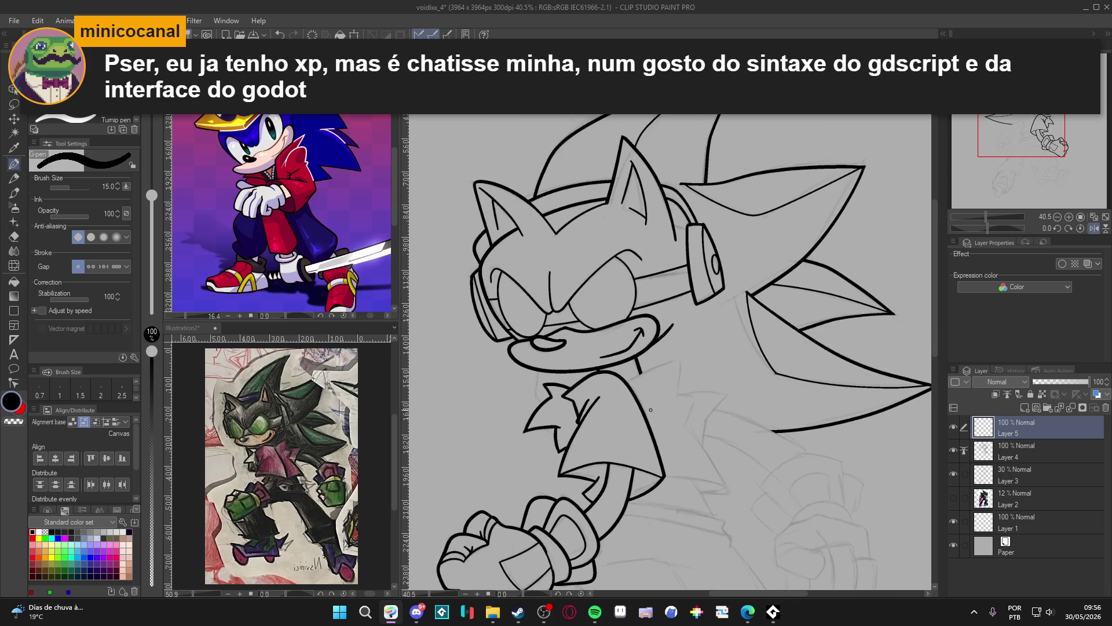
left_click_drag(537, 370, 541, 401)
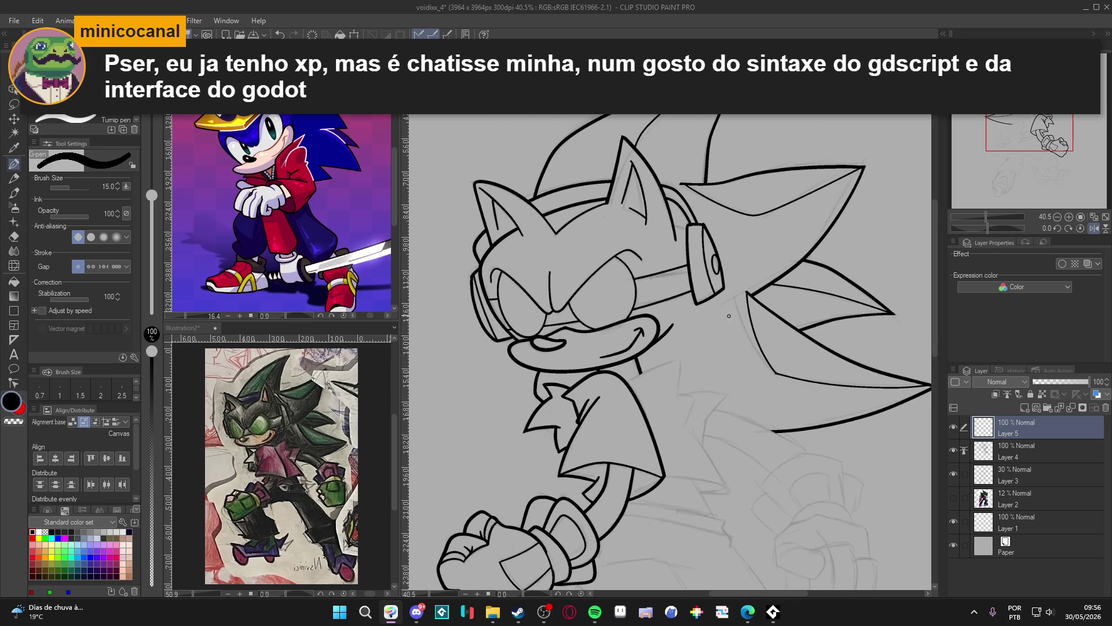
left_click_drag(743, 371, 668, 397)
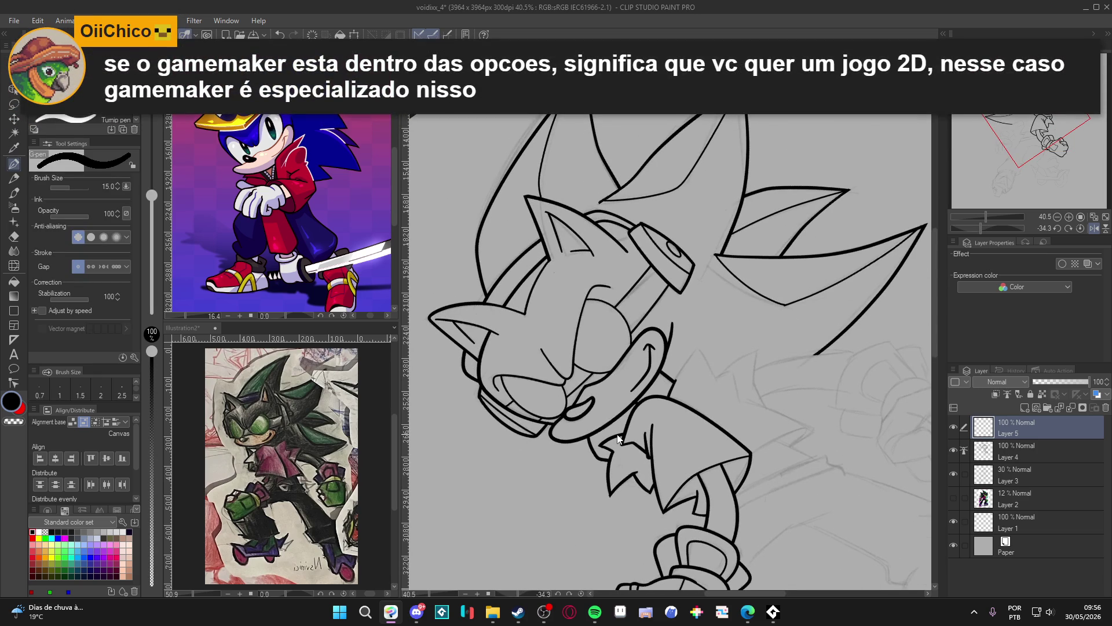
key("ctrl+z")
left_click_drag(666, 409, 709, 335)
Erase the collar stroke's top tip, ink the slanting collar point, and reset rotation
key("e")
left_click(708, 341)
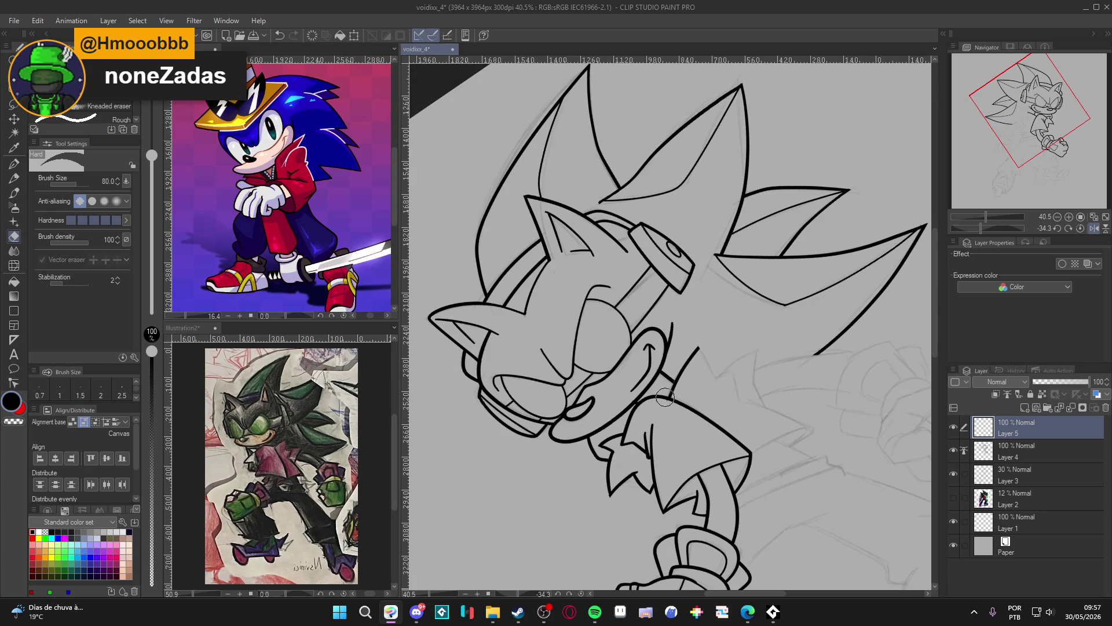
key("p")
mouse_move(692, 340)
left_mouse_down()
mouse_move(718, 377)
mouse_move(696, 346)
mouse_move(718, 376)
mouse_move(737, 371)
mouse_move(740, 397)
left_mouse_up()
key("ctrl+z")
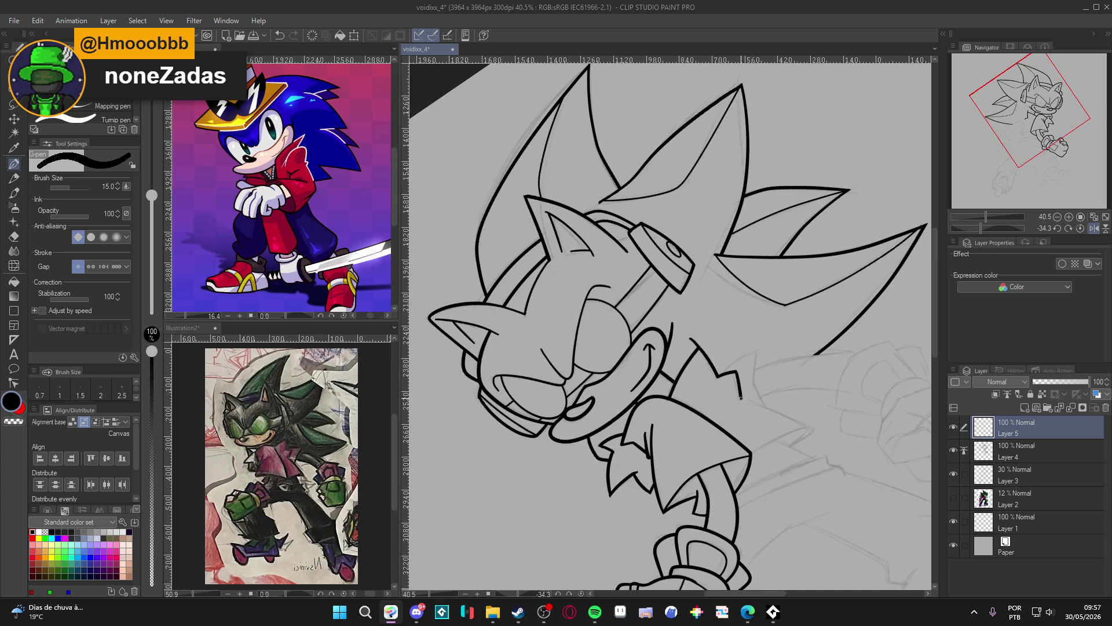
left_click_drag(699, 347, 679, 365)
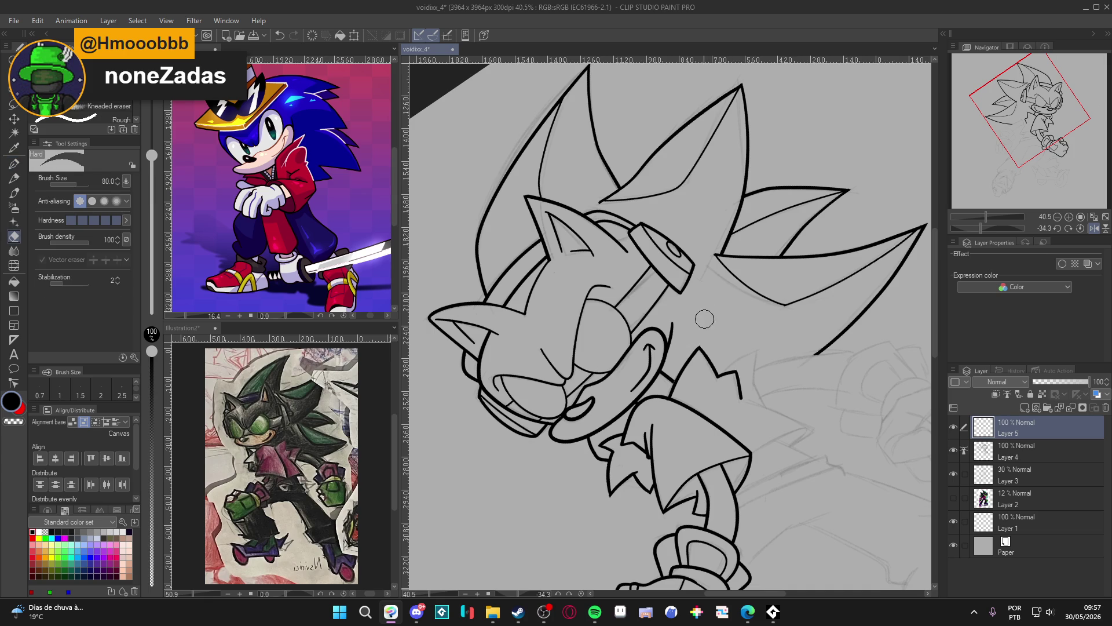
key("ctrl+@")
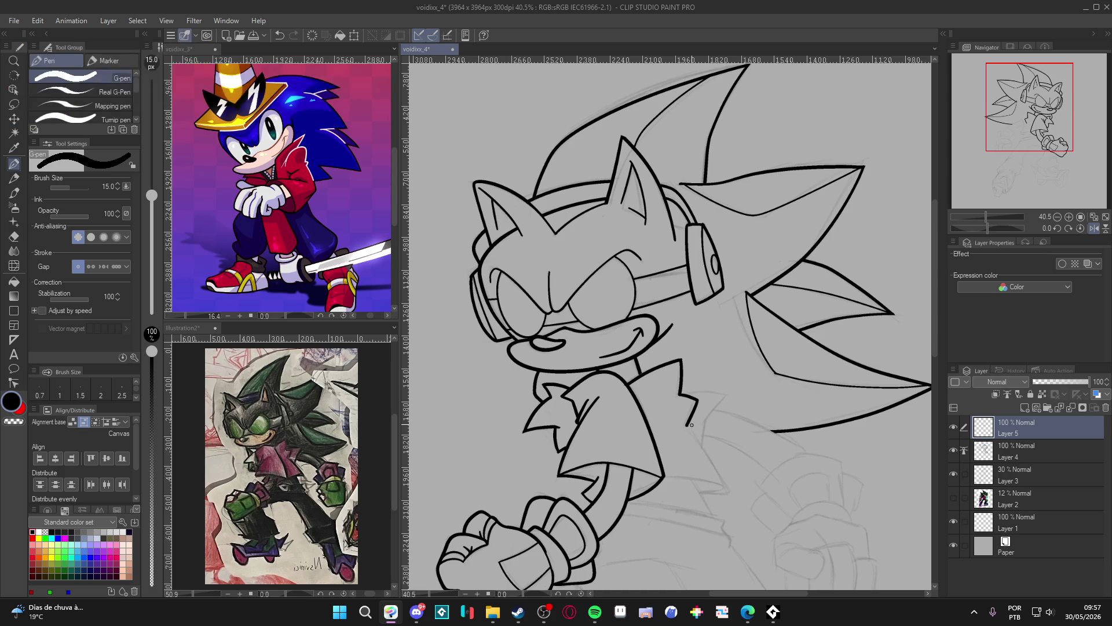
Extend the lower collar zigzag and ink the shirt's front edge downward
left_click_drag(686, 426, 682, 438)
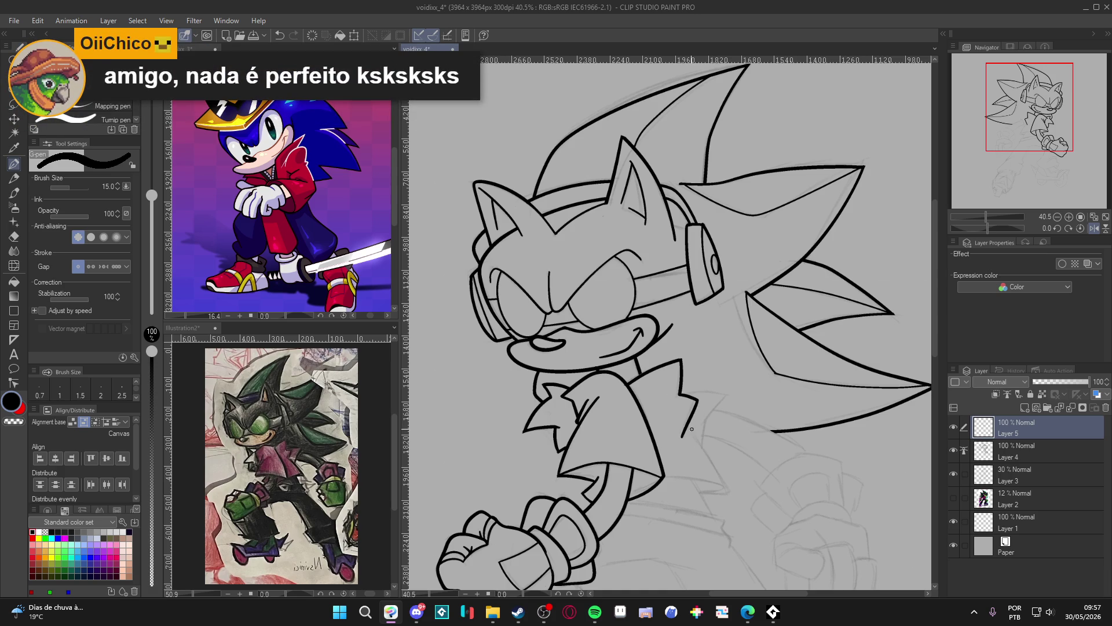
left_click_drag(701, 398, 684, 436)
mouse_move(688, 428)
left_mouse_down()
mouse_move(724, 491)
mouse_move(687, 492)
left_mouse_up()
key("ctrl+z")
mouse_move(688, 427)
left_mouse_down()
mouse_move(712, 460)
mouse_move(714, 492)
mouse_move(693, 492)
left_mouse_up()
key("e")
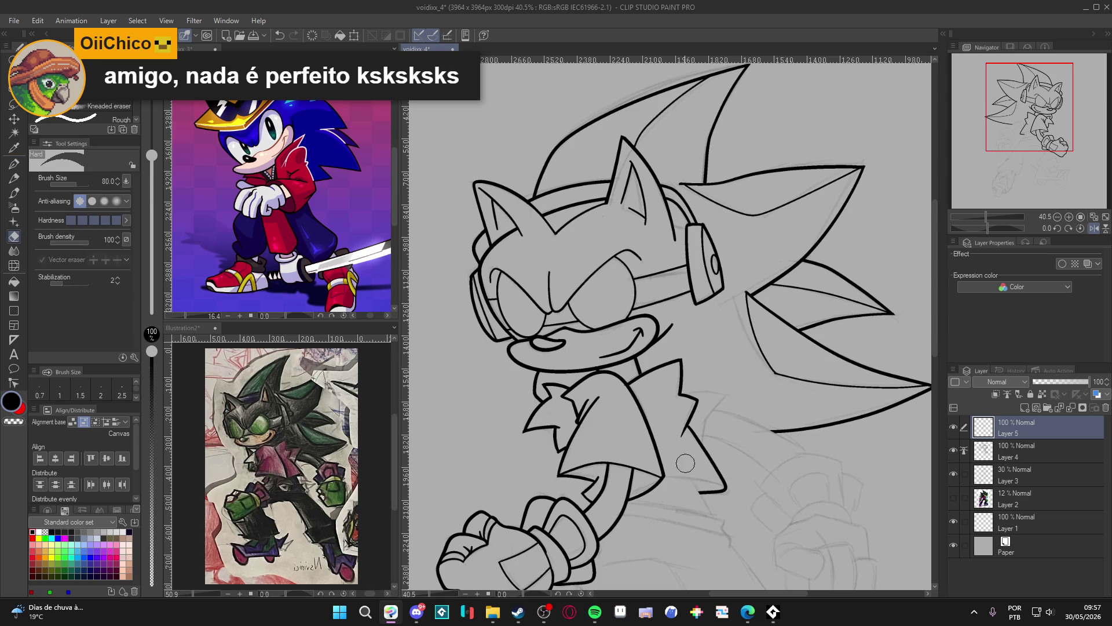
Rotate the view to about -70° and ink a diagonal shirt-edge line at pen size 10
key("r")
mouse_move(700, 499)
left_mouse_down()
mouse_move(776, 449)
mouse_move(814, 380)
mouse_move(786, 384)
left_mouse_up()
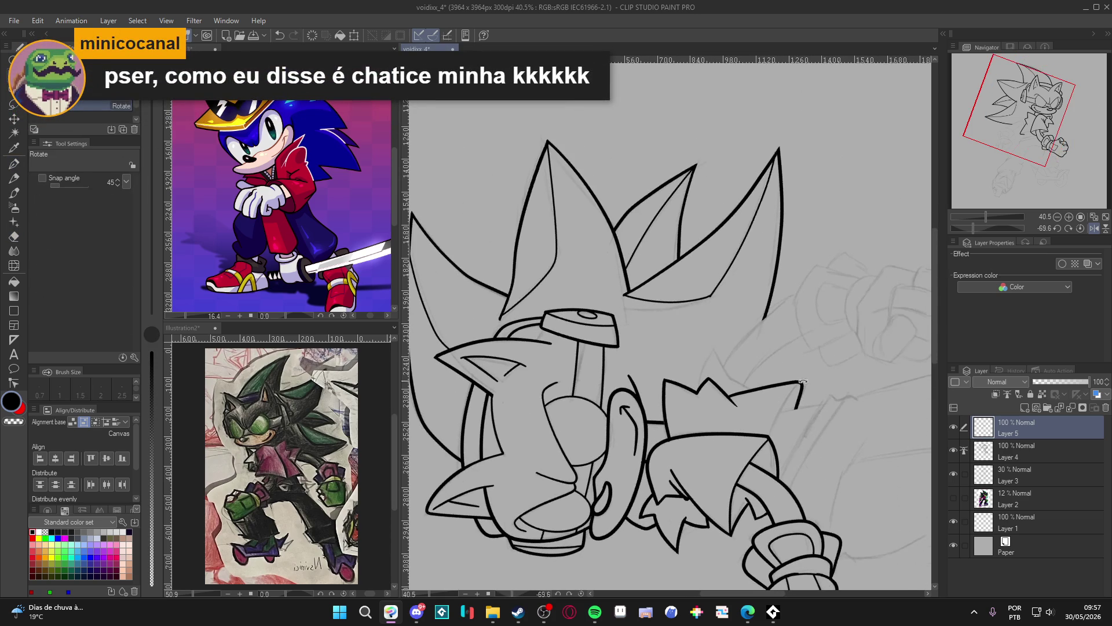
key("p")
key("bracketleft")
key("bracketleft")
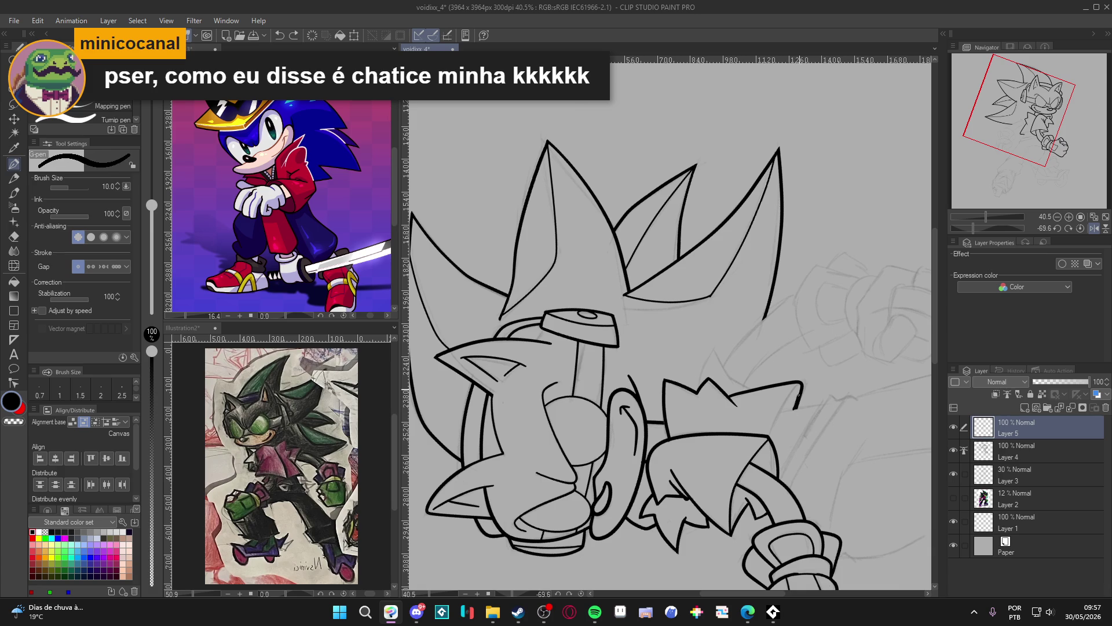
left_click_drag(797, 385, 768, 433)
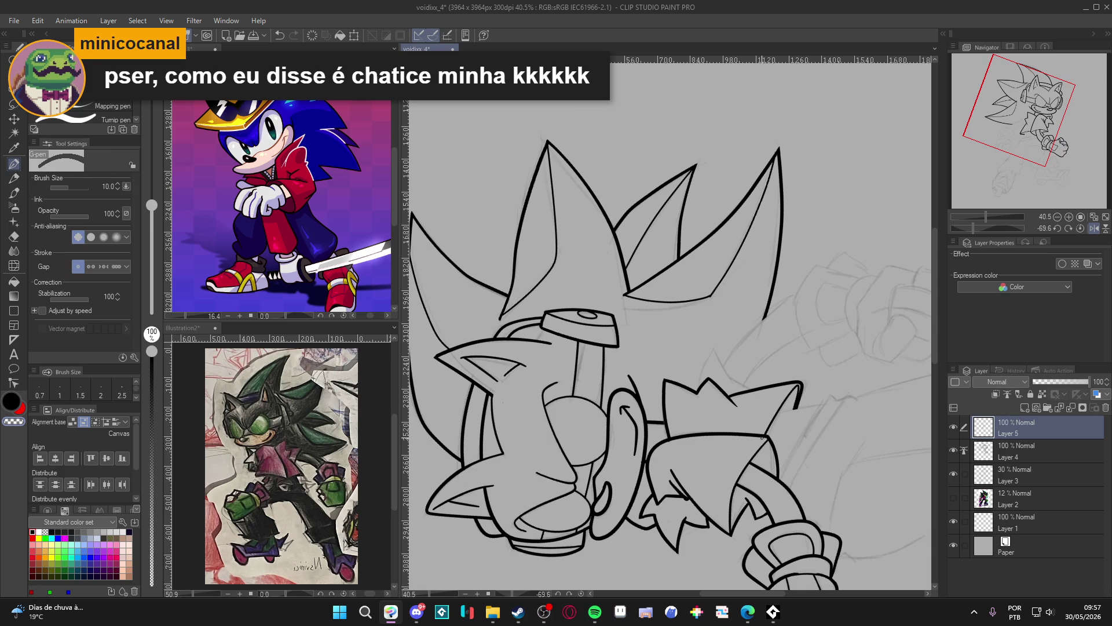
double_click(747, 463)
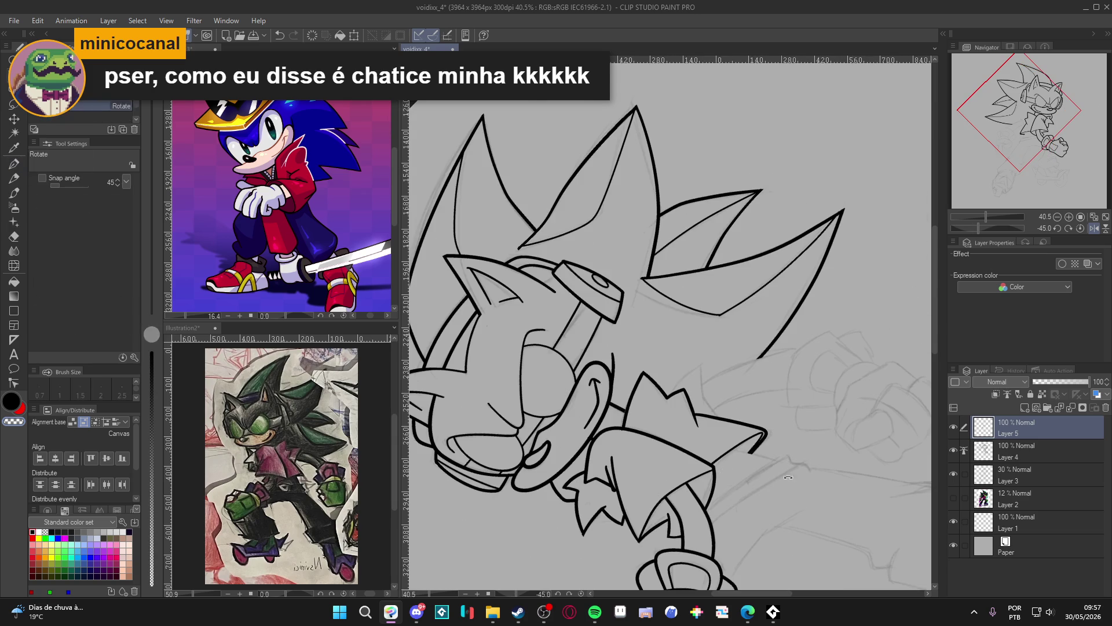
Reposition the view, discard a jacket-tip stroke, and add new empty Layer 6 above Layer 5
left_click_drag(721, 496, 754, 414)
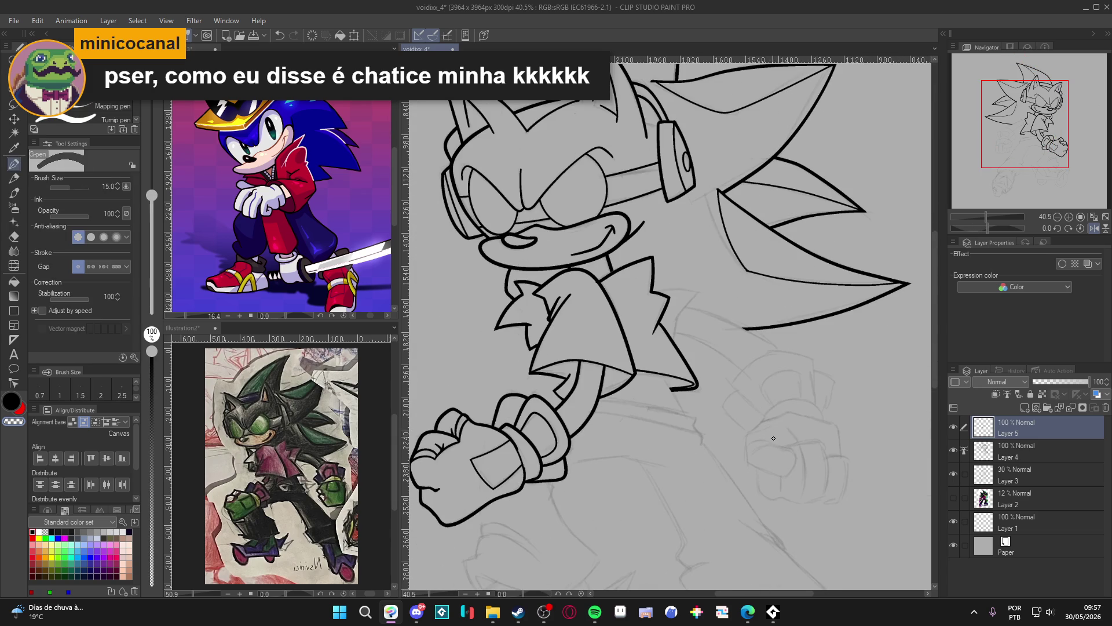
left_click_drag(763, 464, 811, 409)
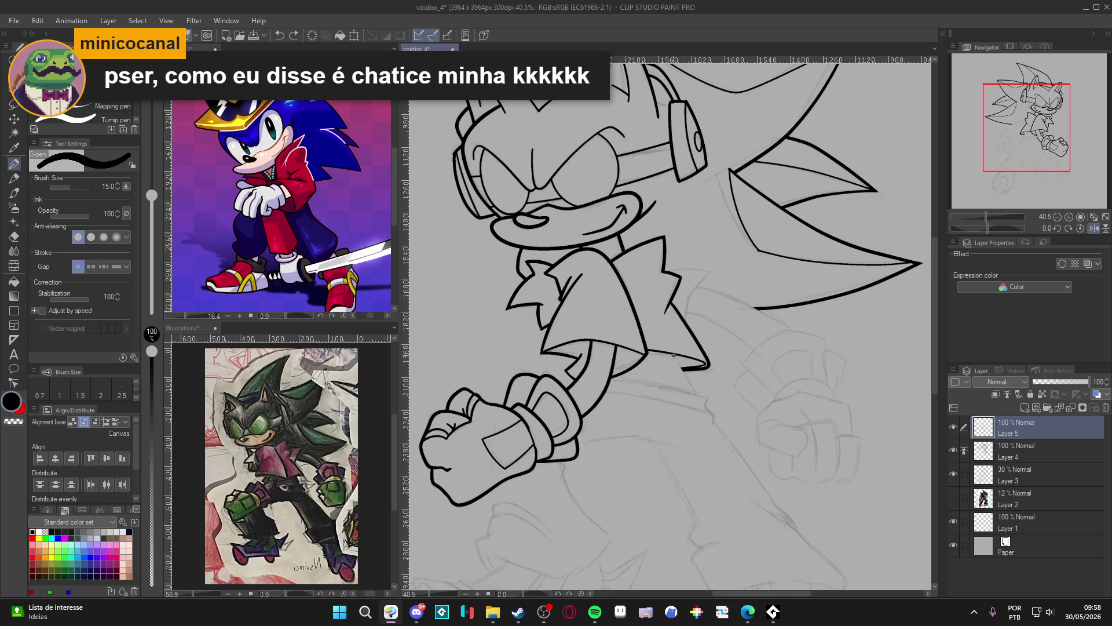
left_click_drag(673, 353, 694, 389)
key("ctrl+z")
key("ctrl+shift+n")
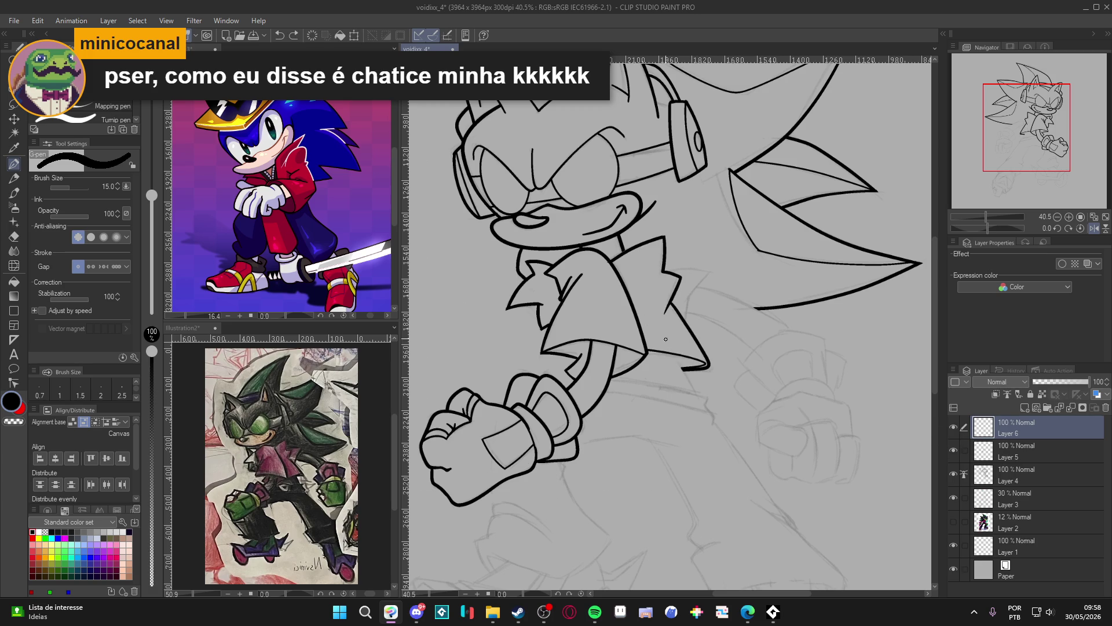
Ink a thin line down from the shirt edge and erase its overshoot above the shirt
left_click_drag(669, 342, 699, 396)
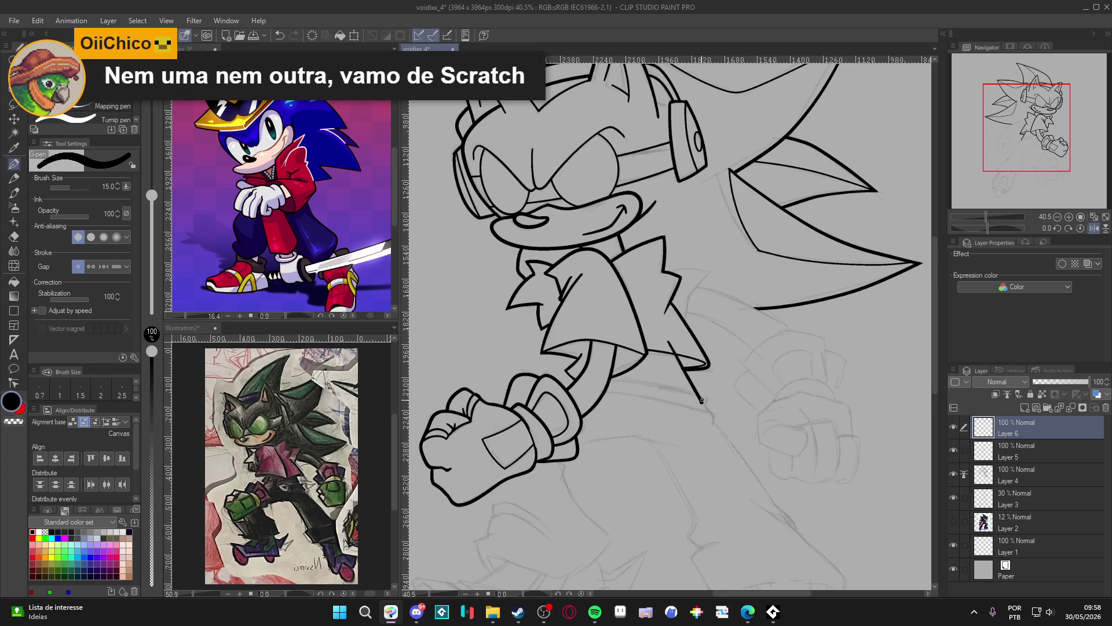
key("e")
left_click_drag(670, 336, 679, 354)
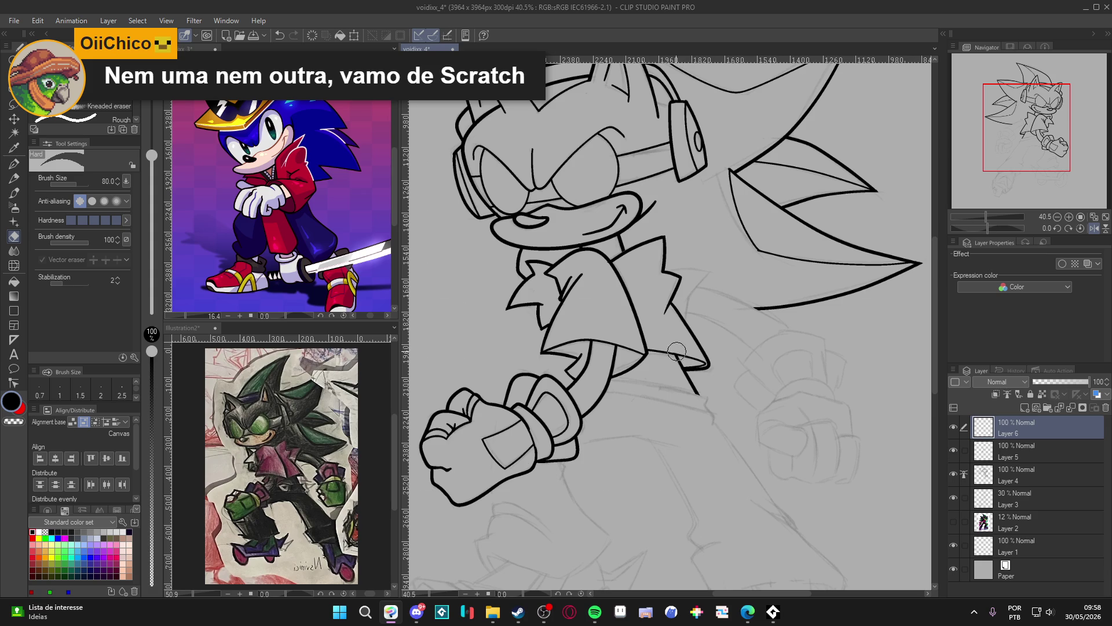
key("p")
Try several strokes along the arm, undoing each overlong attempt
left_click_drag(696, 391, 714, 369)
key("ctrl+z")
left_click_drag(688, 416, 708, 376)
key("ctrl+z")
left_click_drag(688, 414, 750, 319)
key("ctrl+z")
left_click_drag(688, 416, 751, 322)
key("ctrl+z")
mouse_move(688, 415)
left_mouse_down()
mouse_move(753, 320)
mouse_move(769, 325)
mouse_move(689, 417)
left_mouse_up()
key("e")
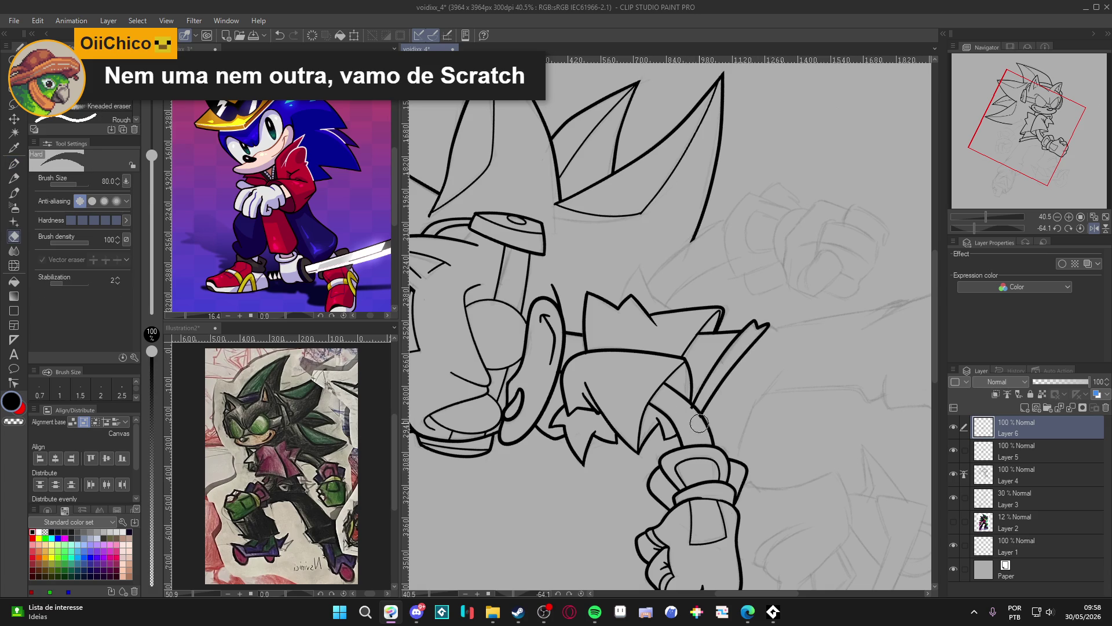
key("p")
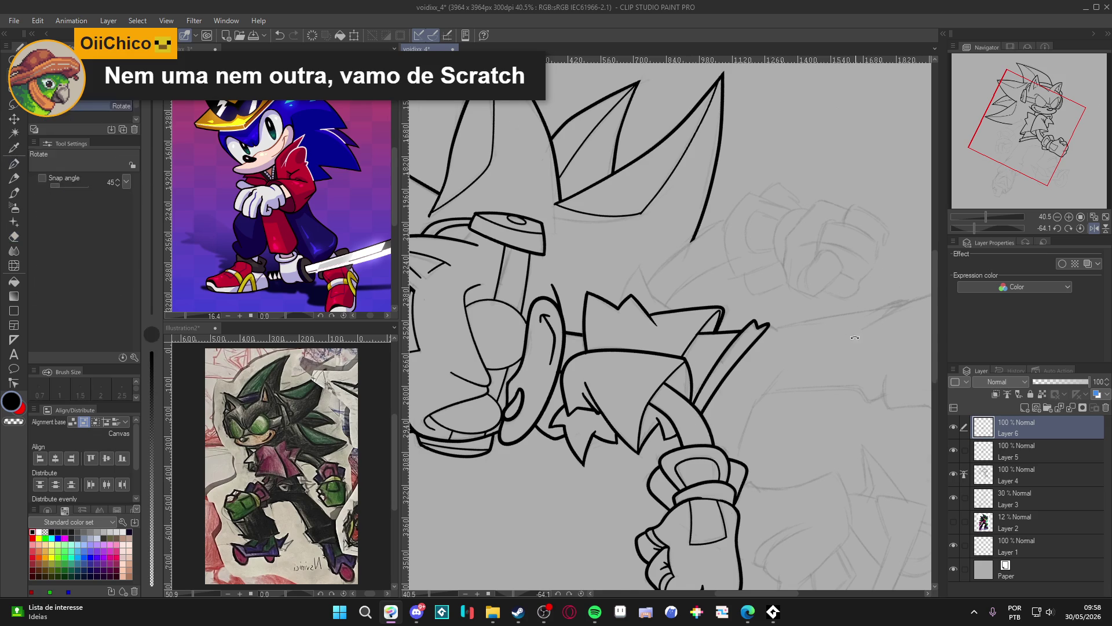
Straighten the view and ink the sleeve's outer edge down toward the wrist
key("ctrl+shift+r")
left_click_drag(765, 448, 732, 383)
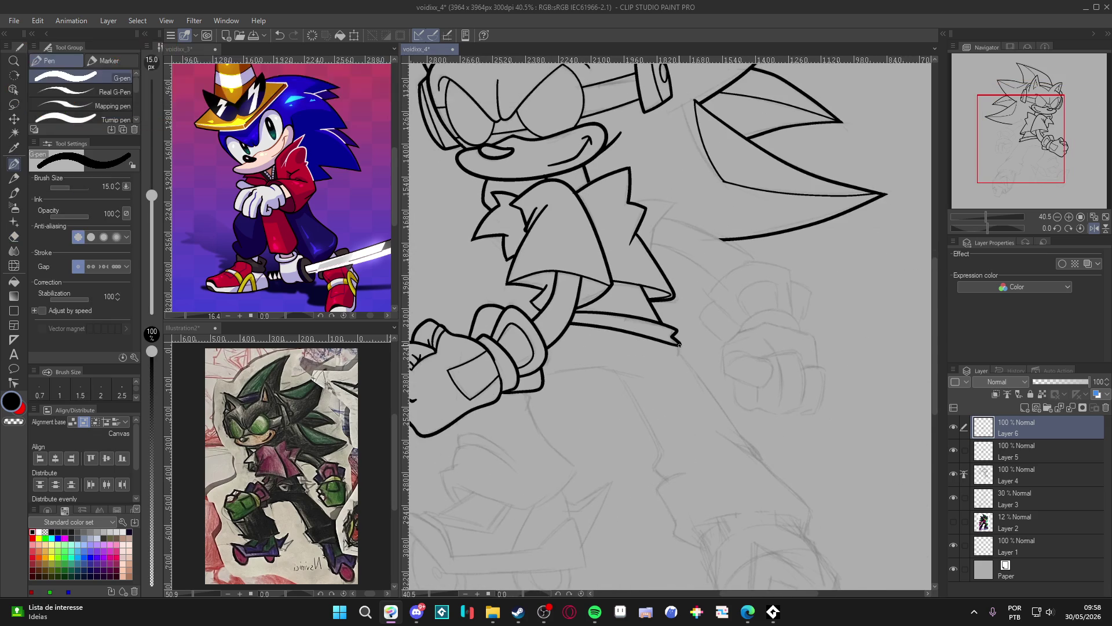
mouse_move(678, 345)
left_mouse_down()
mouse_move(685, 356)
mouse_move(663, 305)
mouse_move(741, 407)
left_mouse_up()
left_click_drag(692, 375, 780, 451)
key("ctrl+z")
mouse_move(698, 378)
left_mouse_down()
mouse_move(790, 459)
mouse_move(783, 479)
left_mouse_up()
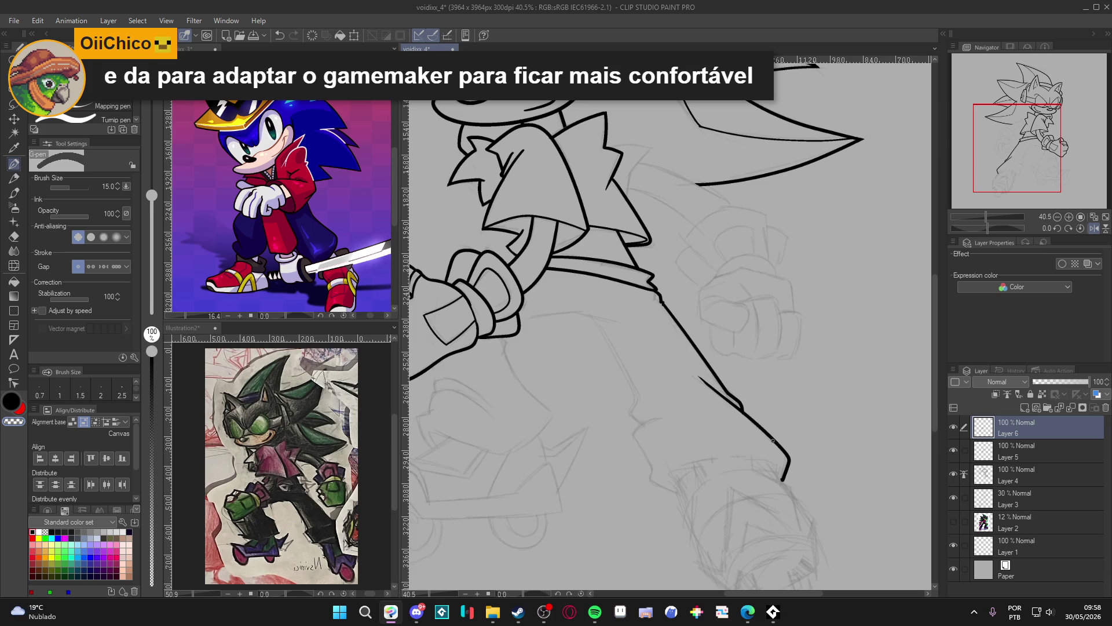
Ink the curved cuff line at the wrist and trim its overshooting end
scroll(794, 492, "down", 2)
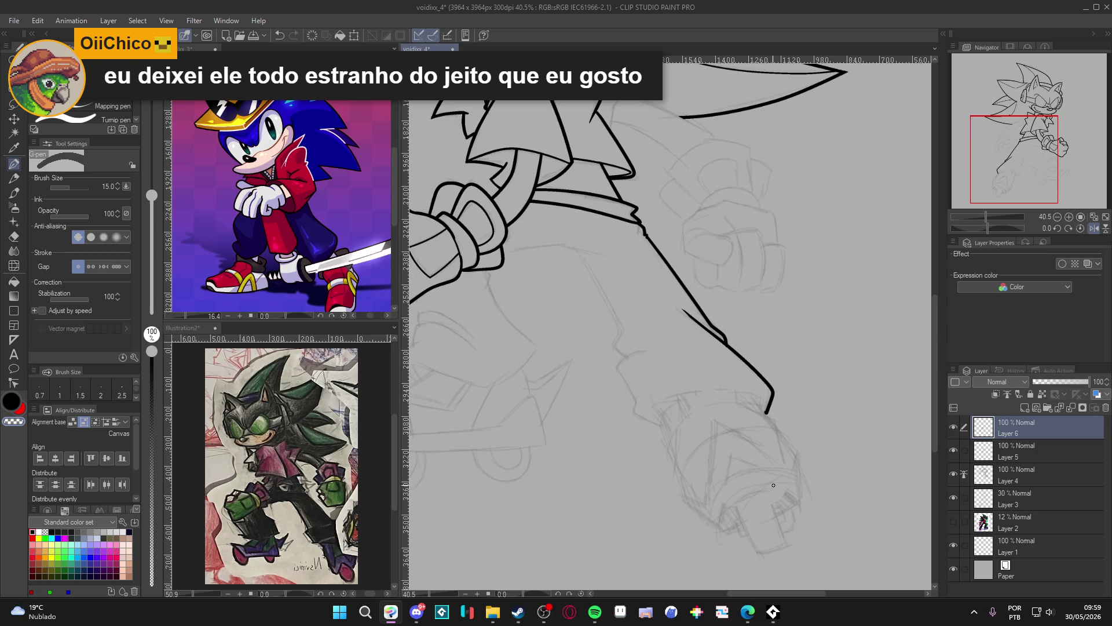
mouse_move(766, 415)
left_mouse_down()
mouse_move(756, 420)
mouse_move(762, 399)
mouse_move(731, 395)
left_mouse_up()
key("ctrl+z")
key("ctrl+z")
key("ctrl+z")
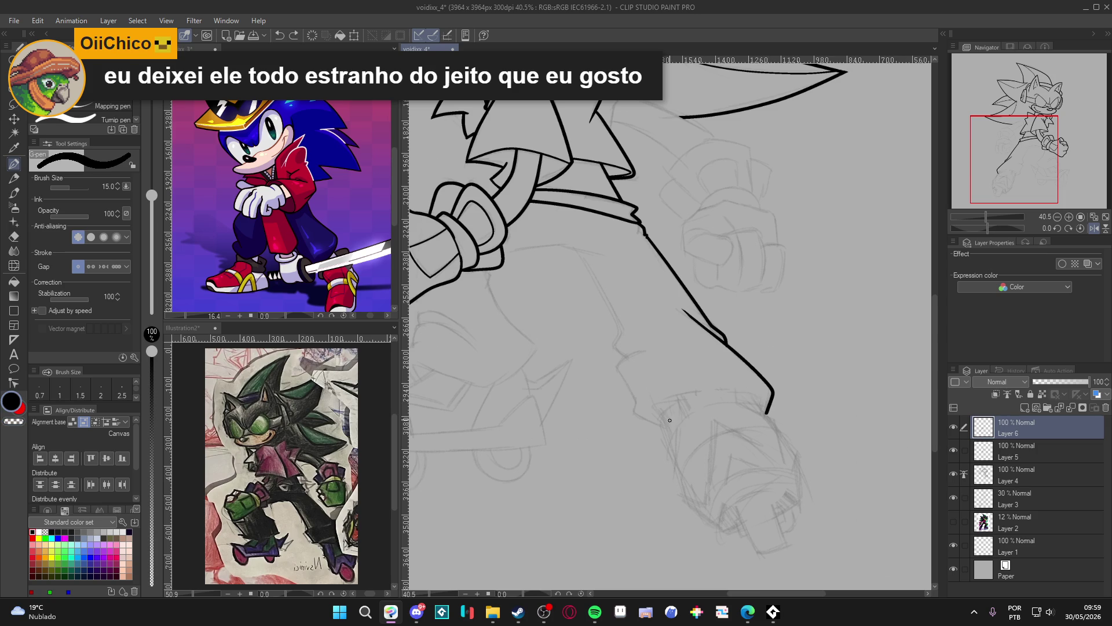
mouse_move(701, 398)
left_mouse_down()
mouse_move(651, 414)
mouse_move(670, 417)
mouse_move(635, 411)
mouse_move(622, 371)
mouse_move(631, 353)
mouse_move(650, 349)
left_mouse_up()
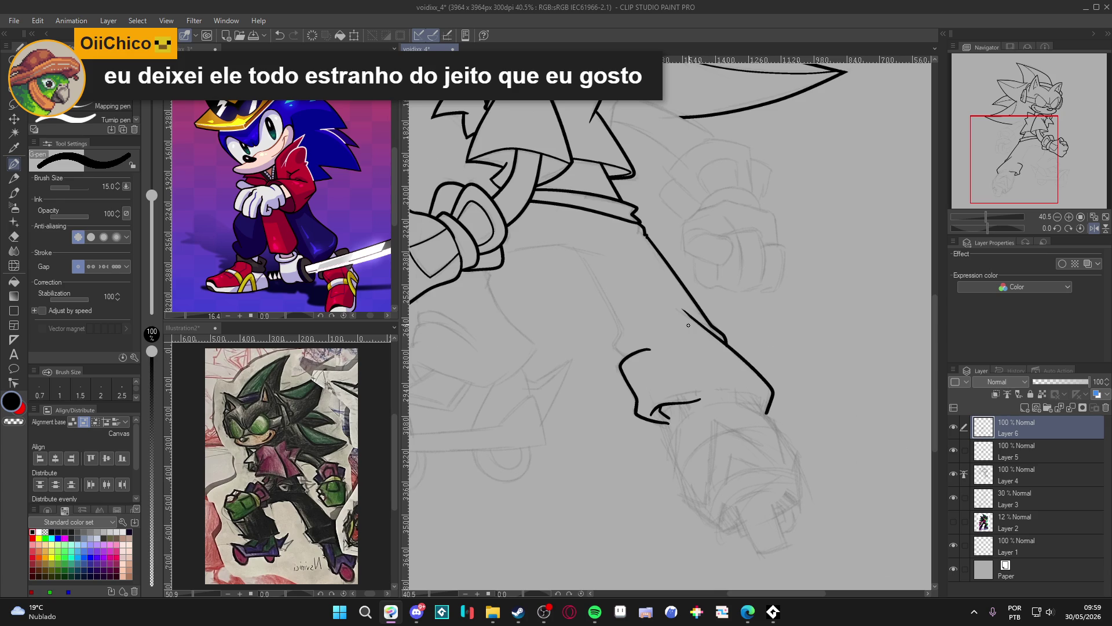
key("e")
left_click_drag(703, 400, 689, 410)
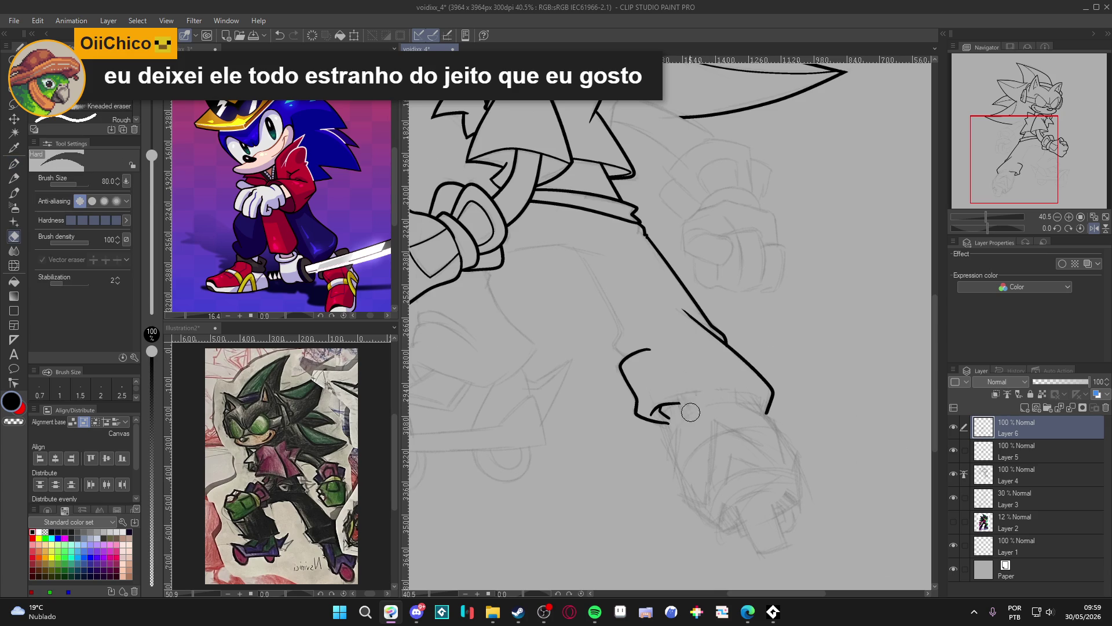
Tilt the canvas and try a small arched fold at the cuff, then erase it
key("r")
mouse_move(840, 405)
left_mouse_down()
mouse_move(848, 393)
mouse_move(817, 209)
left_mouse_up()
key("p")
mouse_move(788, 301)
left_mouse_down()
mouse_move(779, 290)
mouse_move(765, 301)
left_mouse_up()
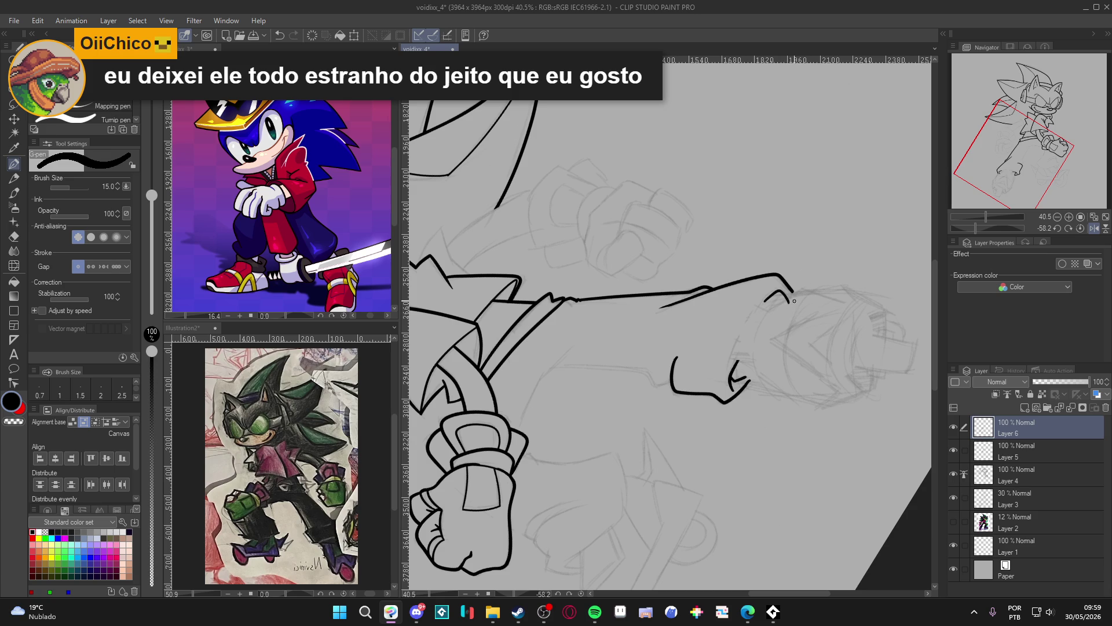
key("e")
left_click_drag(793, 298, 774, 344)
Save the drawing with Ctrl+S and ink a thin line down from the wrist
key("p")
mouse_move(674, 226)
left_mouse_down()
mouse_move(732, 321)
mouse_move(720, 387)
left_mouse_up()
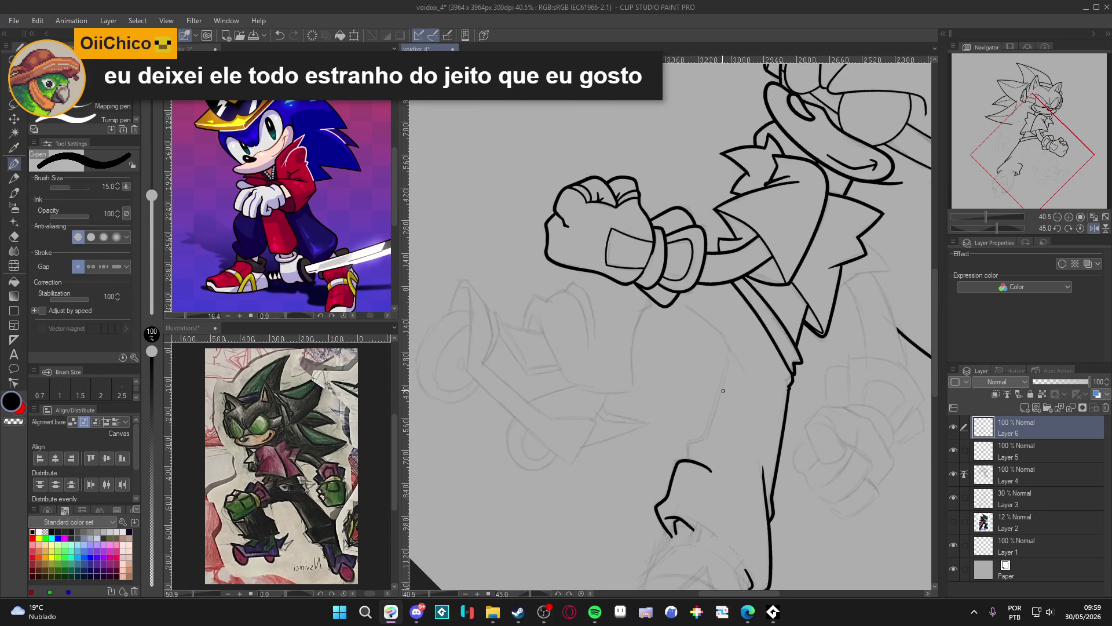
key("ctrl+s")
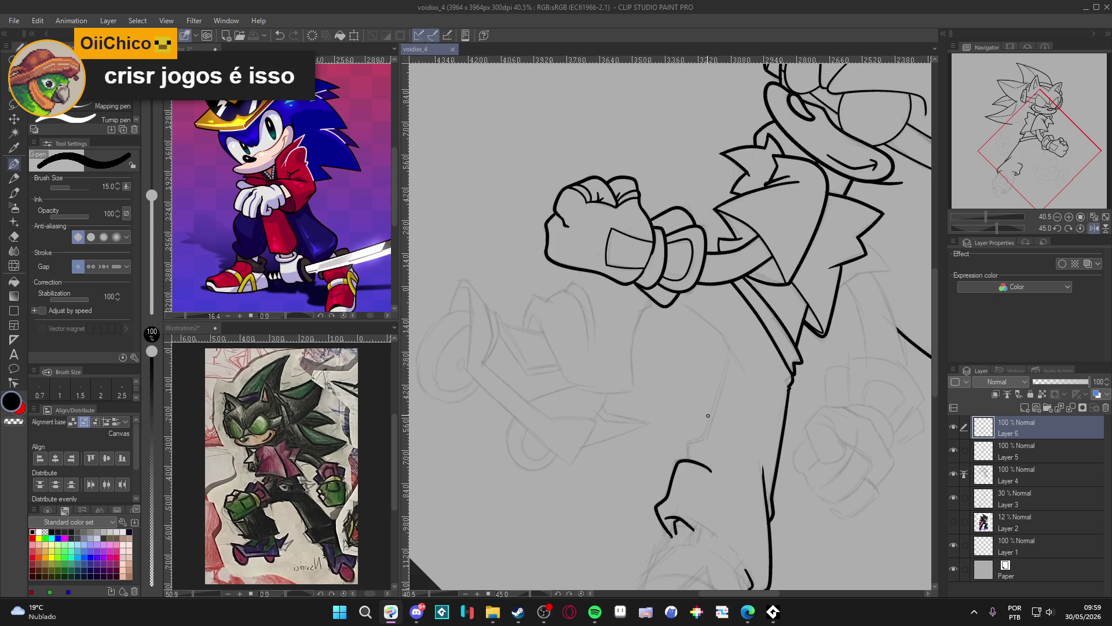
mouse_move(731, 325)
left_mouse_down()
mouse_move(727, 382)
mouse_move(729, 337)
mouse_move(689, 459)
mouse_move(713, 469)
left_mouse_up()
Ink the sleeve's inner edge down to the wrist
key("ctrl+z")
key("ctrl+z")
mouse_move(812, 425)
left_mouse_down()
mouse_move(810, 358)
mouse_move(783, 396)
mouse_move(805, 408)
mouse_move(827, 399)
mouse_move(821, 420)
left_mouse_up()
key("ctrl+z")
key("ctrl+z")
key("r")
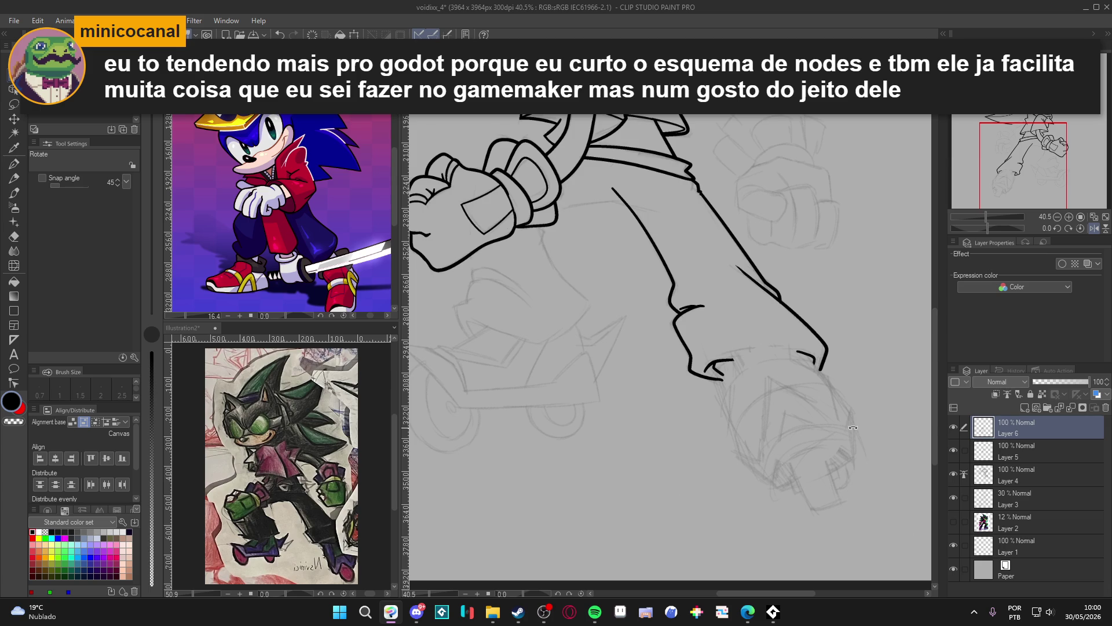
left_click_drag(815, 426, 740, 449)
key("p")
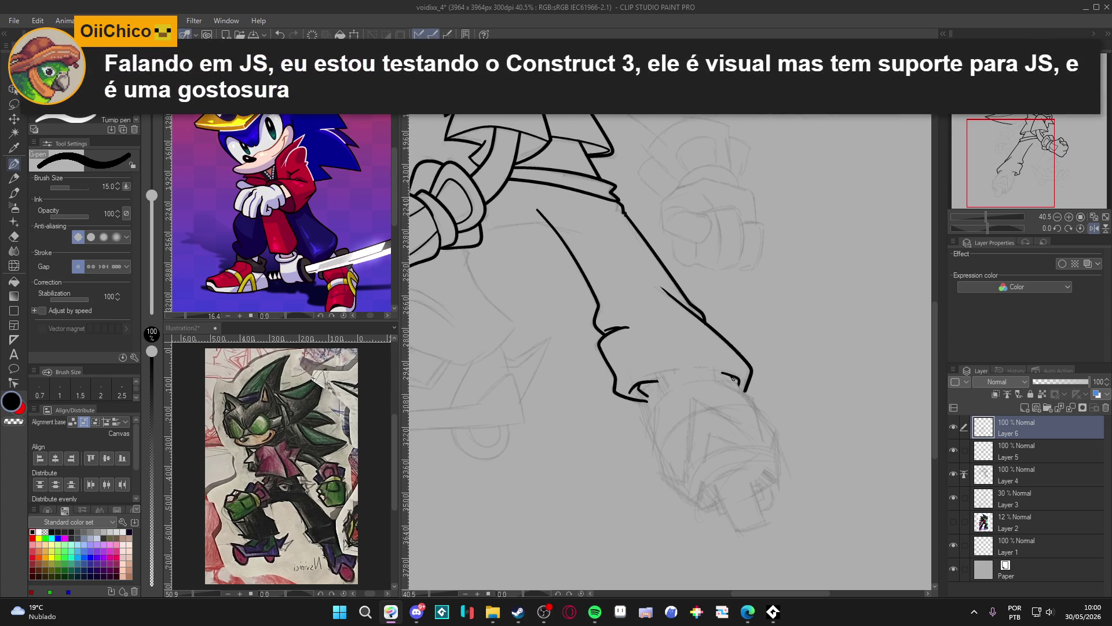
mouse_move(732, 377)
left_mouse_down()
mouse_move(783, 470)
mouse_move(713, 511)
mouse_move(691, 515)
mouse_move(658, 472)
mouse_move(645, 404)
left_mouse_up()
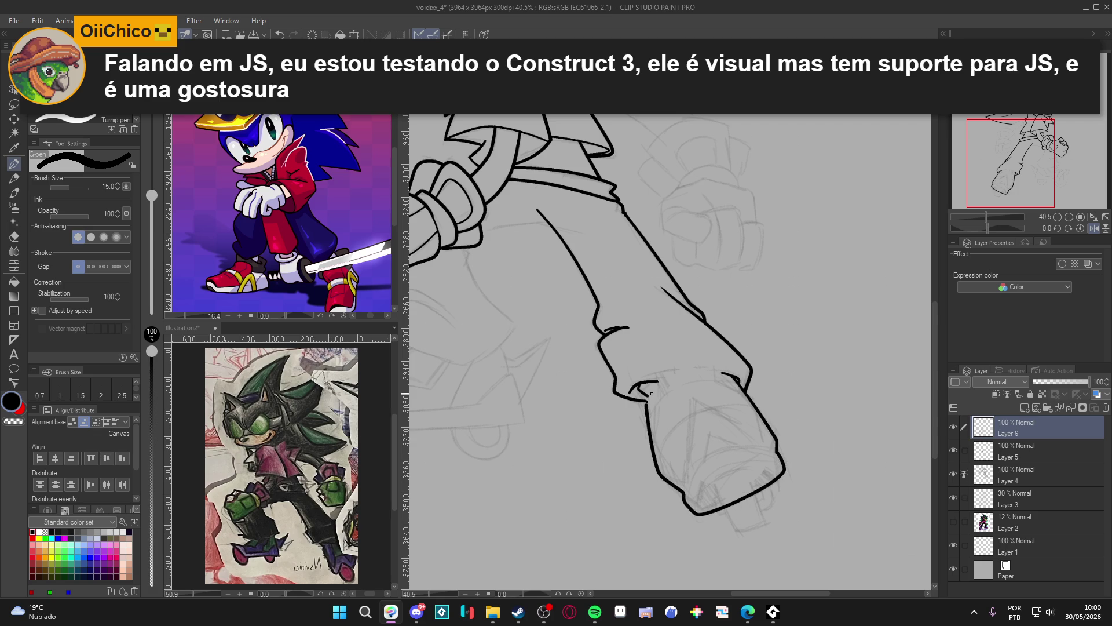
Outline the blocky fist's top, outer and left edges up to its top corner
left_click_drag(786, 378, 784, 273)
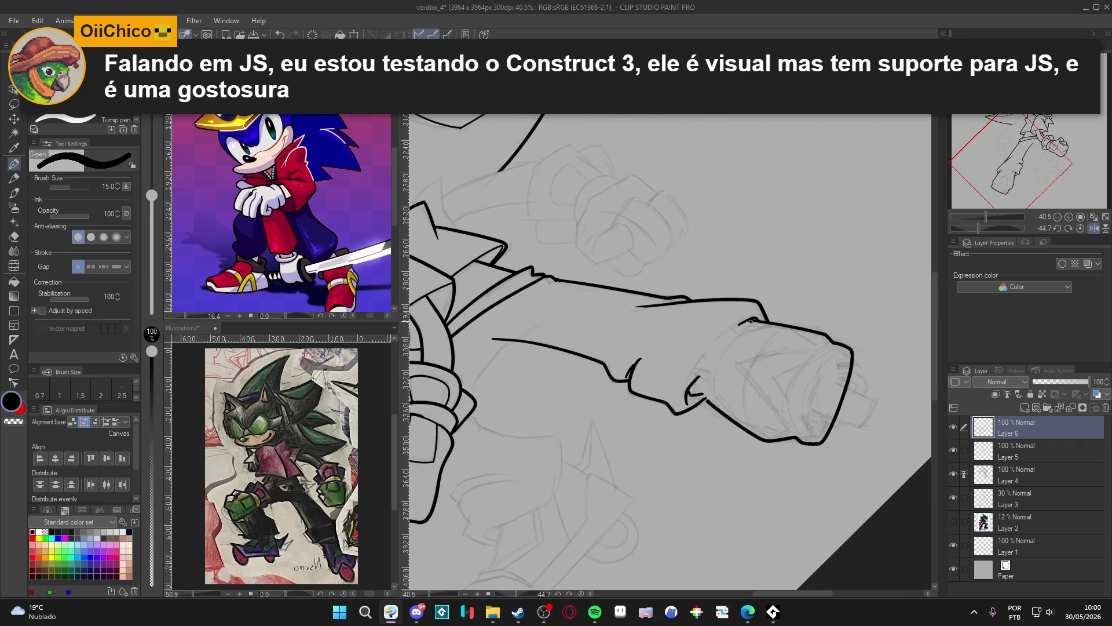
left_click_drag(750, 318, 702, 374)
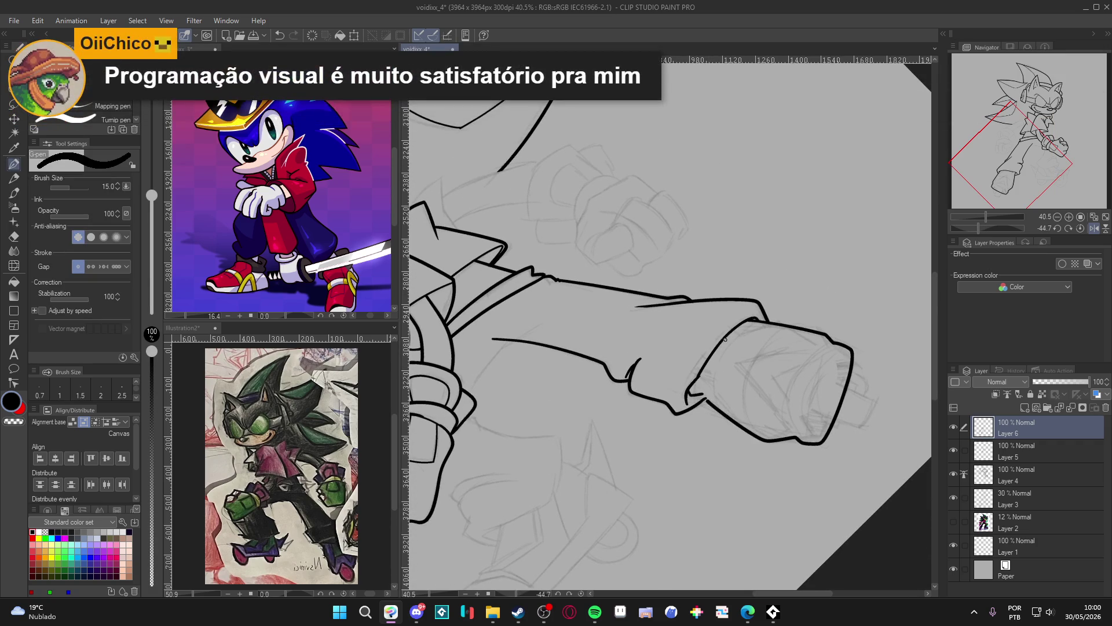
mouse_move(751, 318)
left_mouse_down()
mouse_move(704, 388)
mouse_move(729, 337)
left_mouse_up()
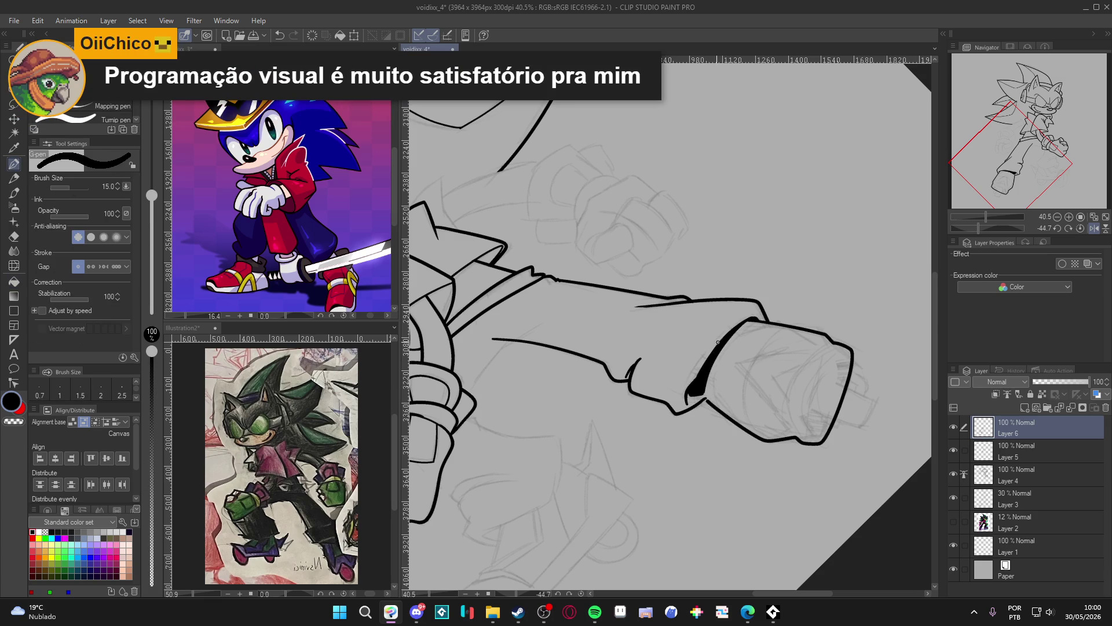
left_click_drag(704, 387, 711, 400)
key("ctrl+z")
mouse_move(698, 378)
left_mouse_down()
mouse_move(725, 335)
mouse_move(757, 313)
left_mouse_up()
key("ctrl+z")
mouse_move(696, 381)
left_mouse_down()
mouse_move(739, 325)
mouse_move(764, 316)
left_mouse_up()
Reset the canvas rotation and briefly mirror the view to check the arm
key("ctrl+at")
key("h")
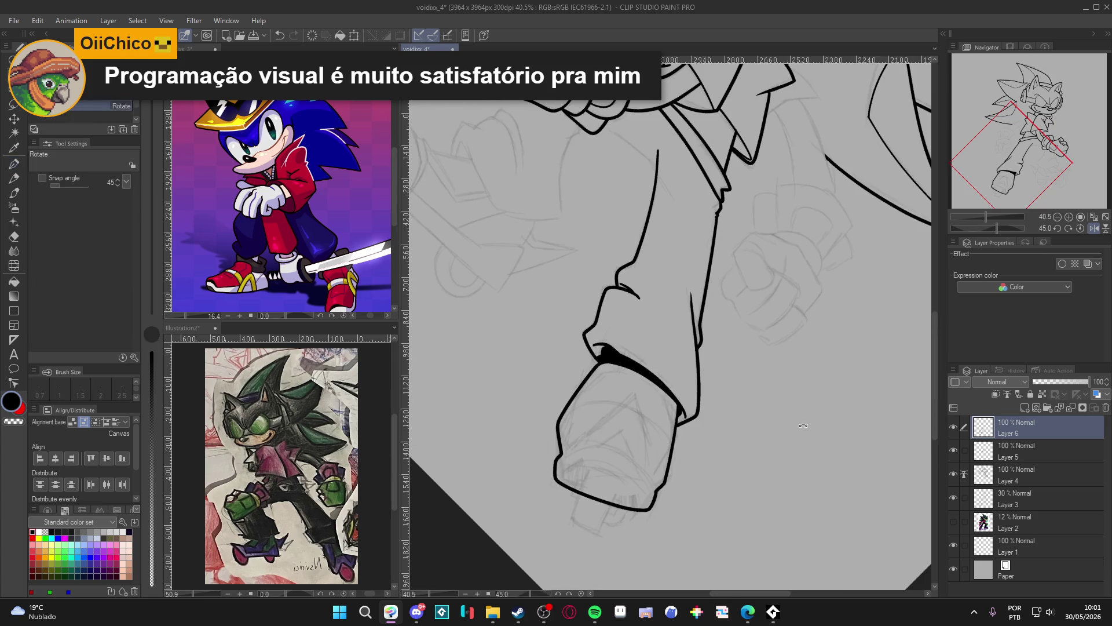
key("h")
left_click_drag(820, 381, 878, 386)
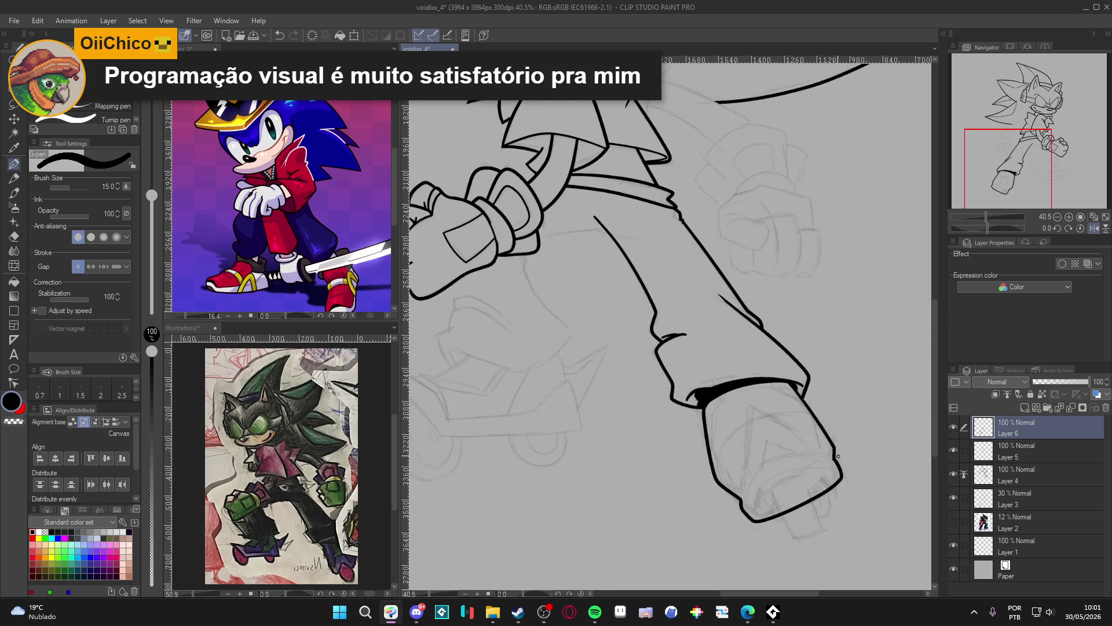
Merge Layer 6 down into Layer 5 after checking the lines against it
left_click_drag(804, 424, 896, 523)
key("e")
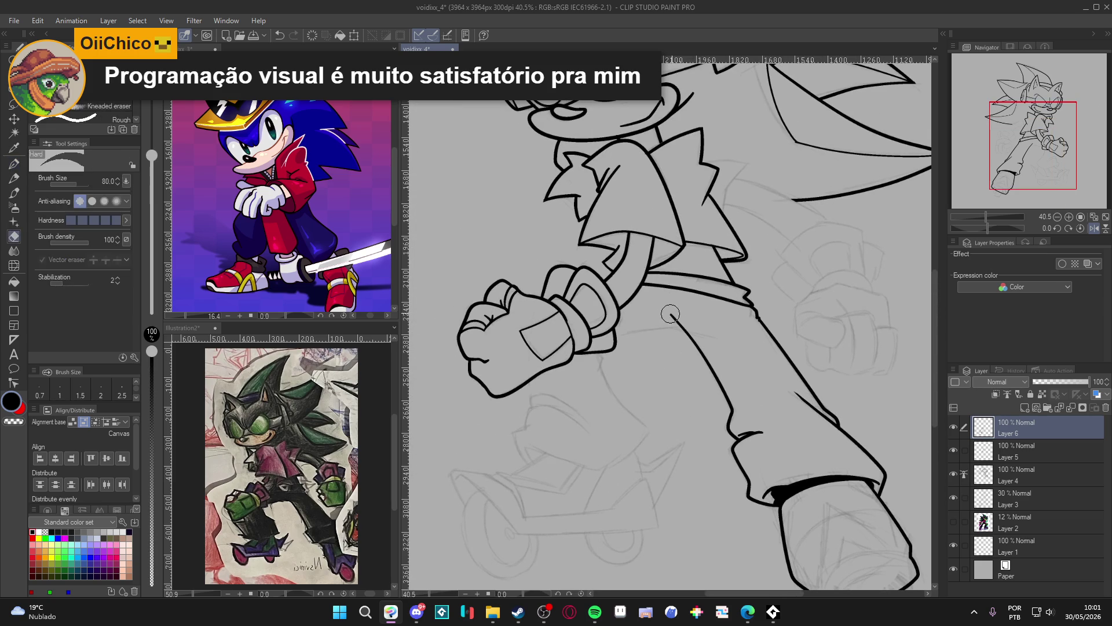
key("r")
mouse_move(765, 320)
left_mouse_down()
mouse_move(811, 249)
mouse_move(826, 190)
left_mouse_up()
left_click(954, 450)
left_click(954, 450)
key("ctrl+e")
left_click(953, 427)
left_click(952, 427)
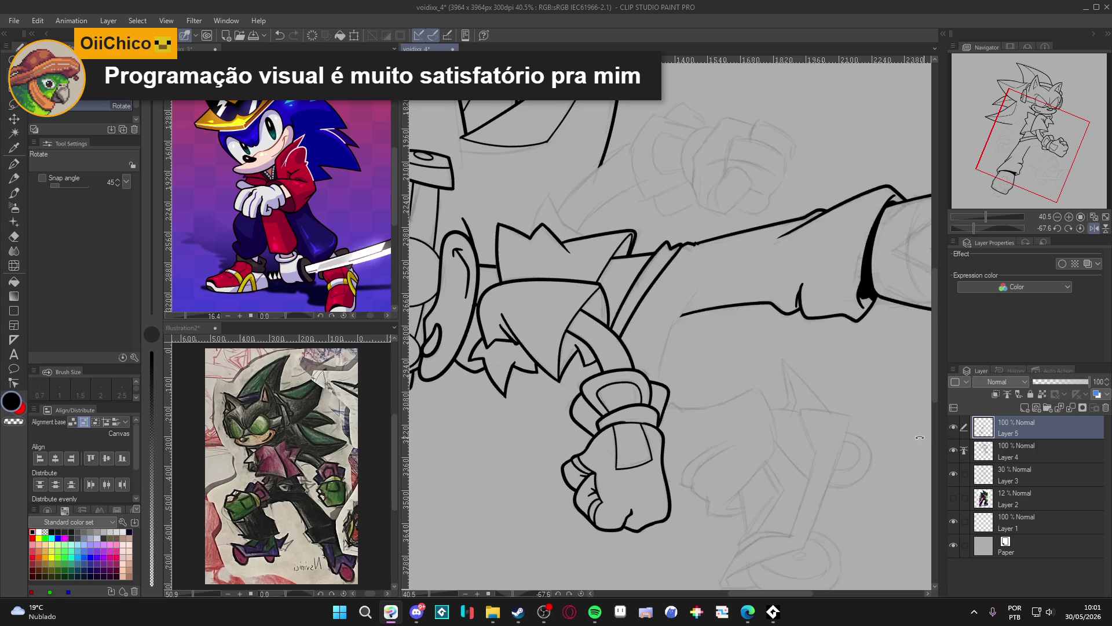
Add a new empty layer and ink a line down from the belt
left_click_drag(780, 476, 761, 505)
key("ctrl+shift+n")
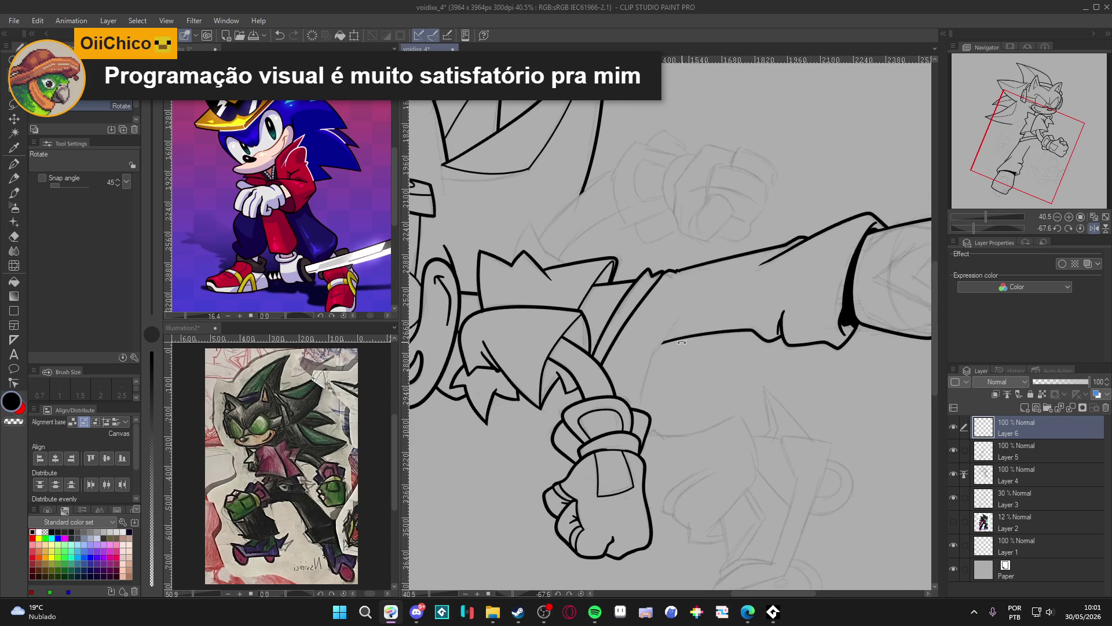
key("p")
left_click_drag(675, 330, 656, 351)
key("ctrl+z")
mouse_move(685, 316)
left_mouse_down()
mouse_move(652, 359)
mouse_move(640, 413)
left_mouse_up()
With rotation reset, ink the leg outline under the raised fist
key("e")
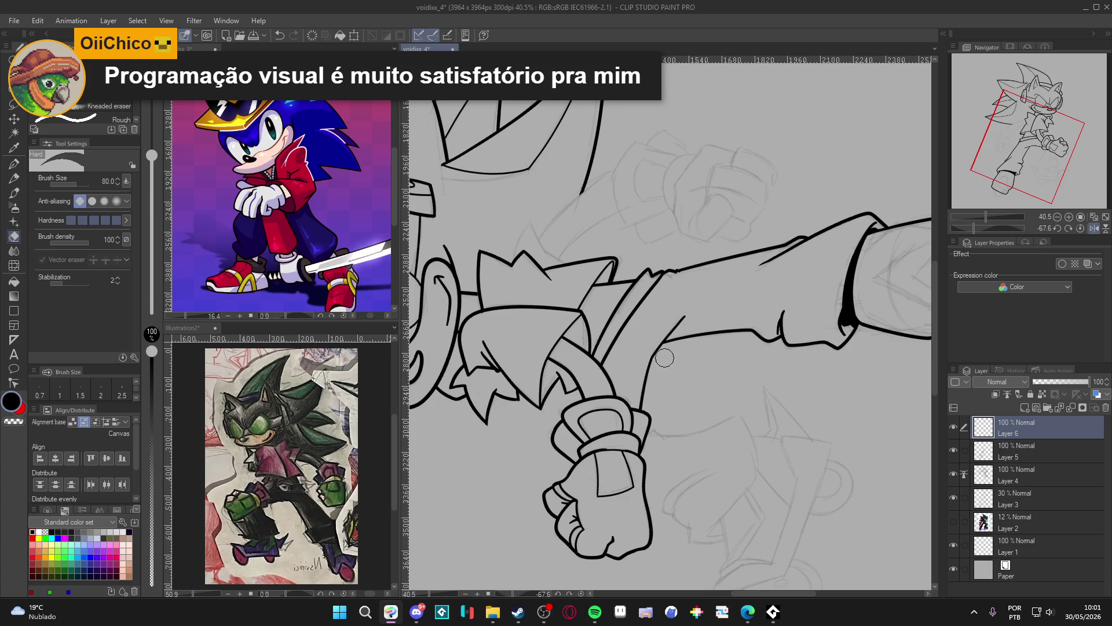
key("p")
key("ctrl+@")
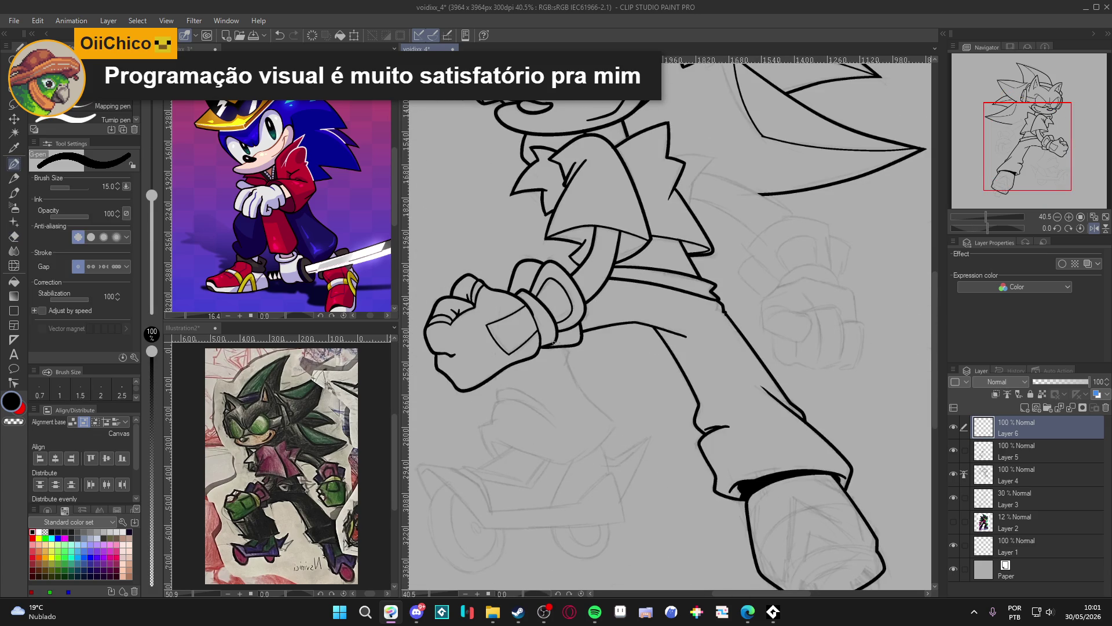
mouse_move(567, 348)
left_mouse_down()
mouse_move(577, 385)
mouse_move(614, 429)
mouse_move(579, 464)
mouse_move(495, 440)
mouse_move(498, 457)
left_mouse_up()
key("ctrl+z")
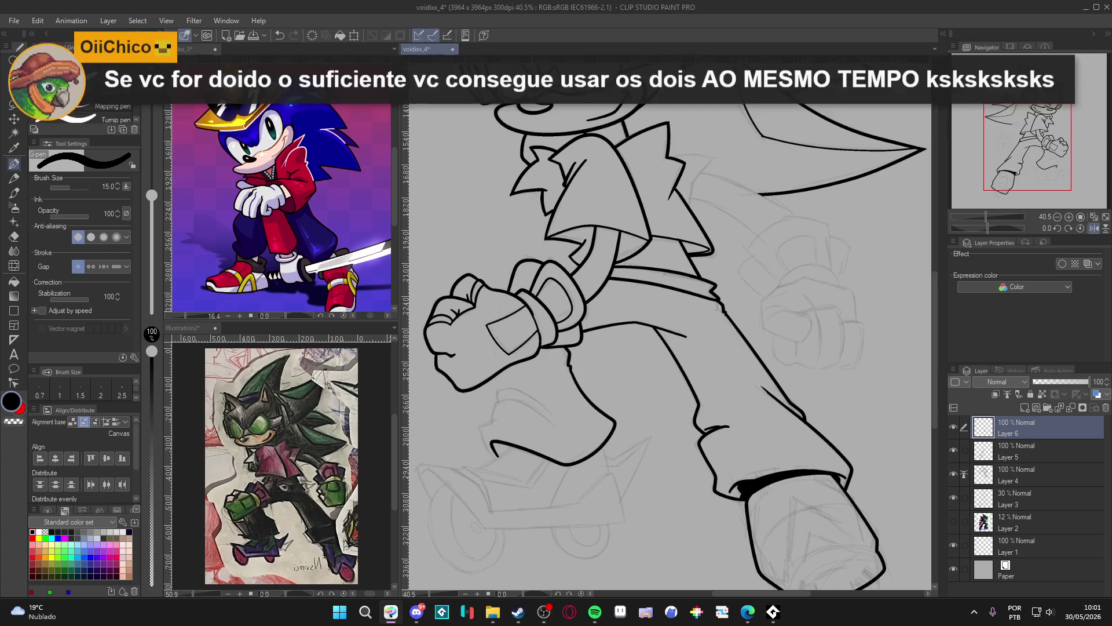
mouse_move(499, 373)
left_mouse_down()
mouse_move(480, 432)
mouse_move(504, 467)
left_mouse_up()
key("e")
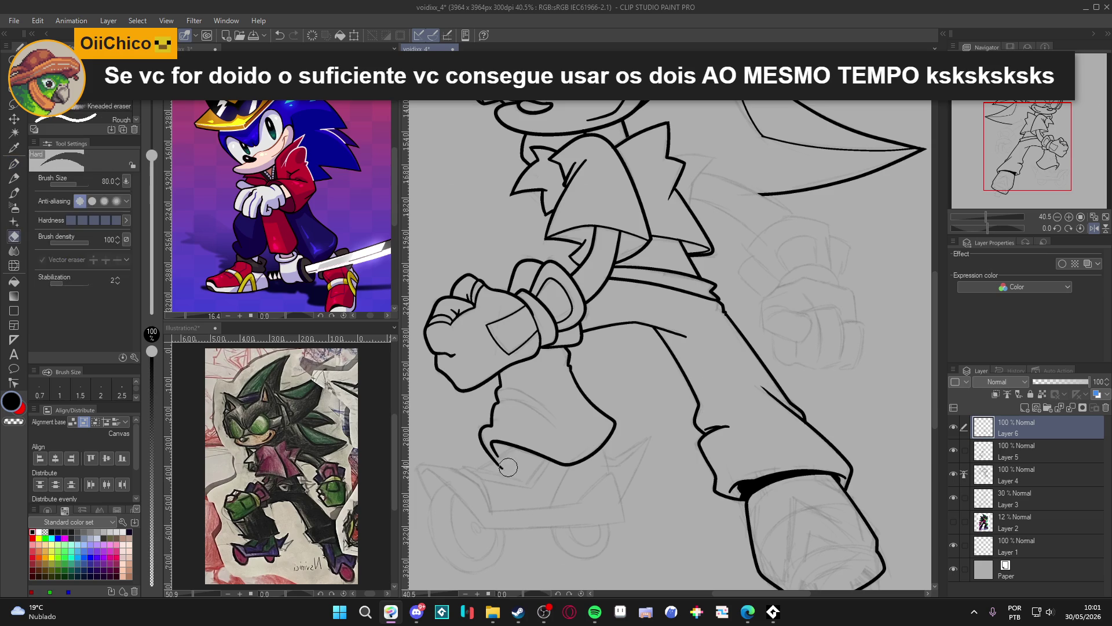
key("p")
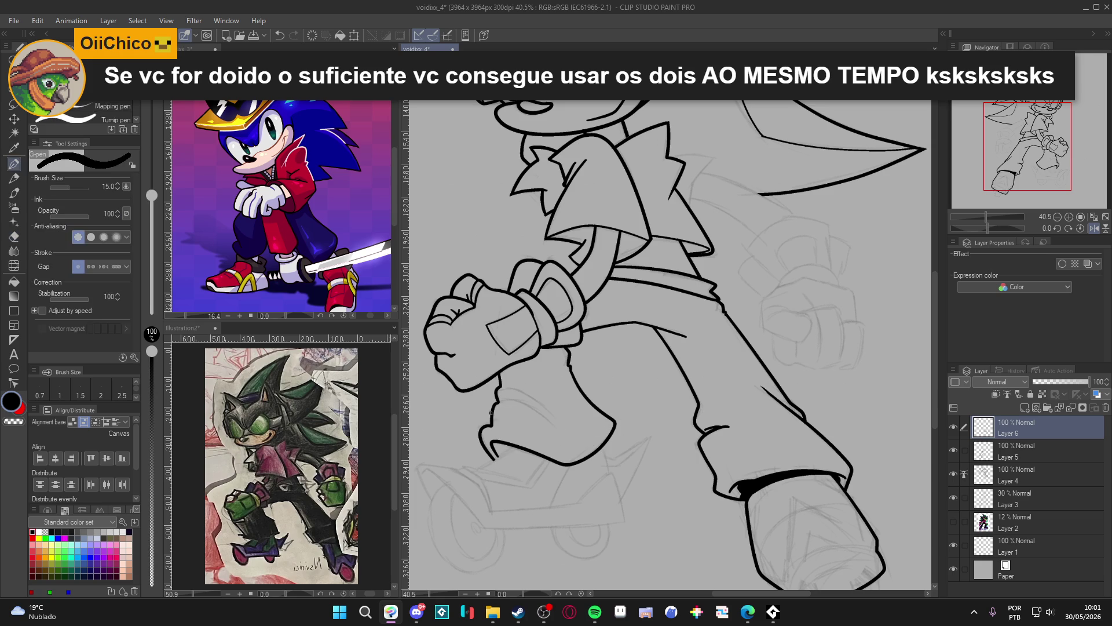
mouse_move(492, 419)
left_mouse_down()
mouse_move(509, 399)
mouse_move(540, 416)
mouse_move(519, 399)
mouse_move(543, 406)
left_mouse_up()
left_click_drag(787, 367, 783, 393)
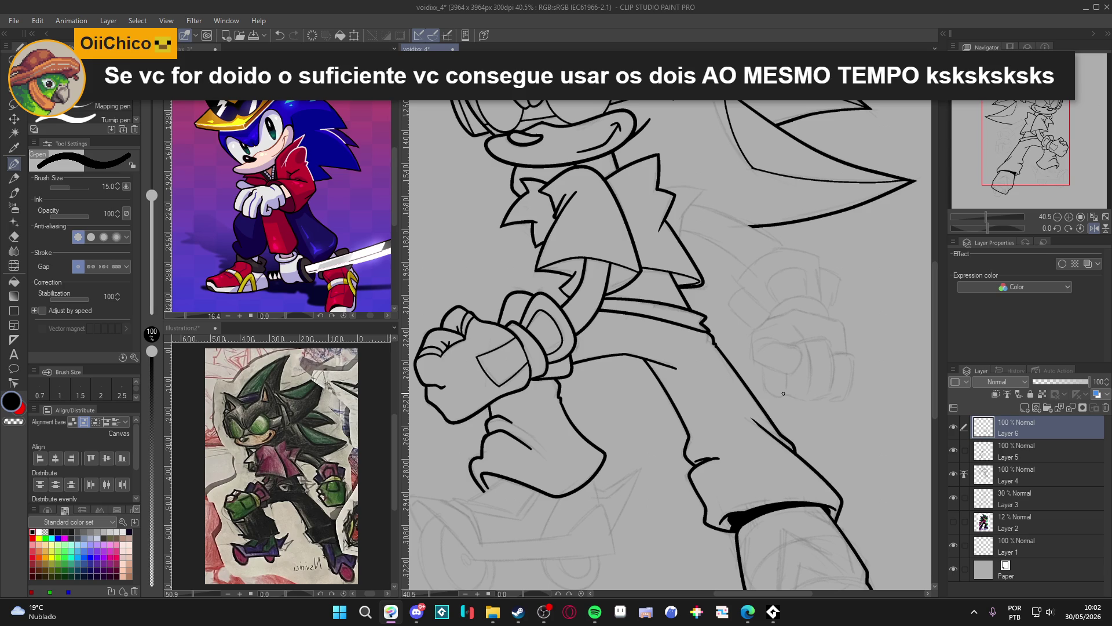
Pan across the head, torso and legs to centre the view on the arm's end
left_click_drag(795, 295, 779, 369)
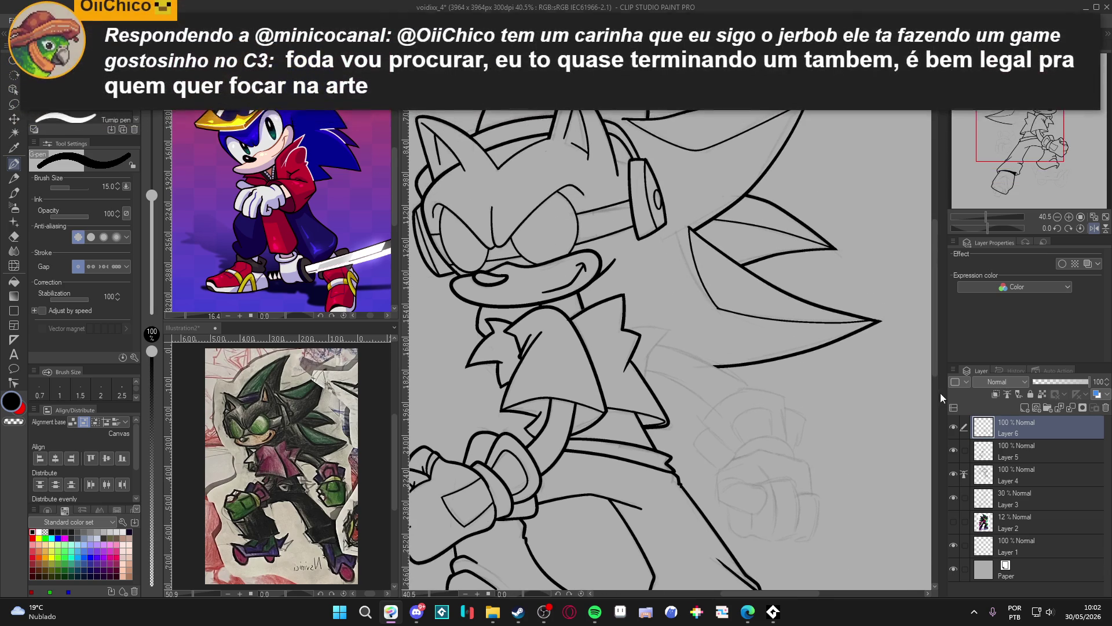
left_click_drag(852, 448, 846, 327)
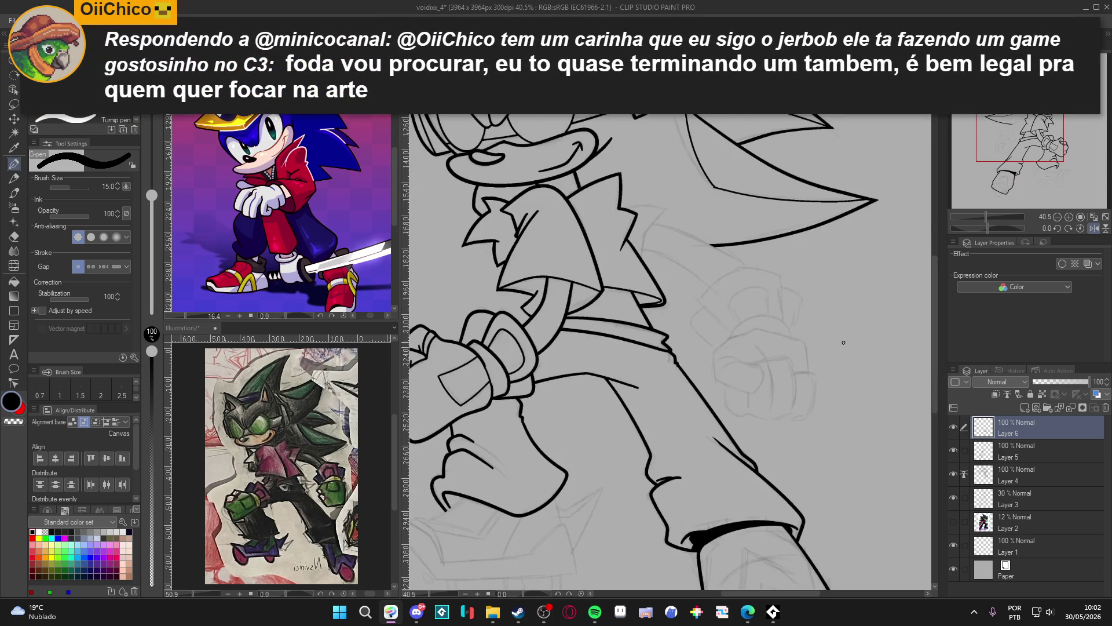
left_click_drag(884, 408, 931, 372)
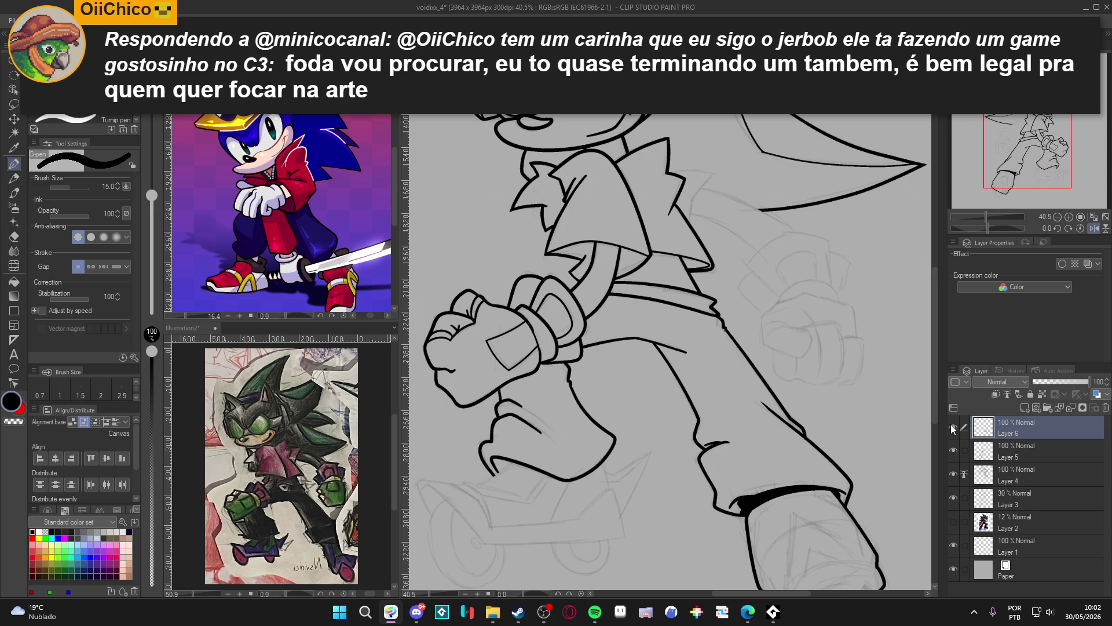
left_click_drag(834, 416, 853, 393)
mouse_move(820, 343)
left_mouse_down()
mouse_move(830, 411)
mouse_move(868, 389)
mouse_move(844, 341)
left_mouse_up()
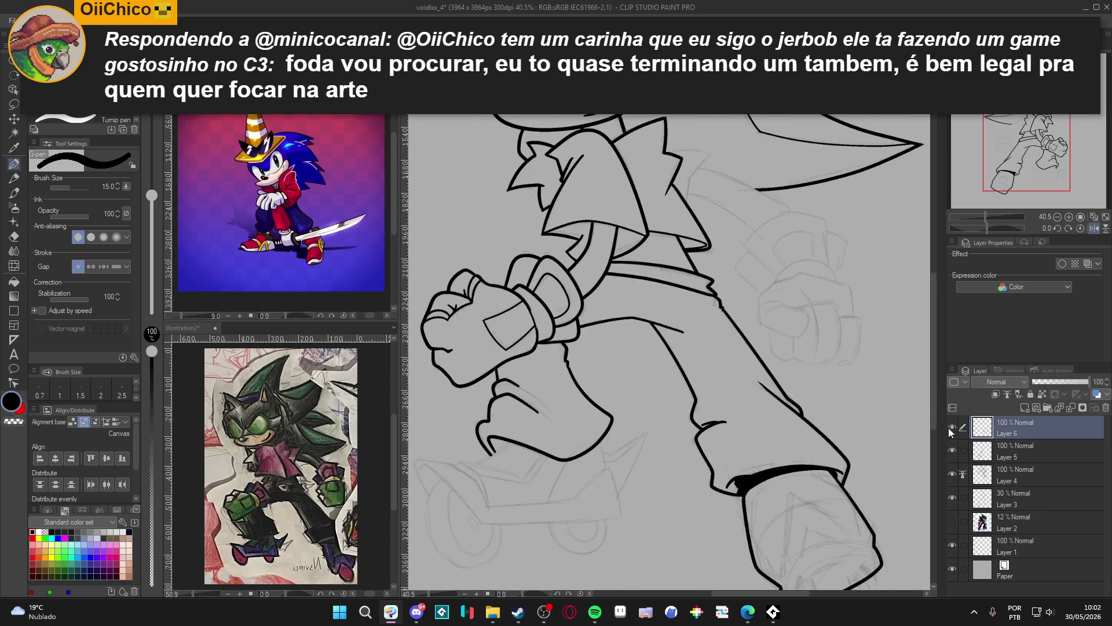
mouse_move(832, 400)
left_mouse_down()
mouse_move(870, 458)
mouse_move(855, 372)
mouse_move(817, 407)
mouse_move(803, 490)
mouse_move(834, 453)
mouse_move(869, 376)
mouse_move(819, 291)
mouse_move(873, 375)
left_mouse_up()
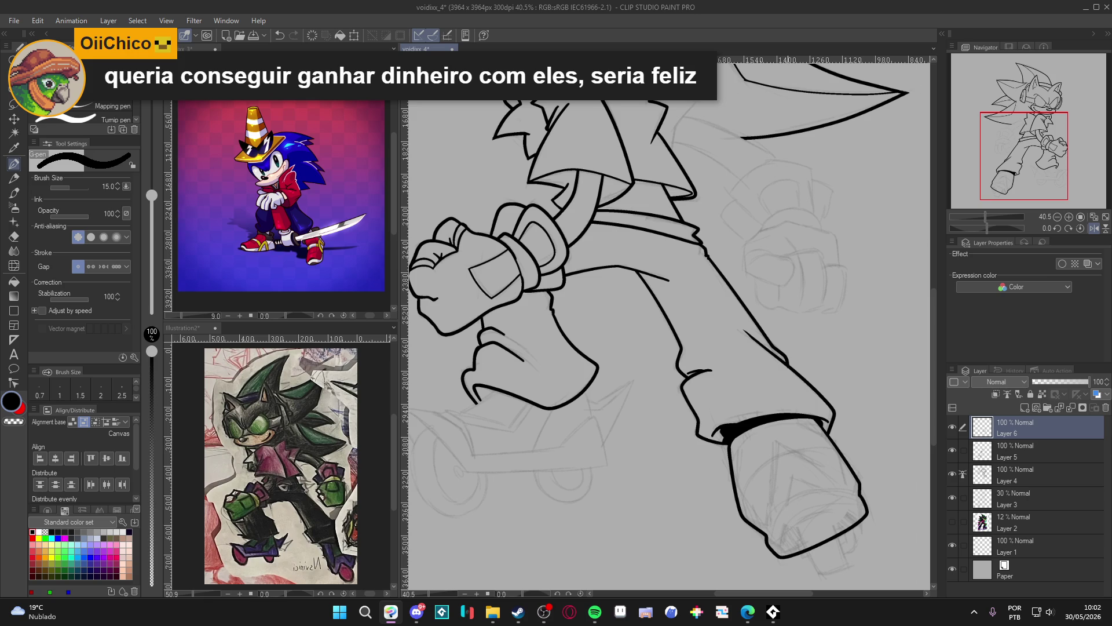
Toggle Layer 6's visibility repeatedly to compare its lines with the sketch
scroll(829, 386, "down", 3)
left_click(952, 421)
left_click(952, 421)
left_click(952, 421)
left_click(952, 421)
left_click(953, 424)
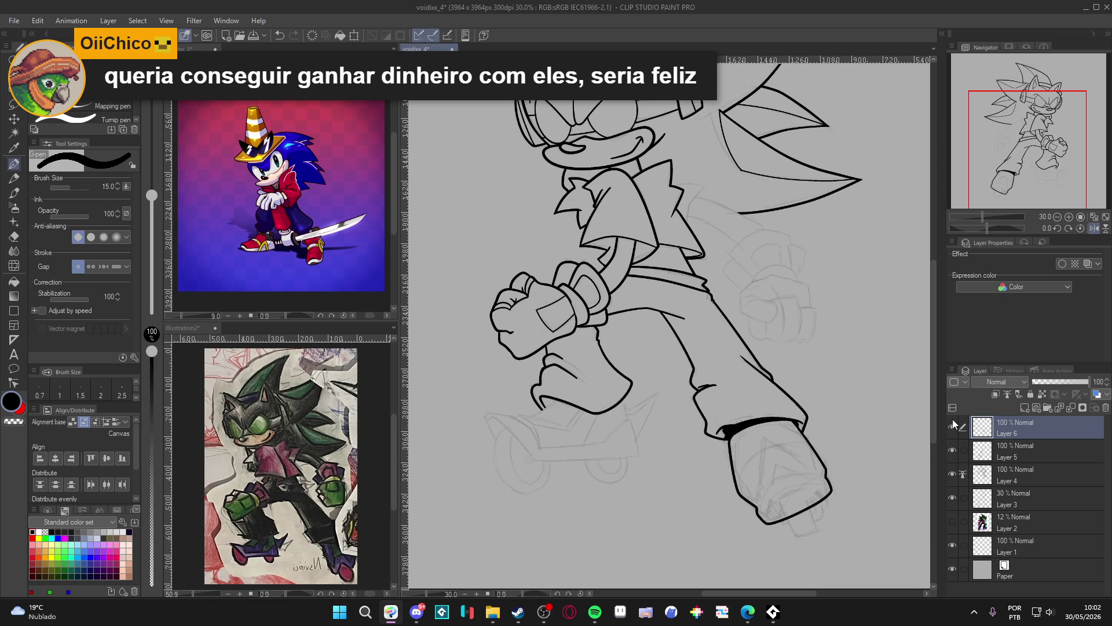
left_click(953, 423)
left_click(952, 423)
left_click(953, 424)
left_click(952, 425)
Merge Layer 6 into Layer 5, then Layer 5 into Layer 4, and check the result
key("ctrl+e")
left_click(952, 428)
left_click(951, 428)
key("ctrl+e")
left_click(952, 427)
left_click(952, 427)
left_click(951, 427)
left_click(951, 427)
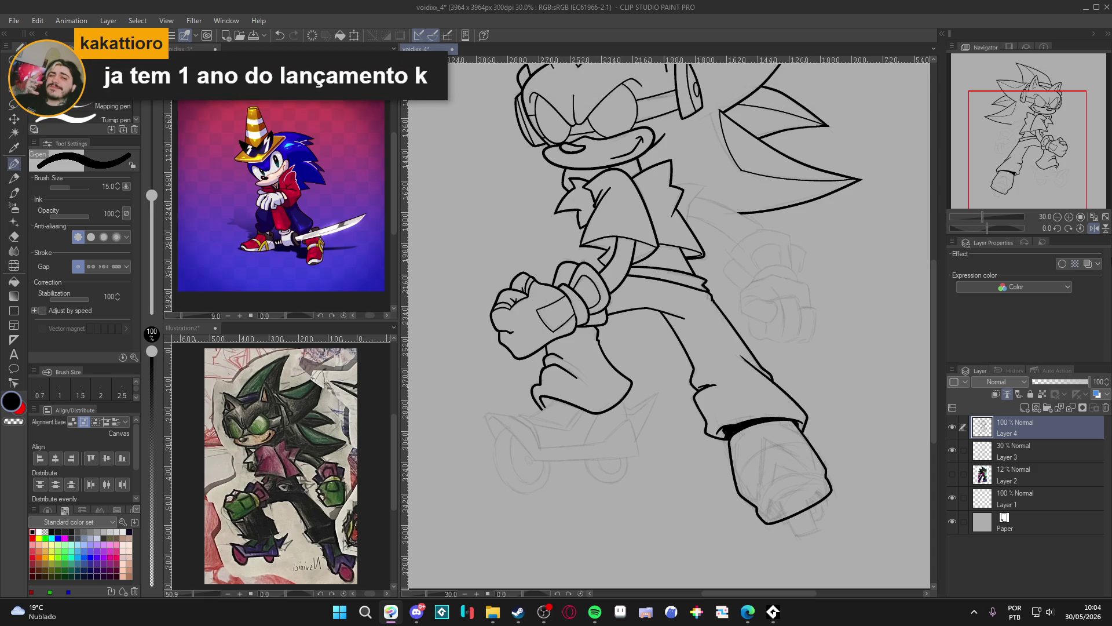
left_click(953, 427)
Zoom in on the arm's tip and erase its bottom outline
left_click(953, 427)
left_click(953, 427)
left_click_drag(784, 494, 679, 439)
scroll(680, 439, "up", 4)
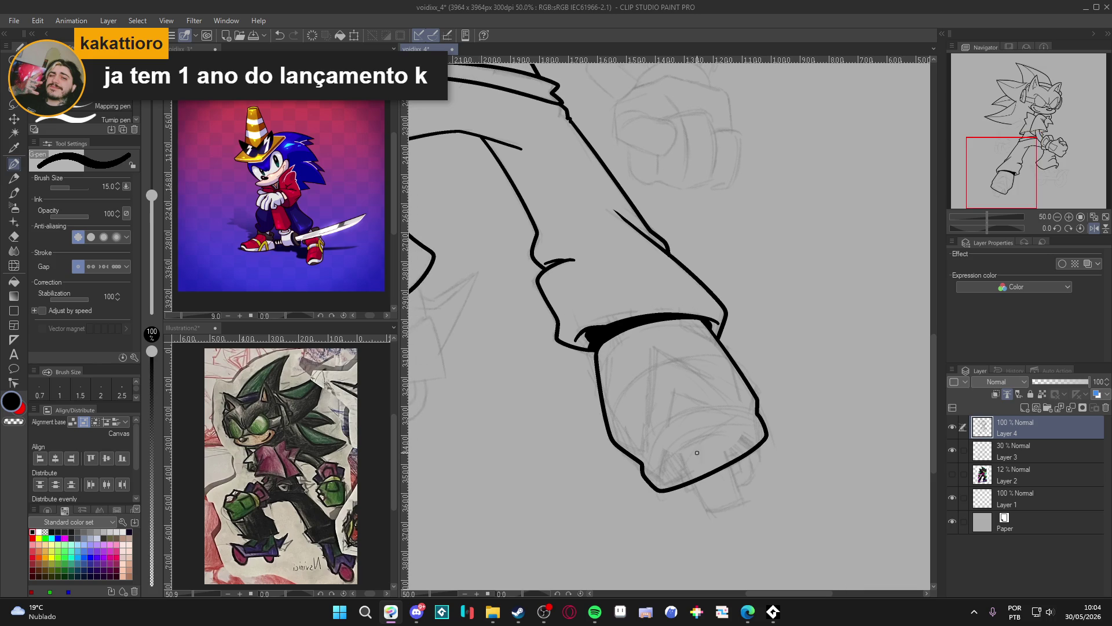
left_click(953, 427)
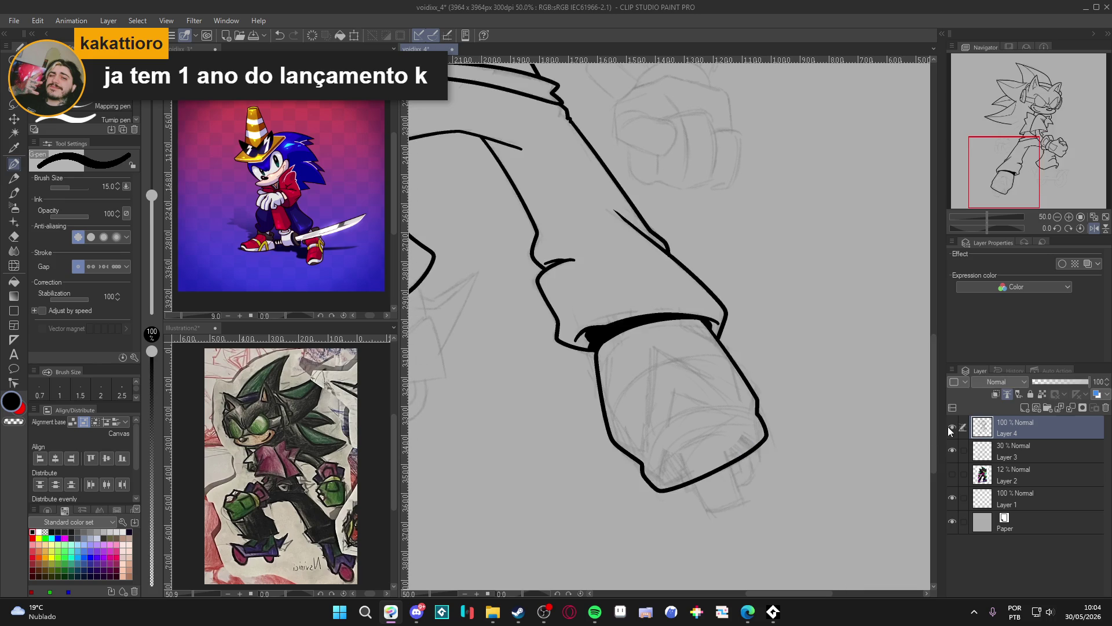
left_click(953, 427)
key("e")
mouse_move(727, 462)
left_mouse_down()
mouse_move(710, 460)
mouse_move(705, 488)
mouse_move(681, 470)
left_mouse_up()
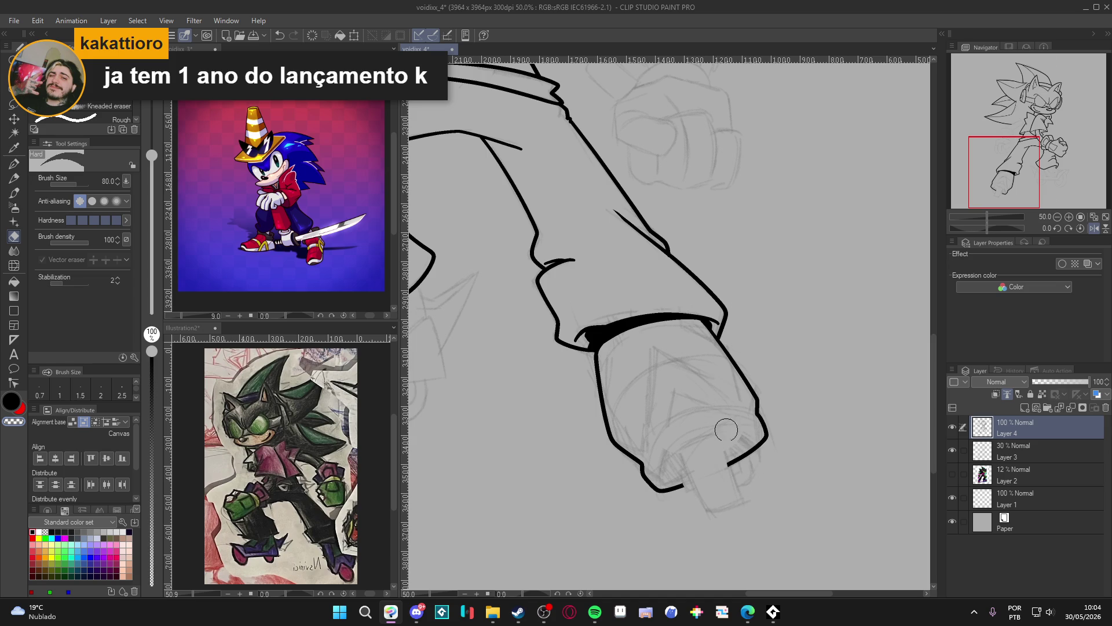
Draw the small rounded block jutting from the tip, redrawing its left side cleanly
key("p")
key("e")
left_click_drag(727, 463, 743, 458)
key("p")
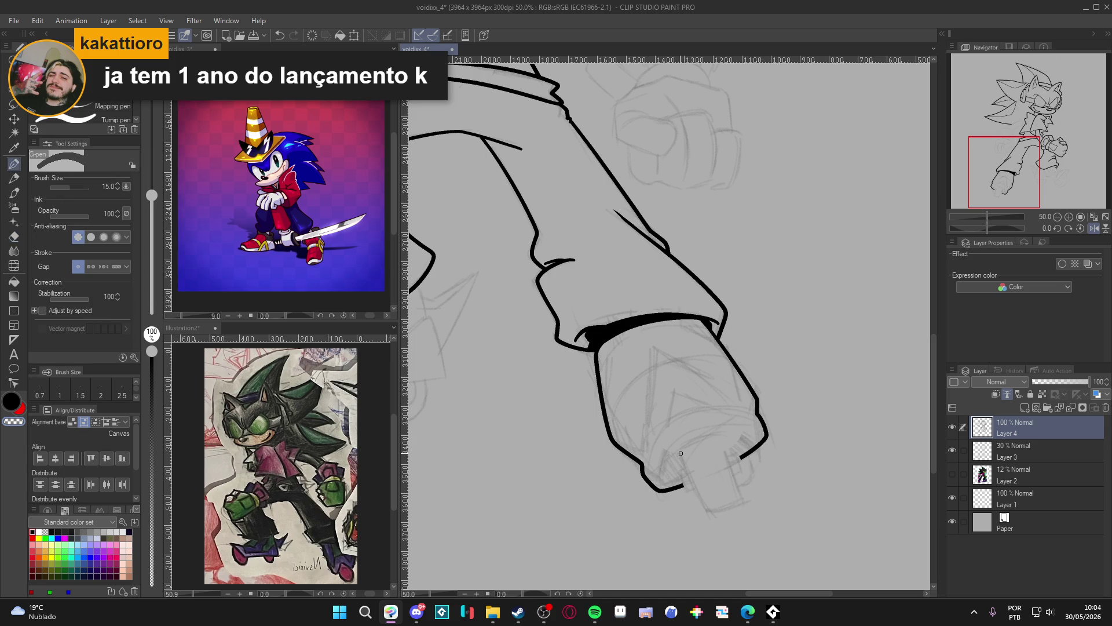
mouse_move(679, 453)
left_mouse_down()
mouse_move(723, 431)
mouse_move(748, 494)
mouse_move(707, 512)
left_mouse_up()
left_click_drag(680, 452, 712, 512)
key("ctrl+z")
left_click_drag(679, 453, 710, 513)
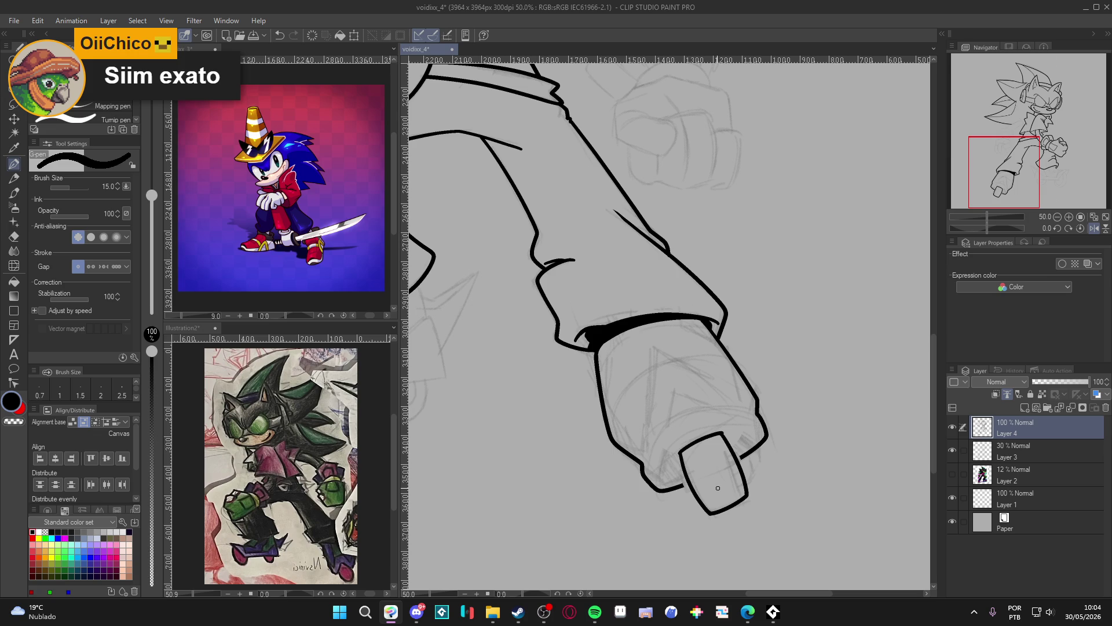
Shrink the pen to size 10 and draw a curved rim edge inside the block
key("w")
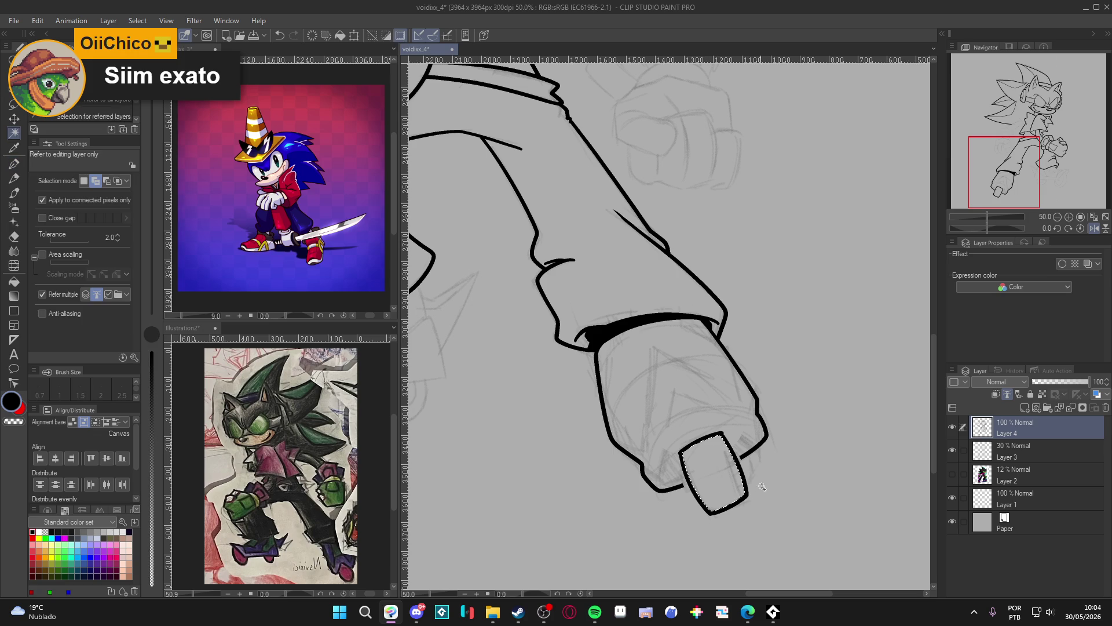
left_click(745, 457)
key("ctrl+d")
key("p")
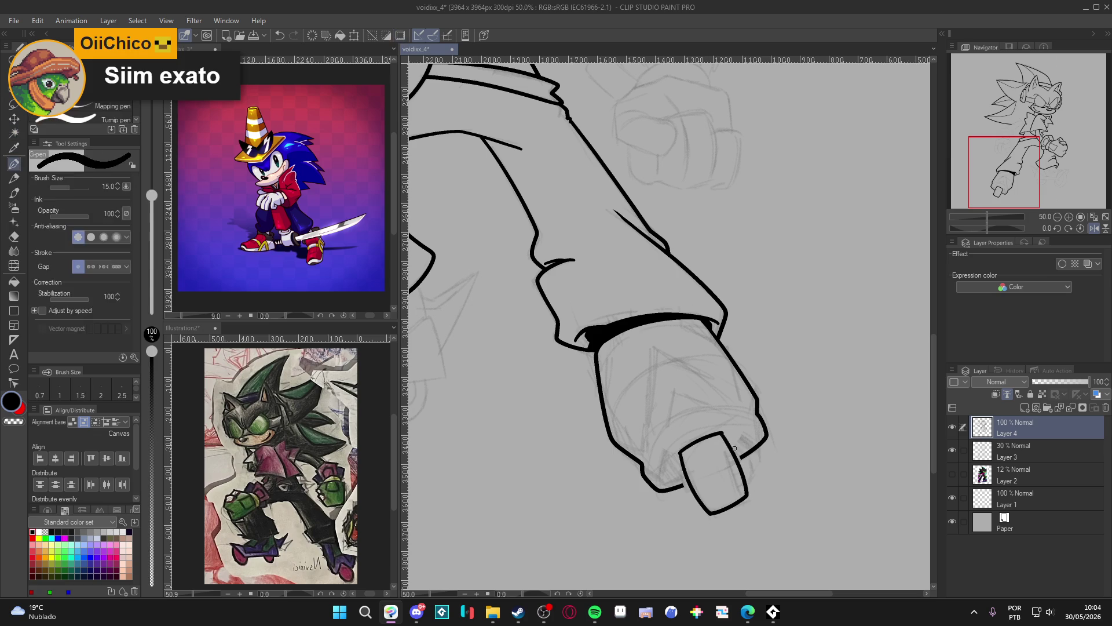
key("bracketleft")
key("bracketleft")
left_click_drag(722, 435, 745, 493)
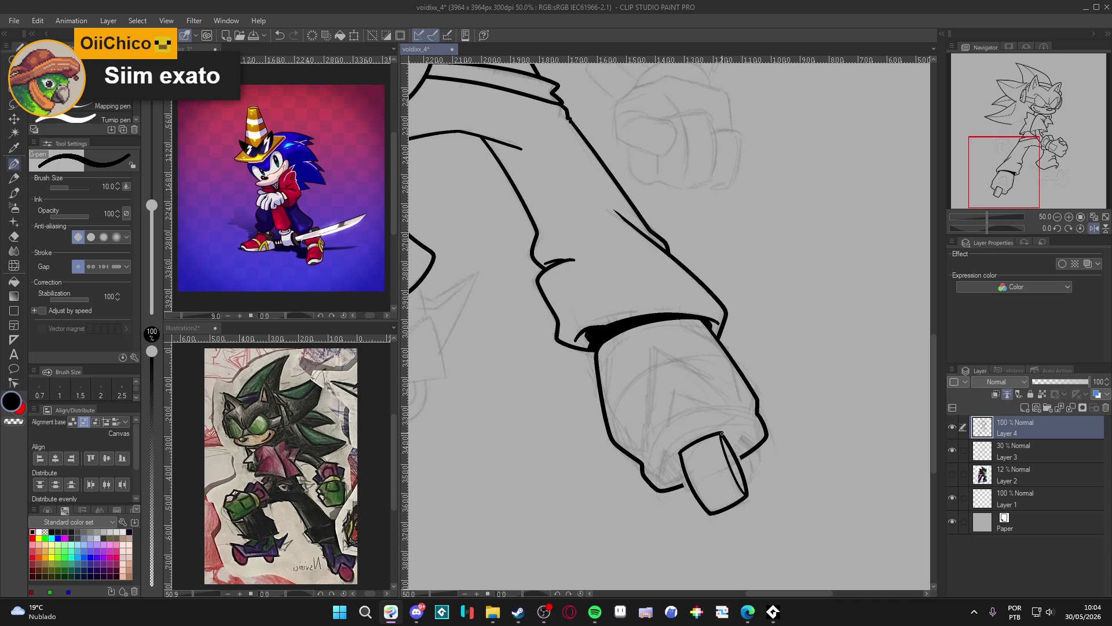
Ink a short wheel-edge line and join the wheel's lower-left edge to the arm outline
key("w")
left_click(733, 462)
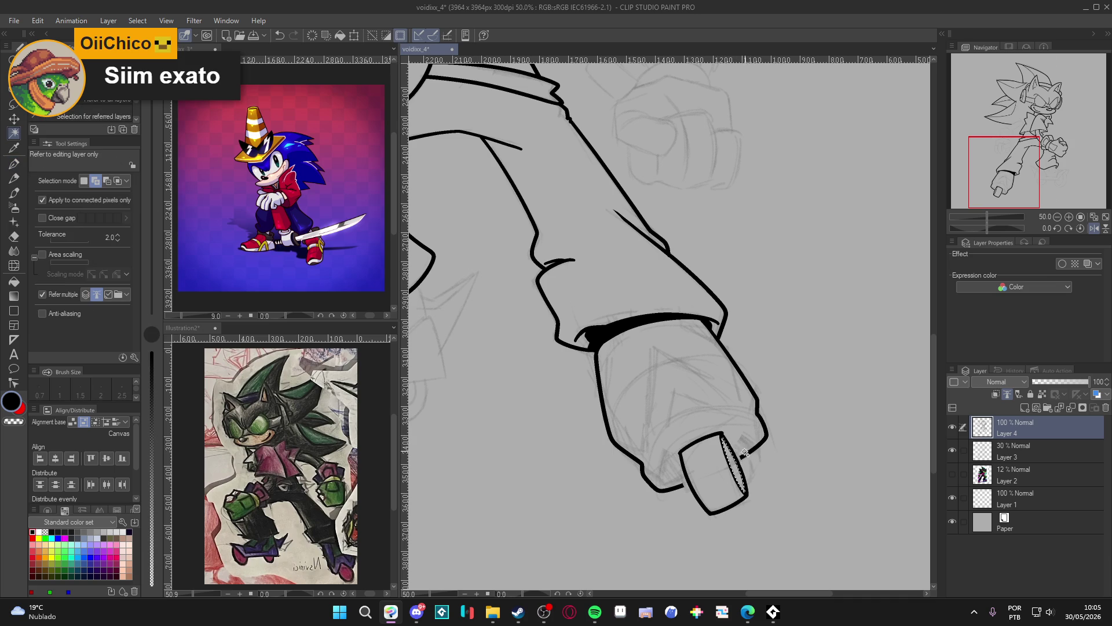
key("e")
key("bracketleft")
key("bracketleft")
key("bracketleft")
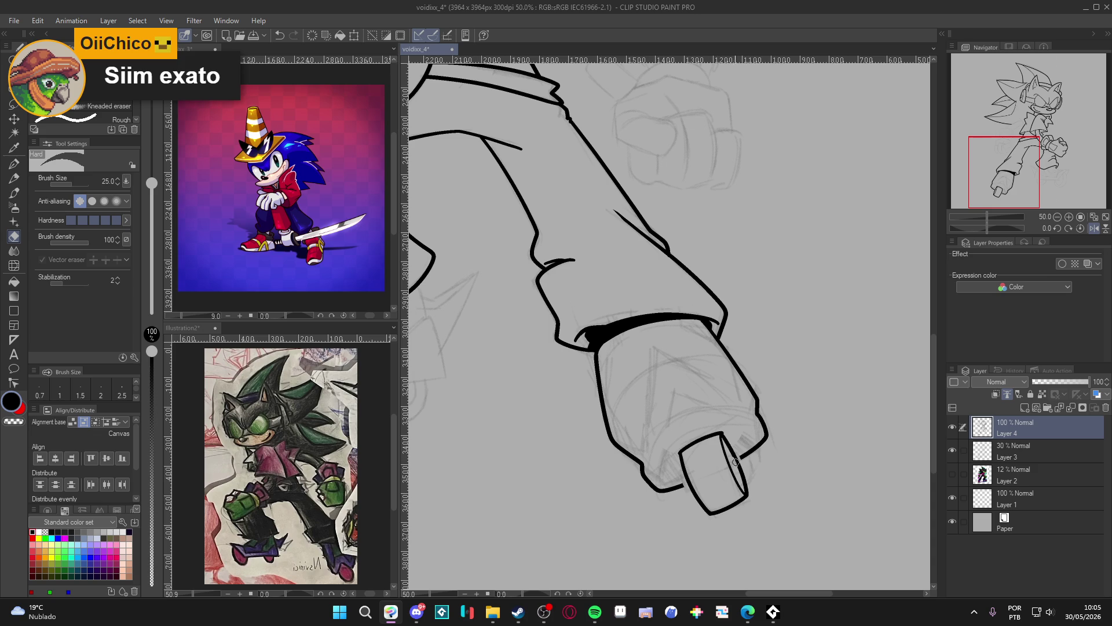
key("ctrl+d")
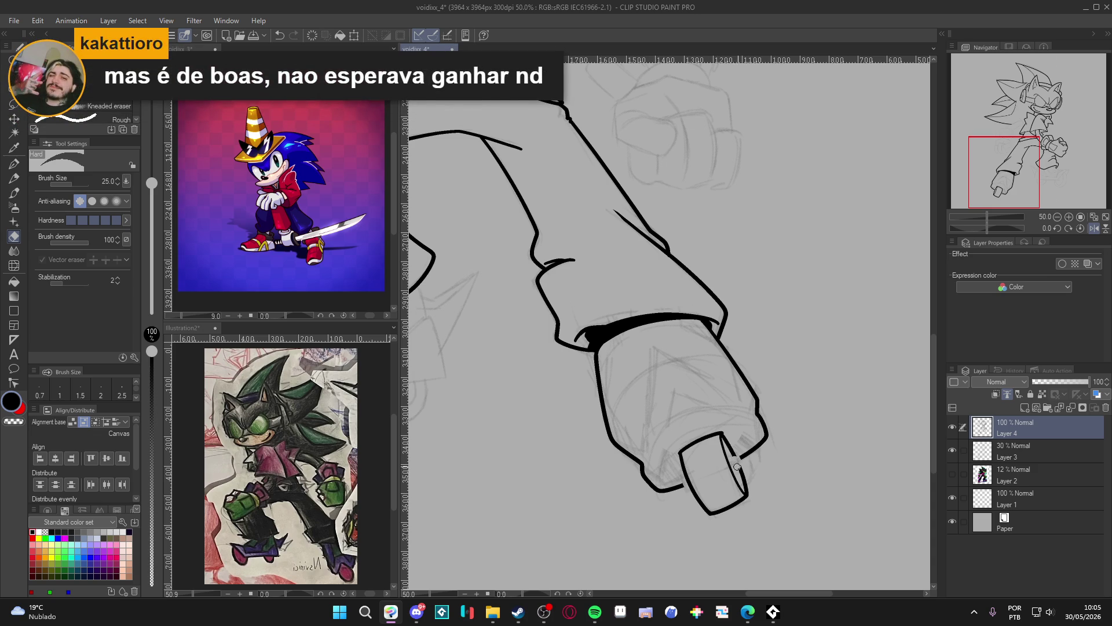
key("p")
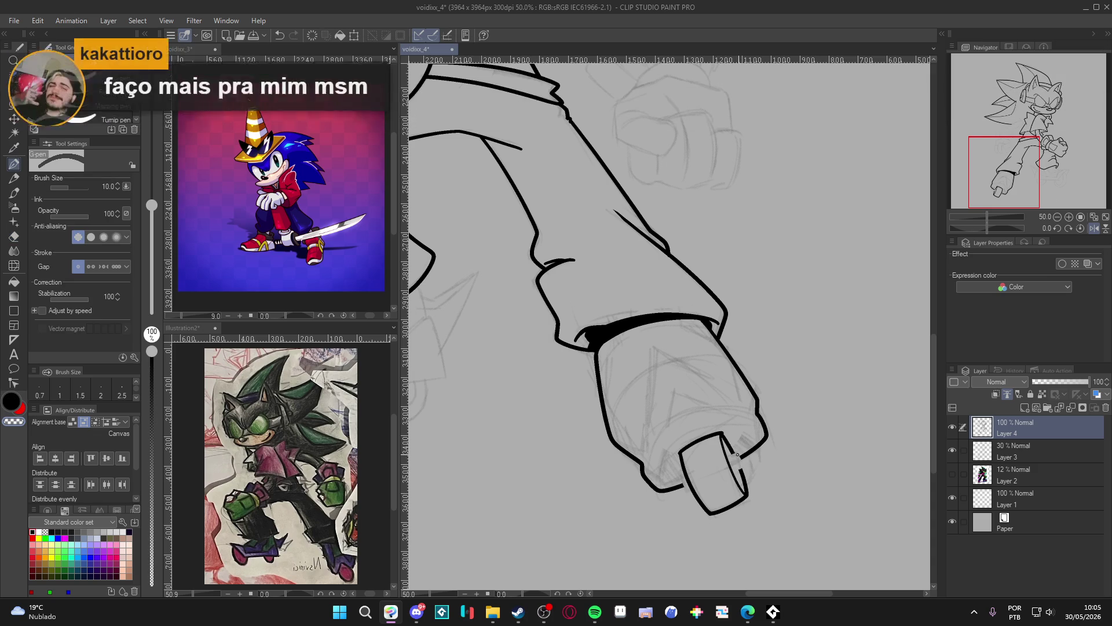
key("ctrl+z")
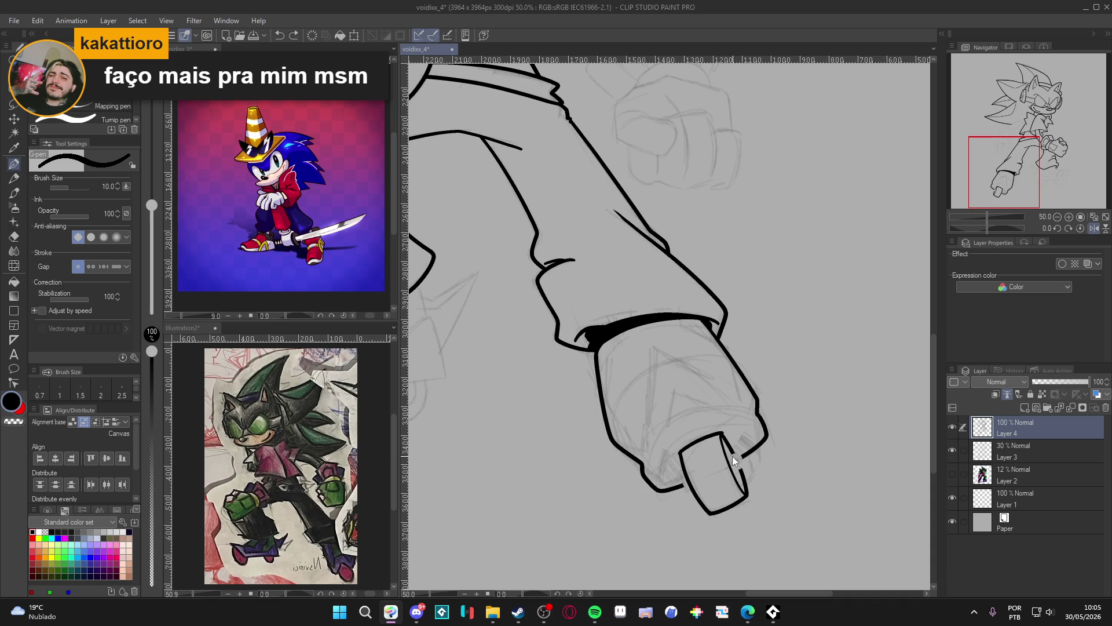
left_click_drag(739, 454, 737, 472)
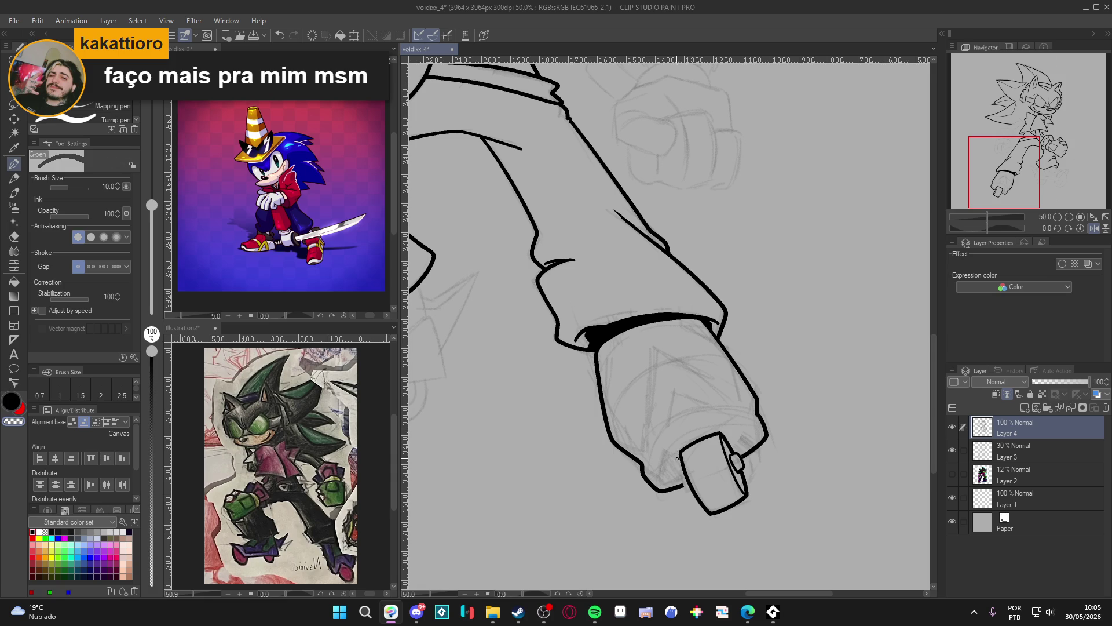
left_click_drag(681, 479, 686, 491)
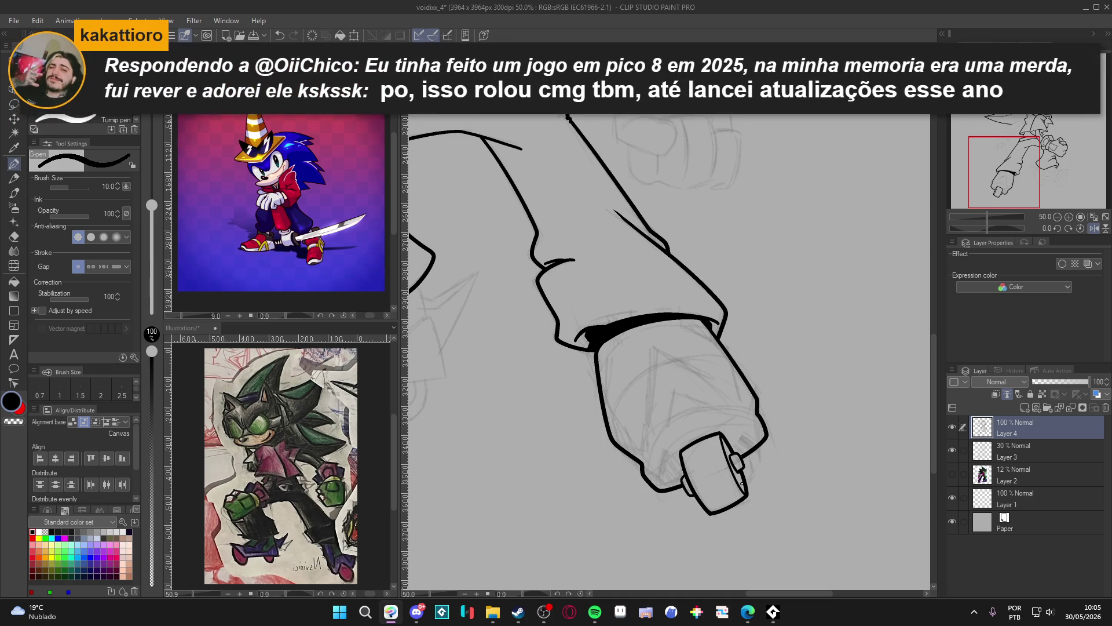
Save the drawing, then ink two arcs around the cuff on a rotated view
key("ctrl+s")
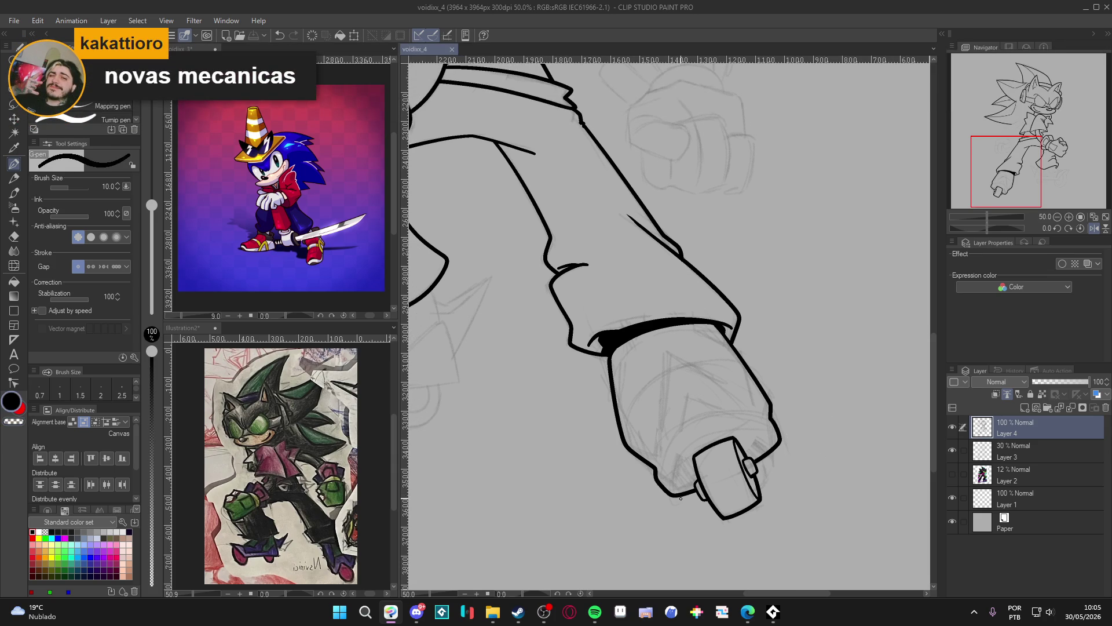
left_click_drag(673, 487, 693, 440)
key("ctrl+z")
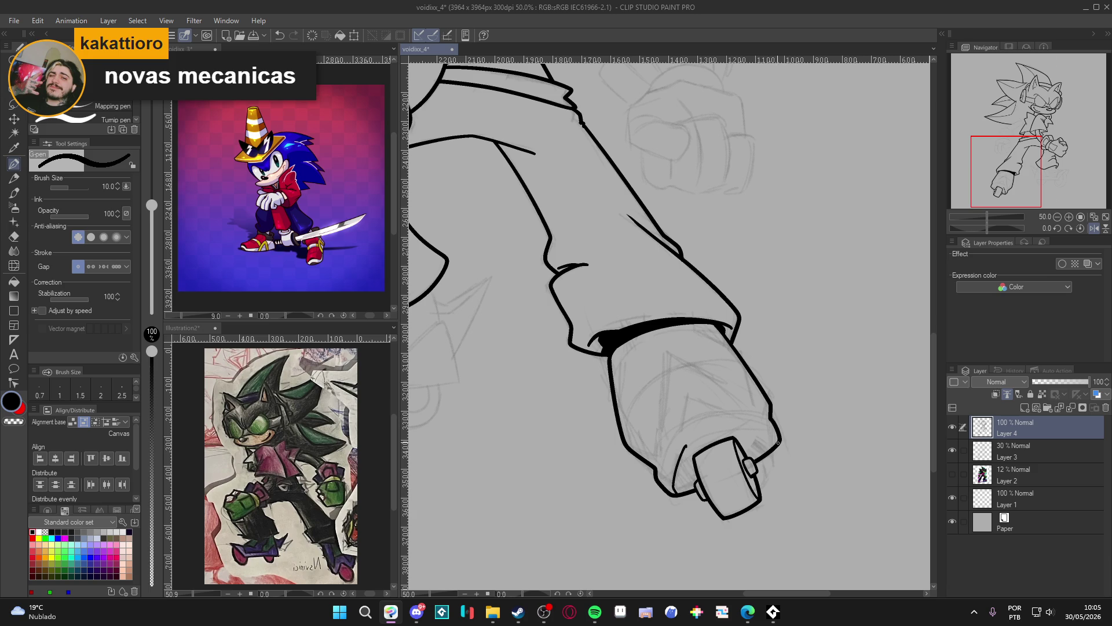
key("r")
left_click_drag(770, 433, 811, 315)
key("p")
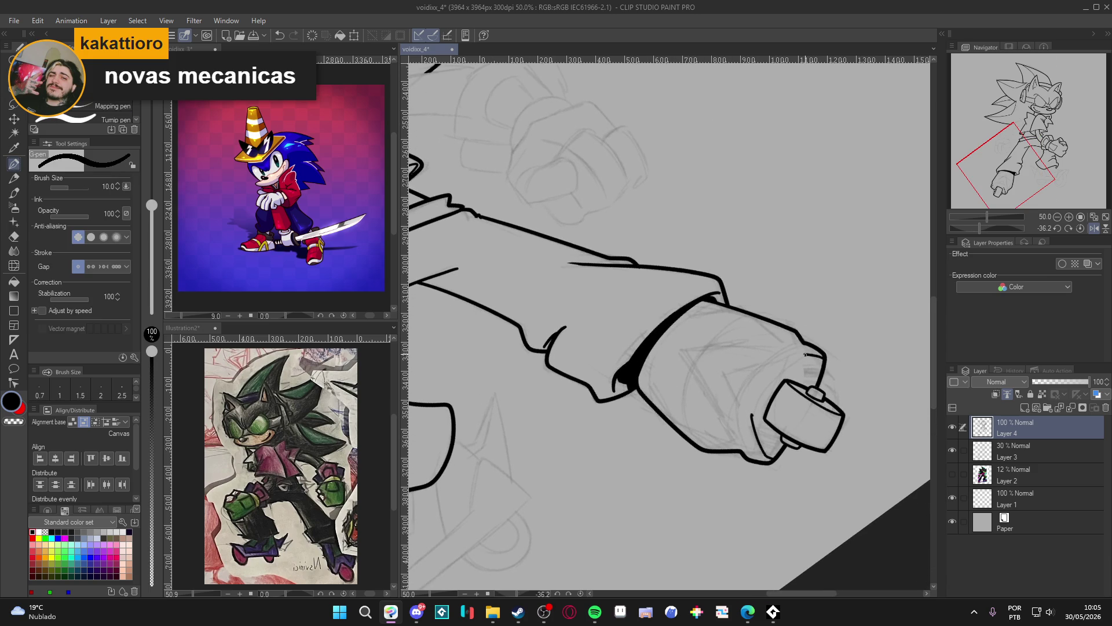
mouse_move(805, 353)
left_mouse_down()
mouse_move(763, 387)
mouse_move(754, 414)
left_mouse_up()
mouse_move(811, 346)
left_mouse_down()
mouse_move(752, 376)
mouse_move(737, 412)
mouse_move(748, 460)
left_mouse_up()
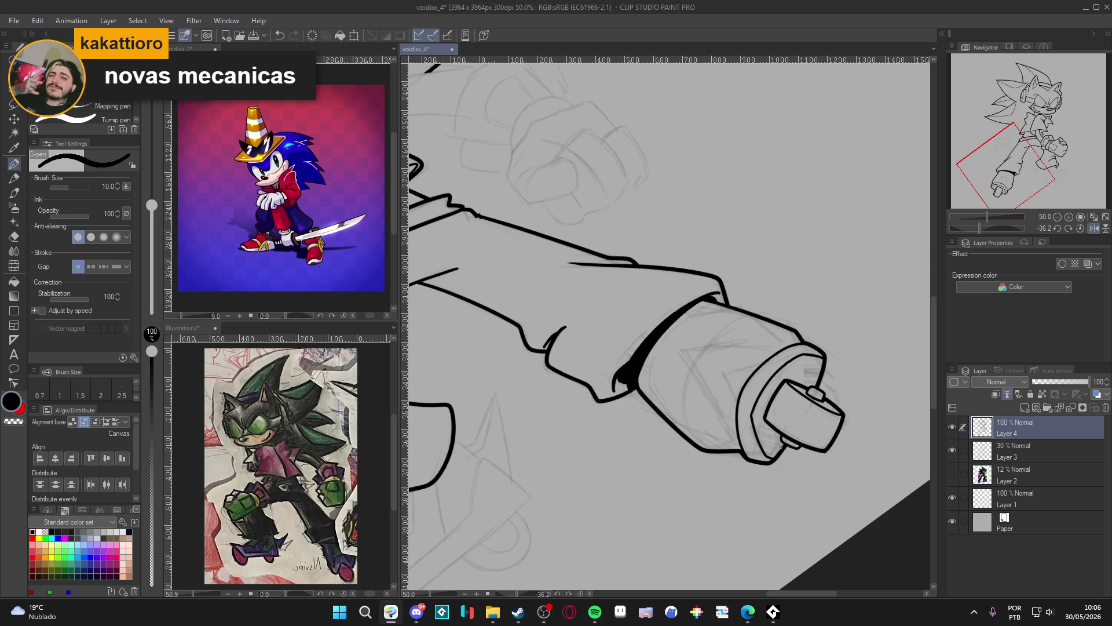
Draw fold lines down and across the sleeve
key("ctrl+shift+r")
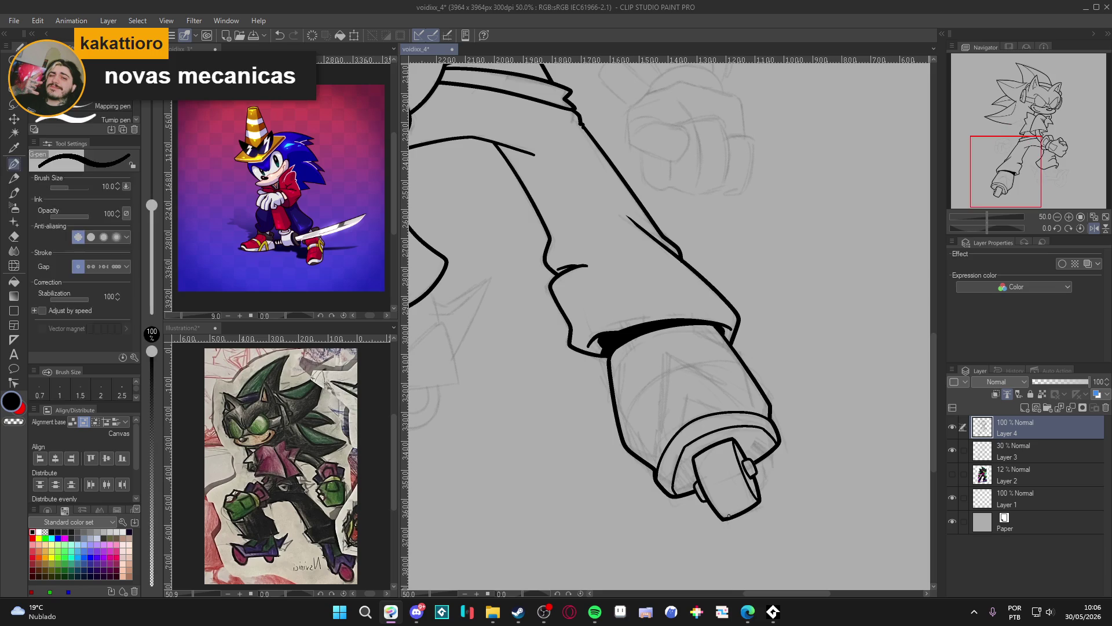
key("h")
key("ctrl+shift+r")
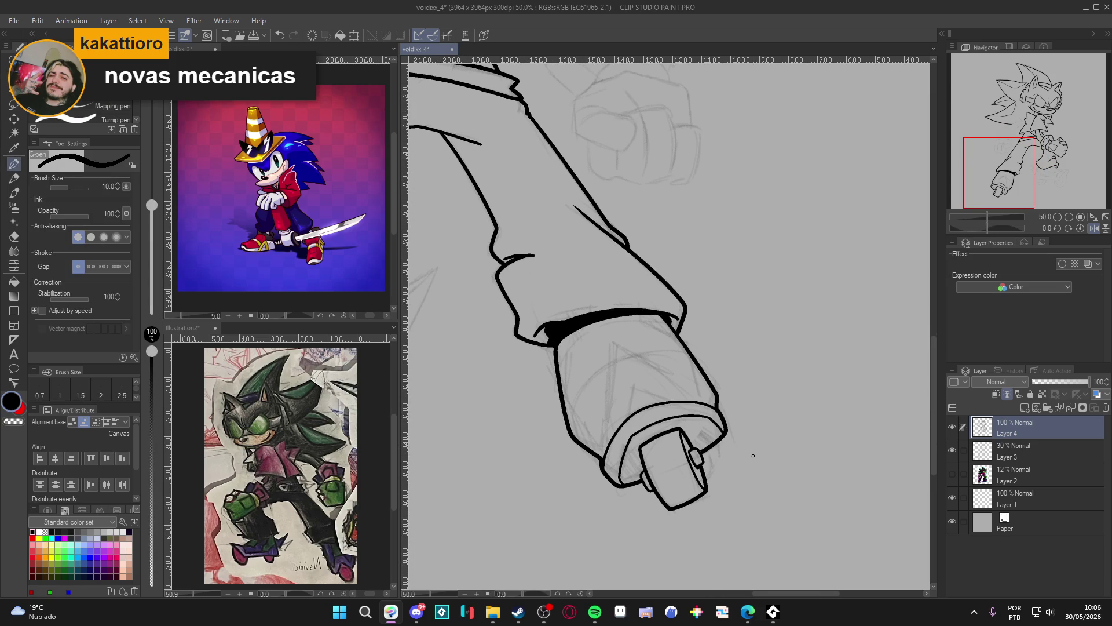
left_click_drag(742, 448, 797, 464)
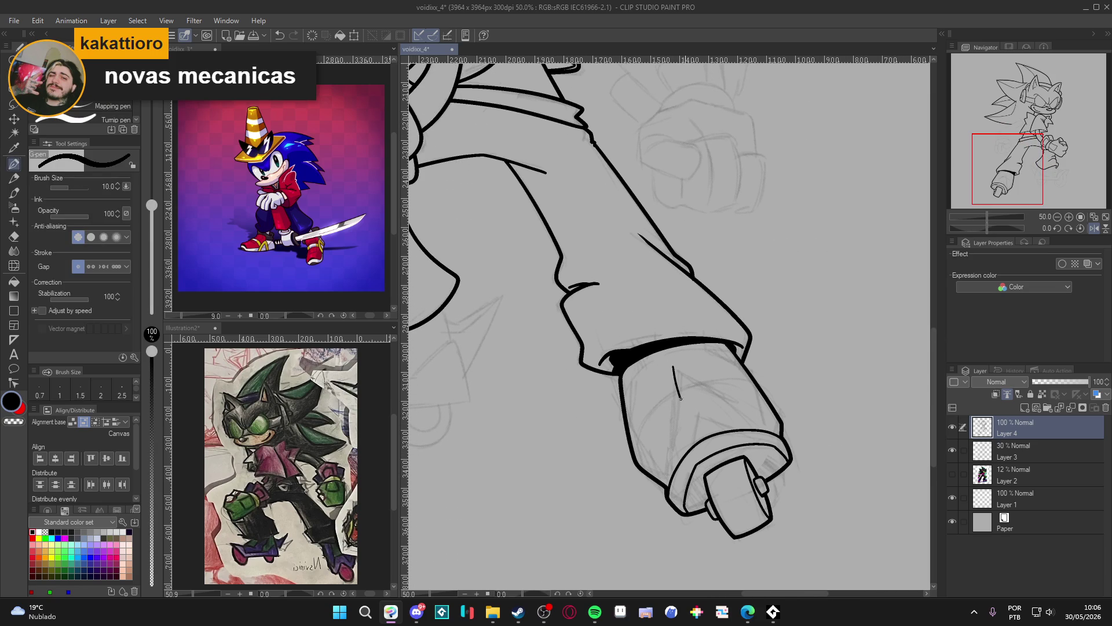
left_click_drag(672, 371, 702, 440)
key("ctrl+z")
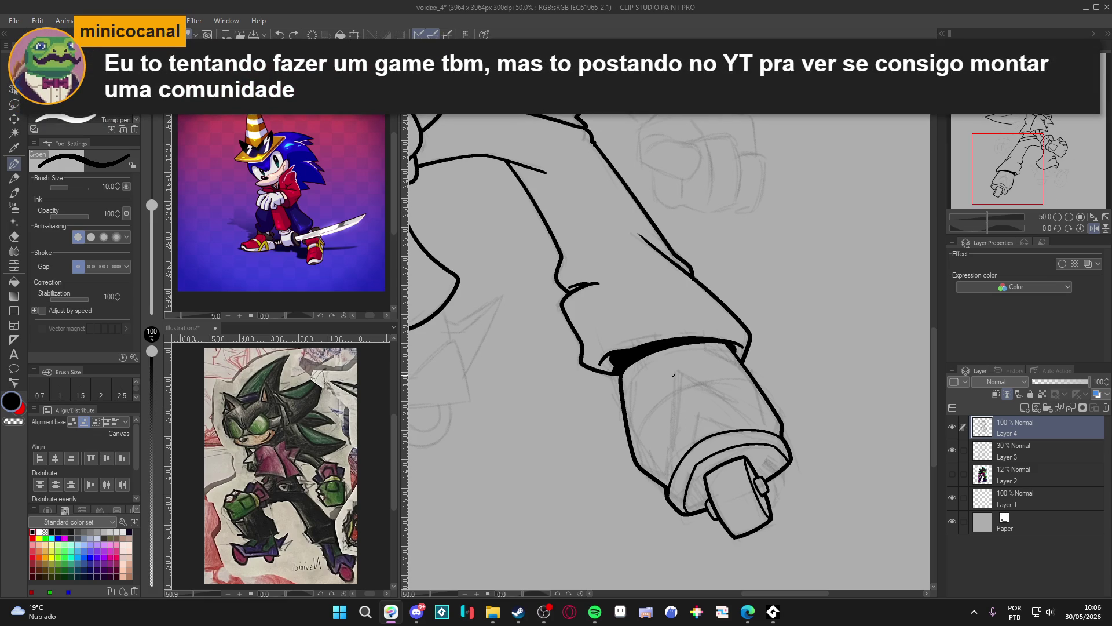
left_click_drag(673, 374, 682, 453)
left_click_drag(674, 372, 726, 429)
Ink the angled wrist-cuff detail, the sleeve's edge and the cuff's right edge
key("w")
left_click(753, 423)
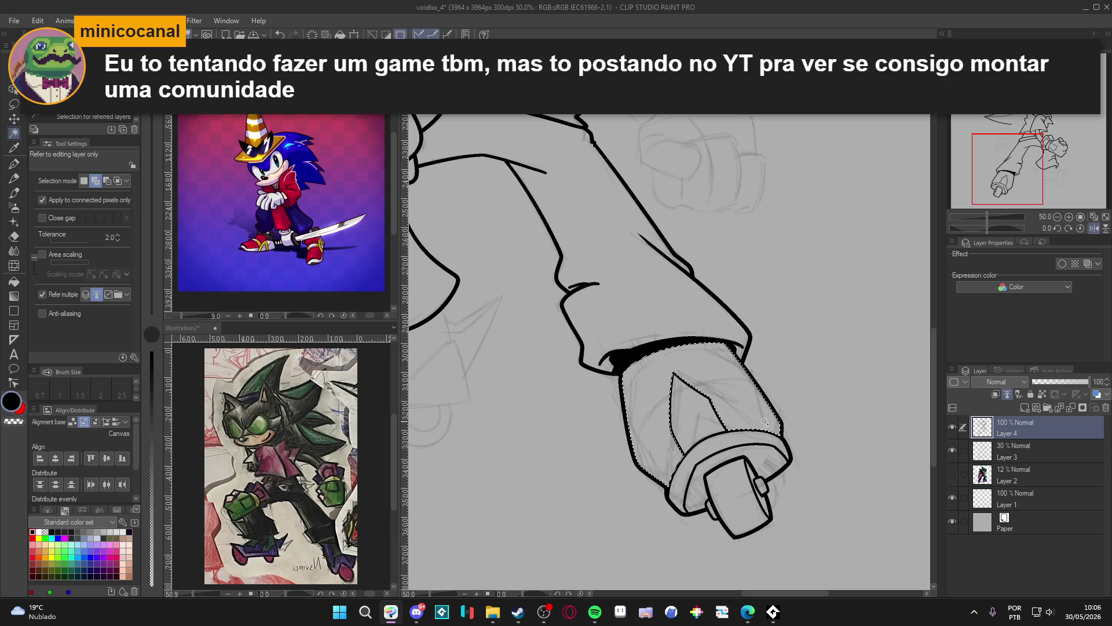
key("ctrl+d")
key("p")
mouse_move(769, 402)
left_mouse_down()
mouse_move(743, 386)
mouse_move(708, 397)
mouse_move(651, 430)
mouse_move(648, 465)
left_mouse_up()
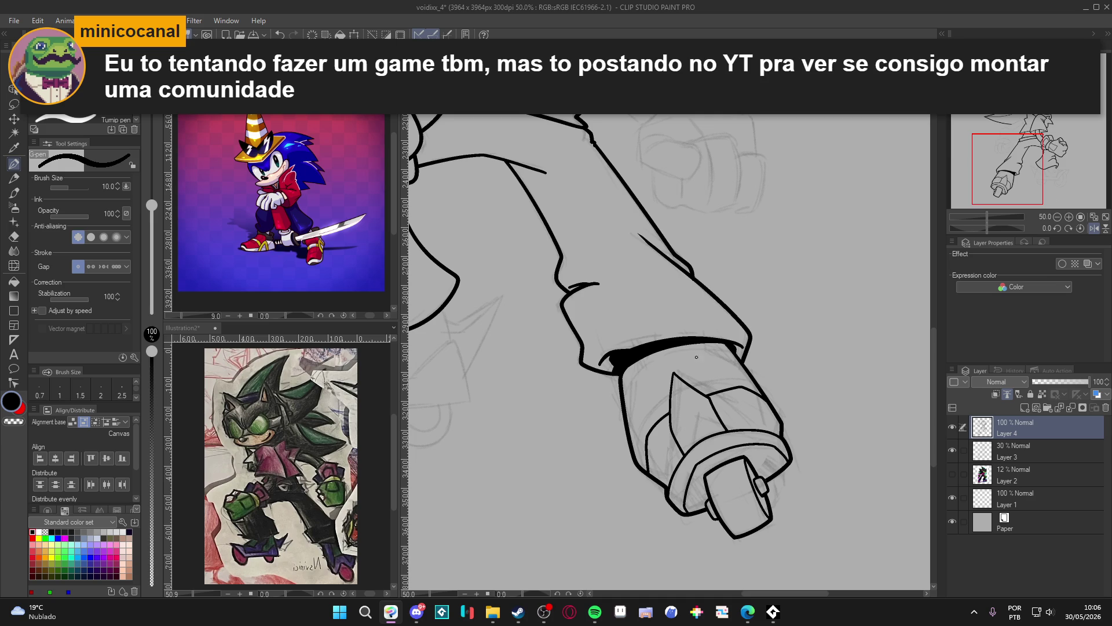
left_click_drag(636, 361, 624, 405)
left_click_drag(706, 343, 745, 369)
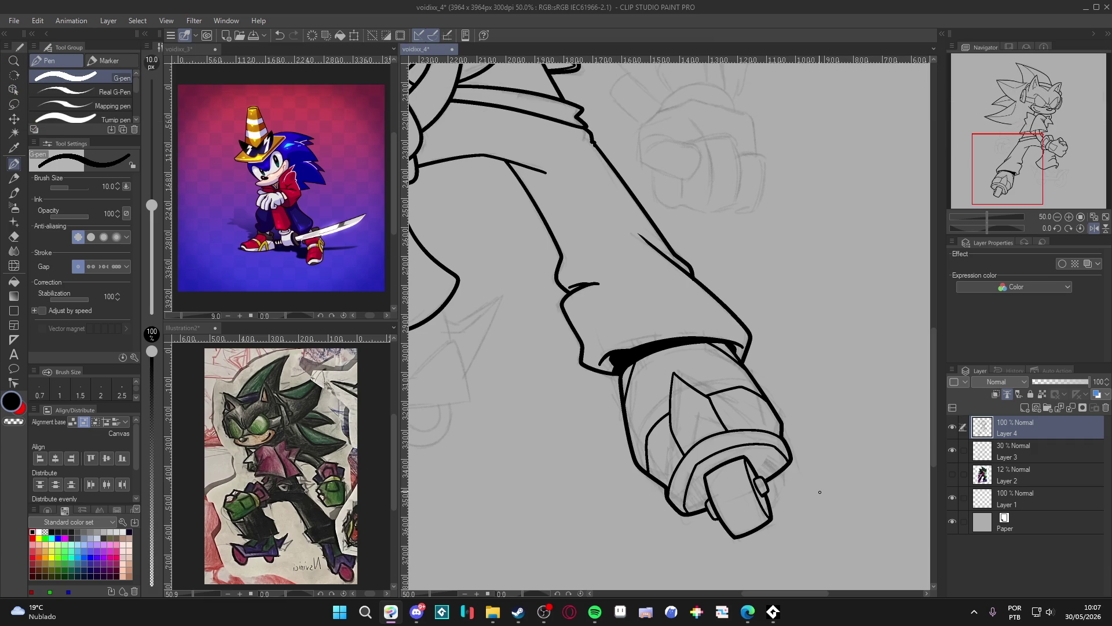
Zoom the canvas out to 18.2% to show the whole hedgehog lineart
scroll(832, 476, "down", 4)
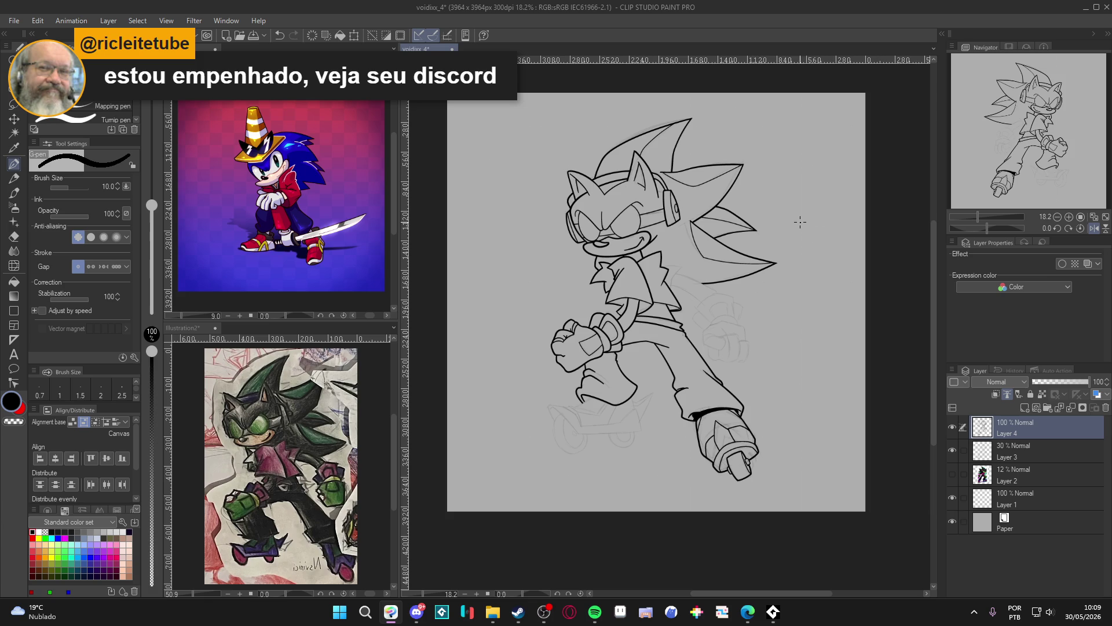
key("alt+Tab")
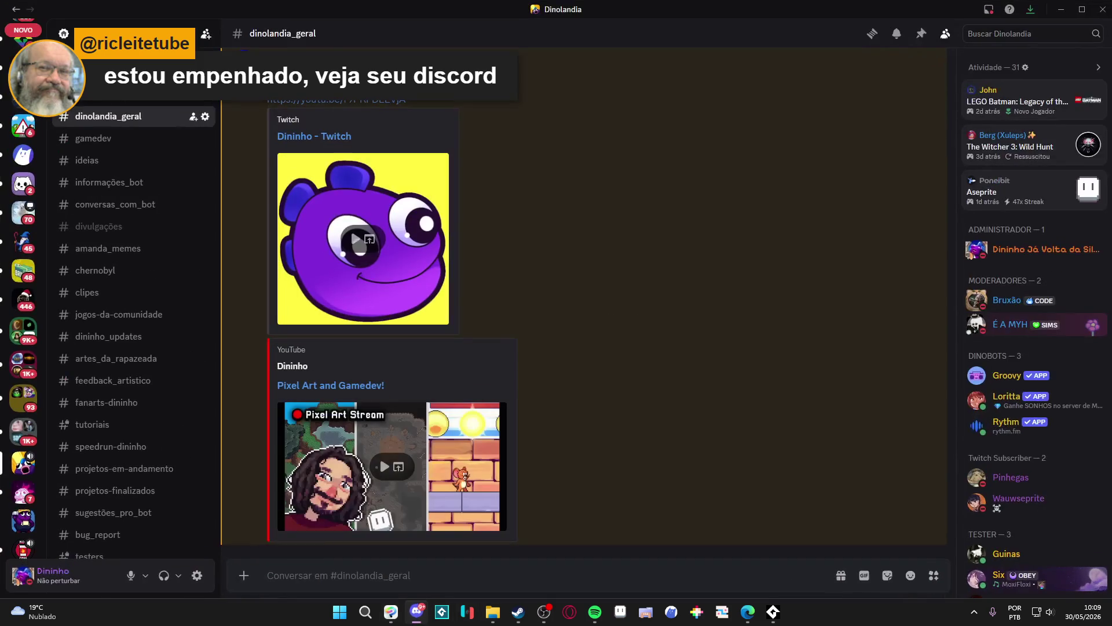
key("alt+Tab")
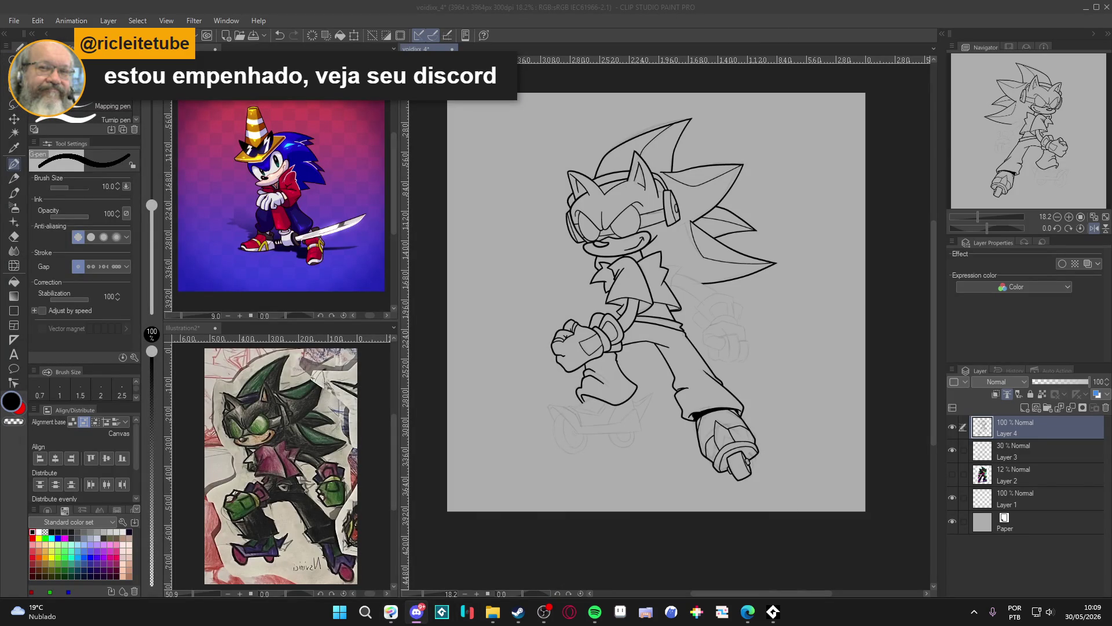
key("alt+Tab")
key("alt+Tab")
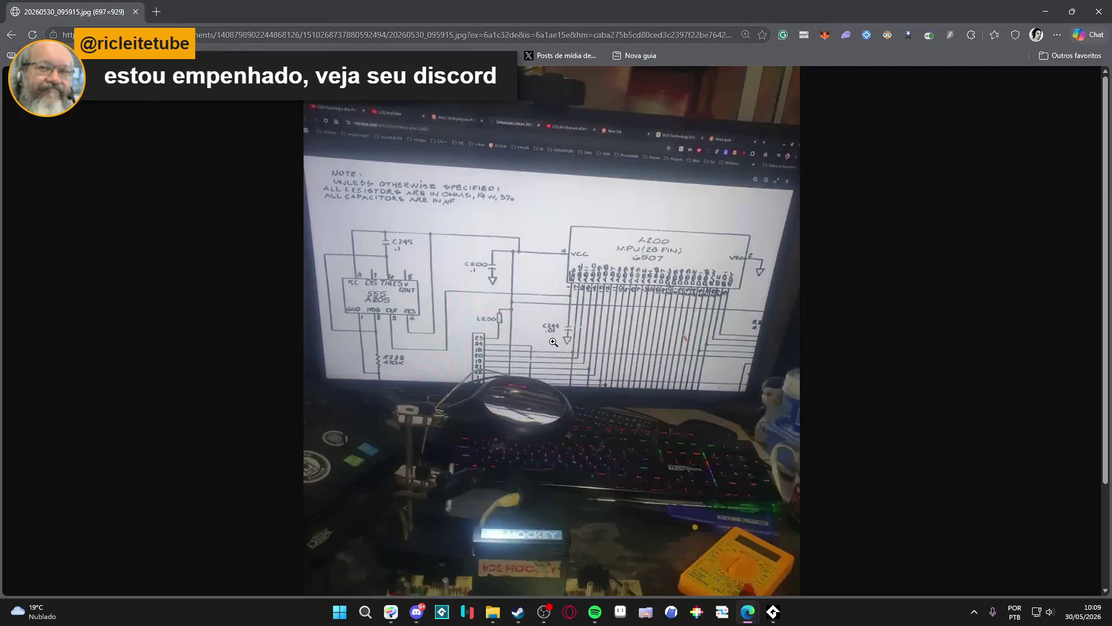
Look over the circuit-board photo in Edge, then close the browser to return to the drawing
scroll(575, 374, "down", 2)
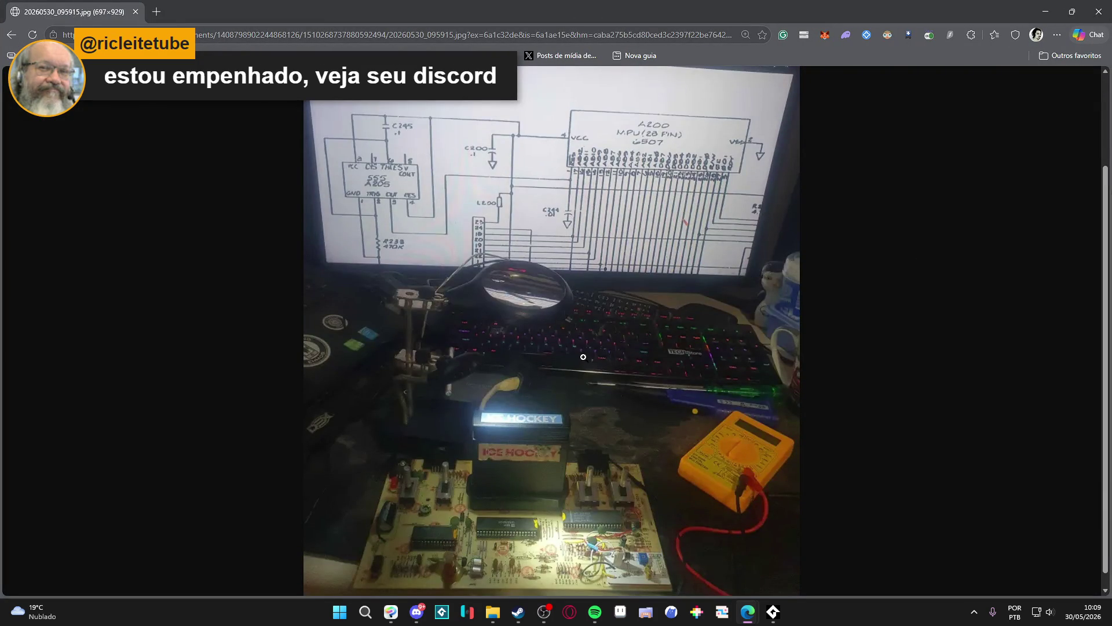
scroll(576, 227, "up", 1)
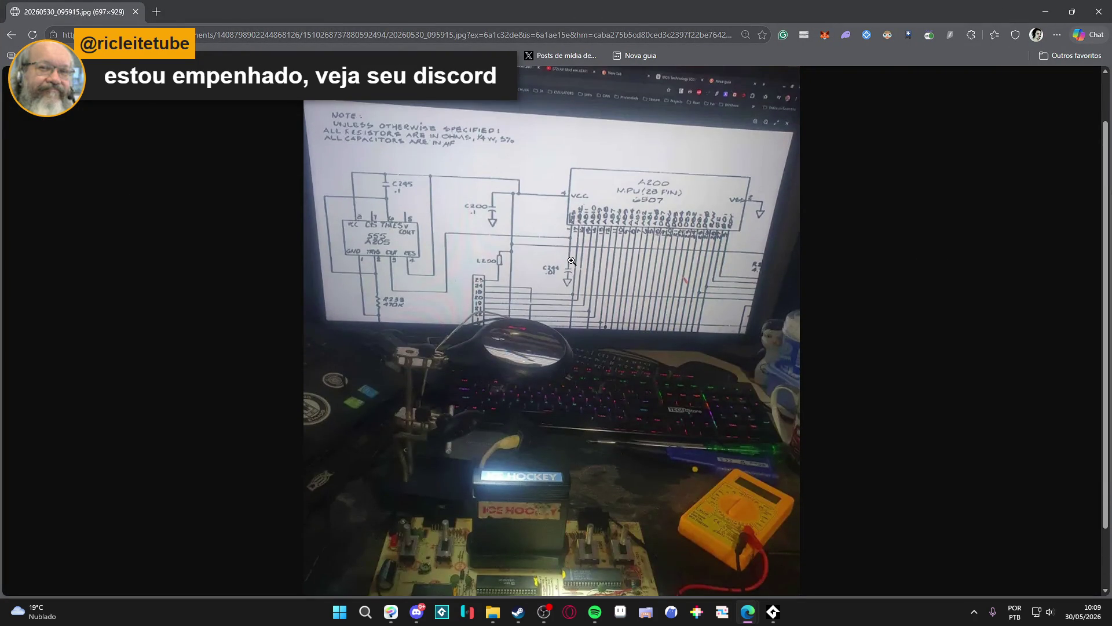
scroll(571, 251, "up", 1)
scroll(581, 272, "down", 2)
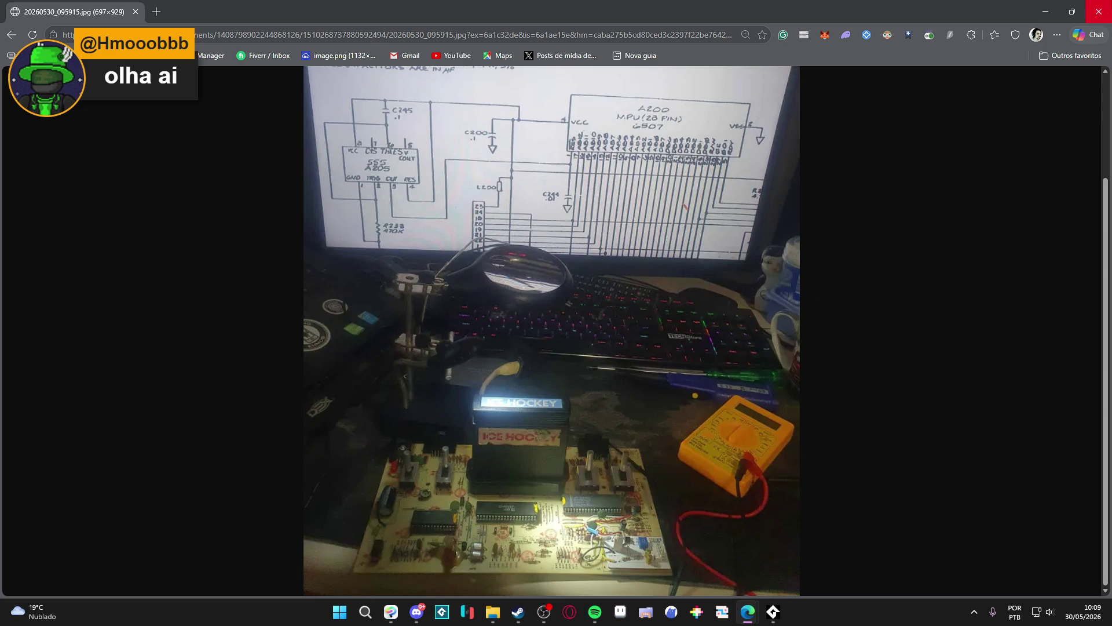
left_click(1099, 9)
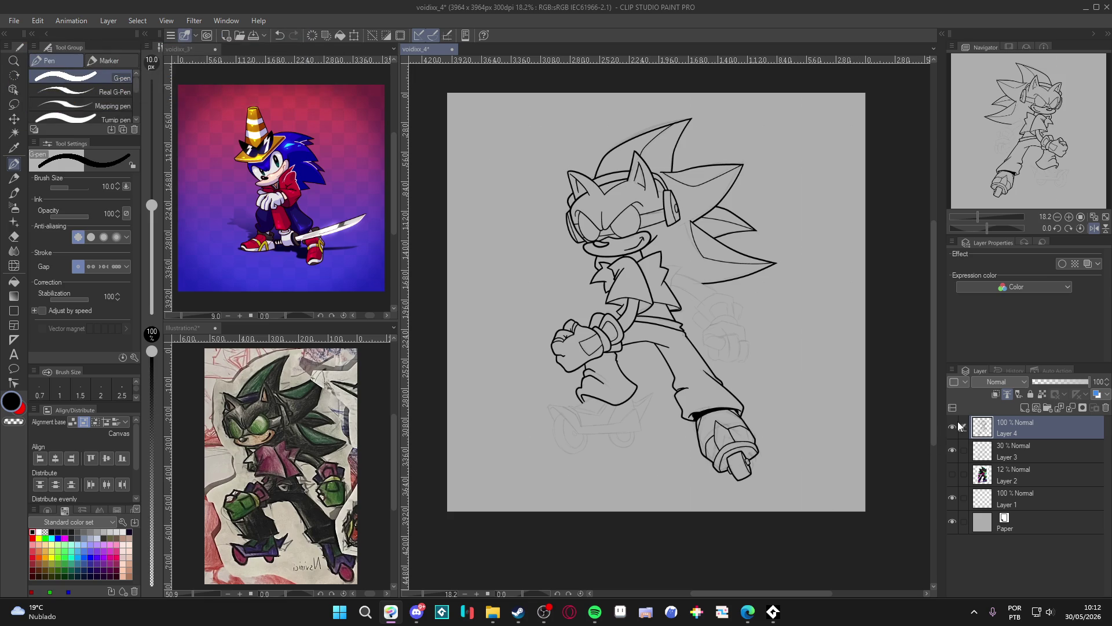
scroll(744, 260, "up", 2)
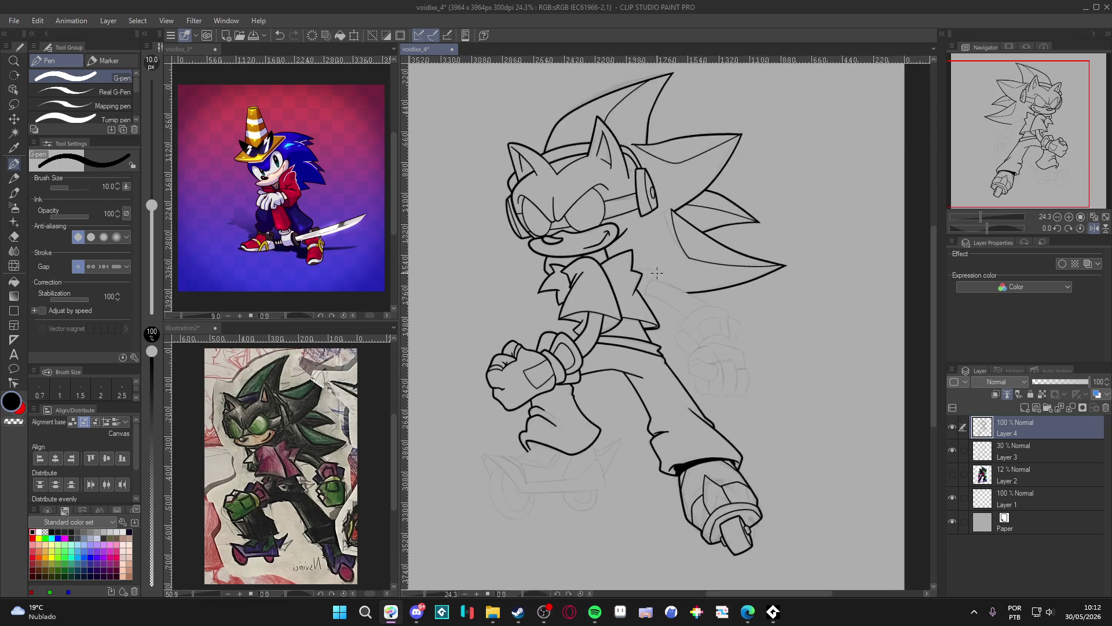
Add a new empty Layer 5 above the lineart and raise the pen size to 15
scroll(664, 271, "up", 2)
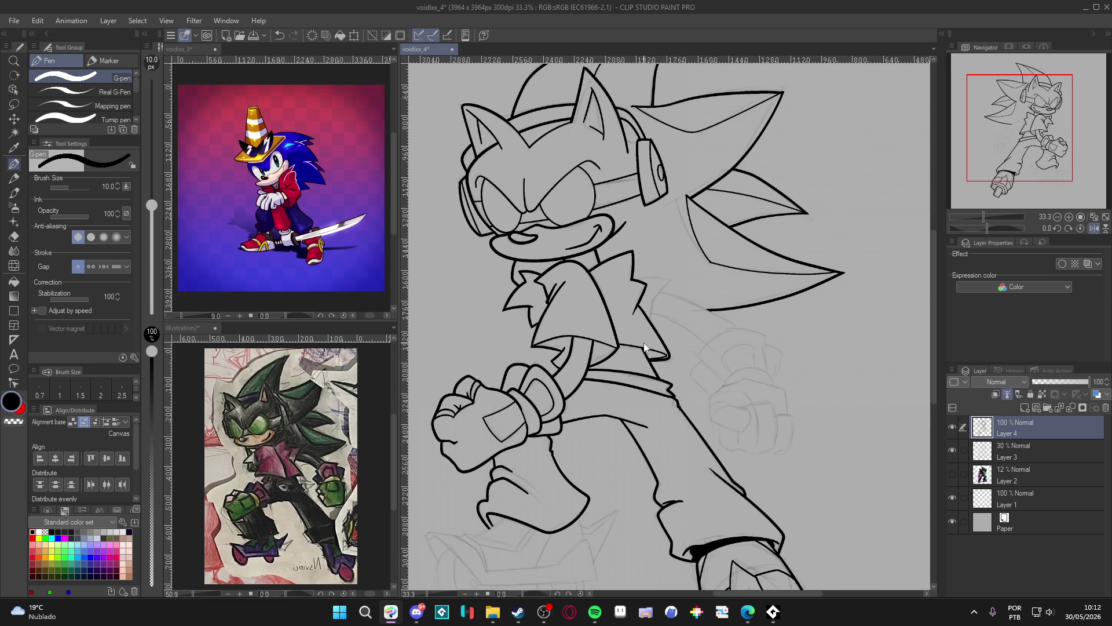
key("ctrl+shift+n")
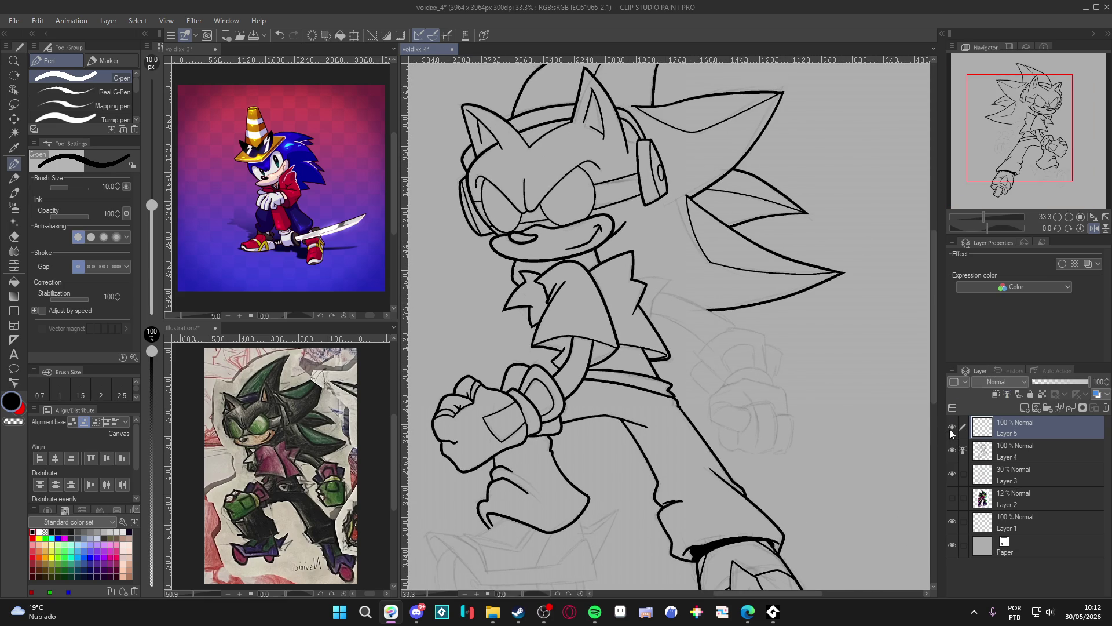
scroll(668, 297, "up", 2)
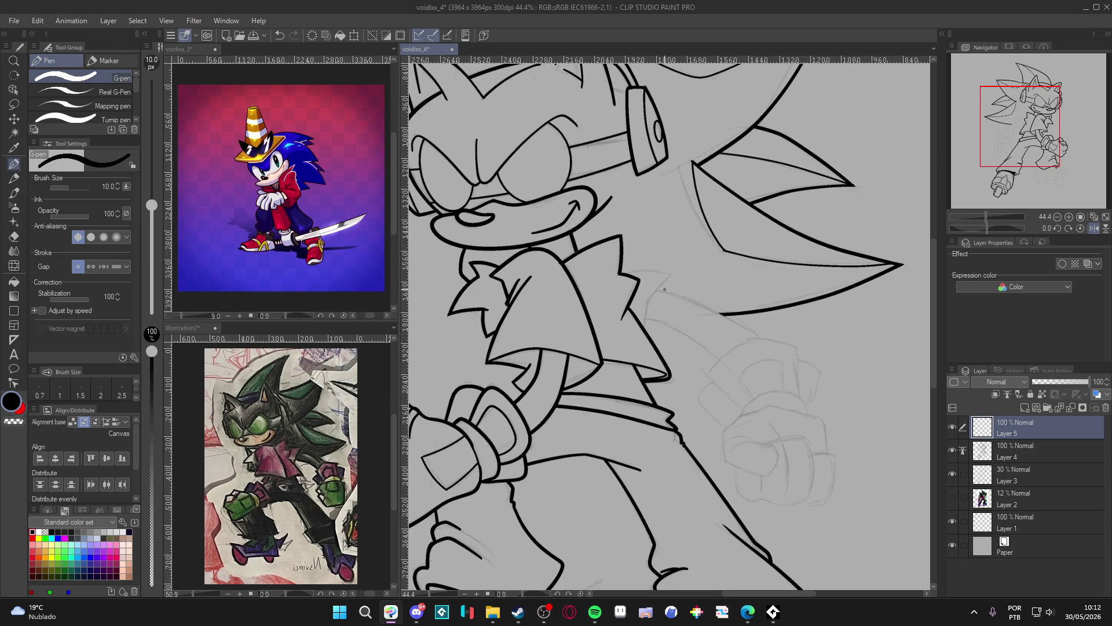
key("bracketright")
key("bracketright")
scroll(663, 289, "up", 3)
Save the drawing and toggle Layer 4's visibility off and on to compare layers
key("ctrl+s")
left_click(952, 427)
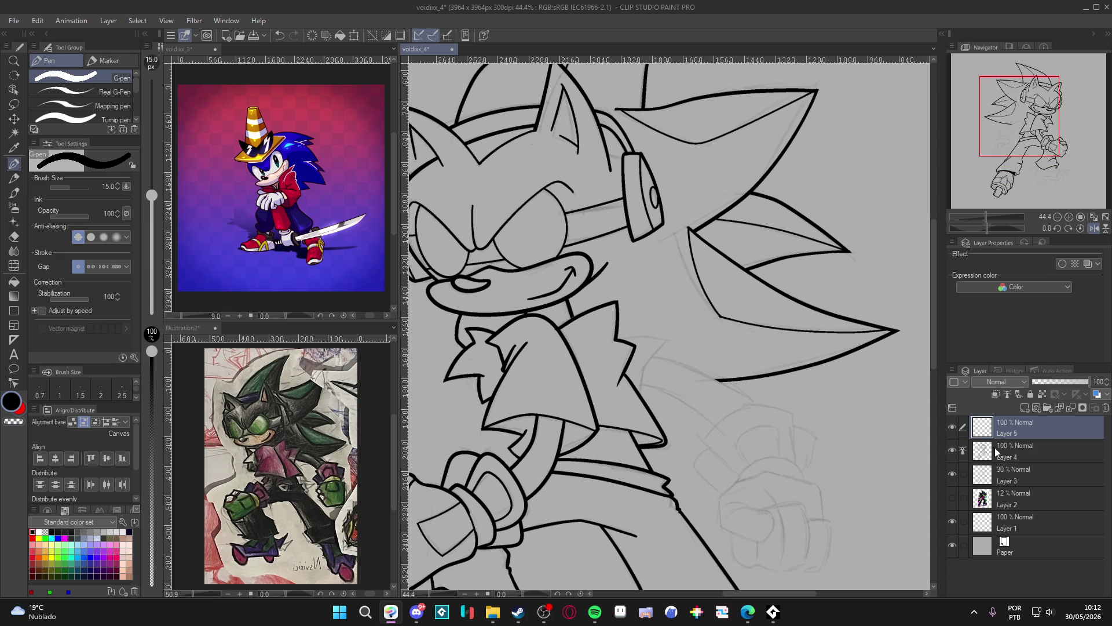
left_click(951, 450)
left_click(951, 450)
Rotate the canvas view to a comfortable drawing angle
scroll(655, 373, "up", 1)
left_click_drag(654, 372, 697, 428)
scroll(614, 422, "down", 2)
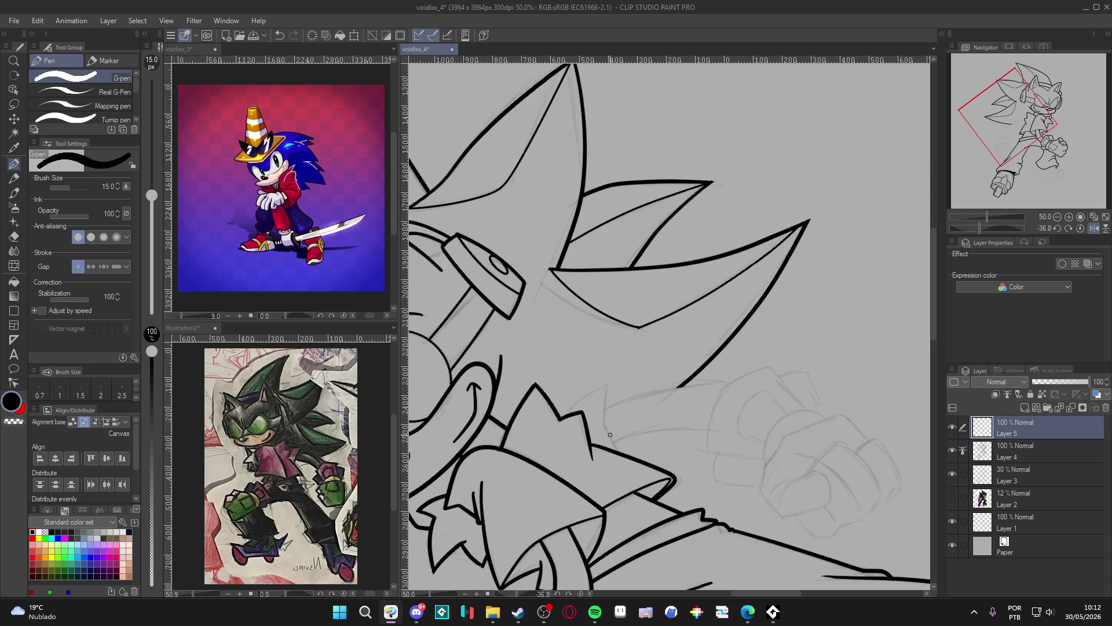
Zoom out to review the inked head spikes and headphones, then save with Ctrl+S
scroll(610, 434, "down", 2)
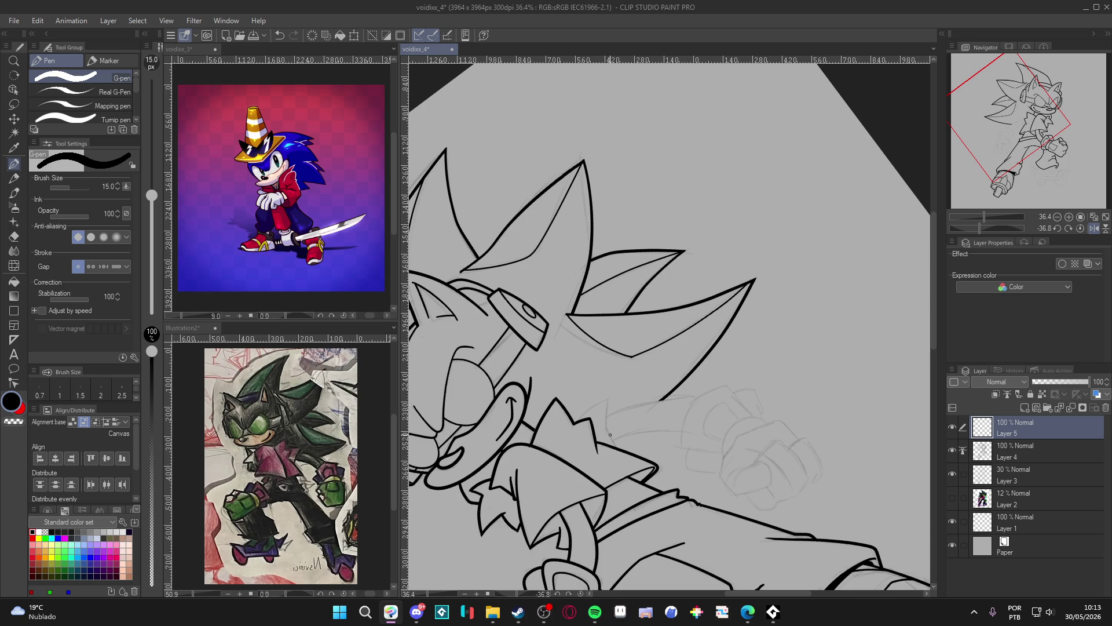
scroll(610, 434, "down", 2)
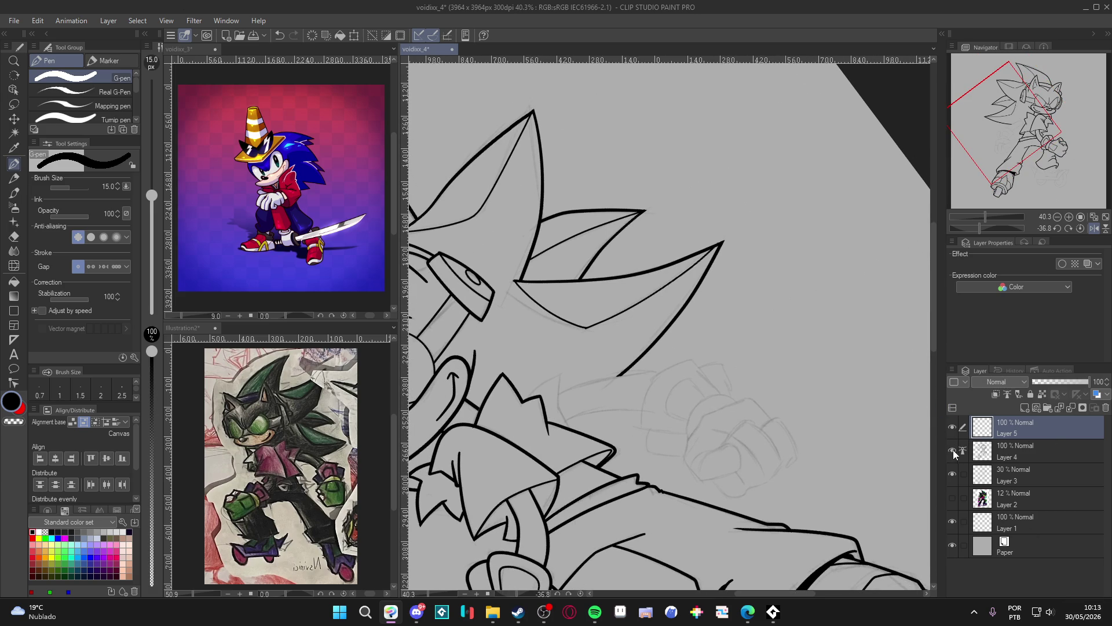
scroll(658, 422, "down", 2)
key("ctrl+s")
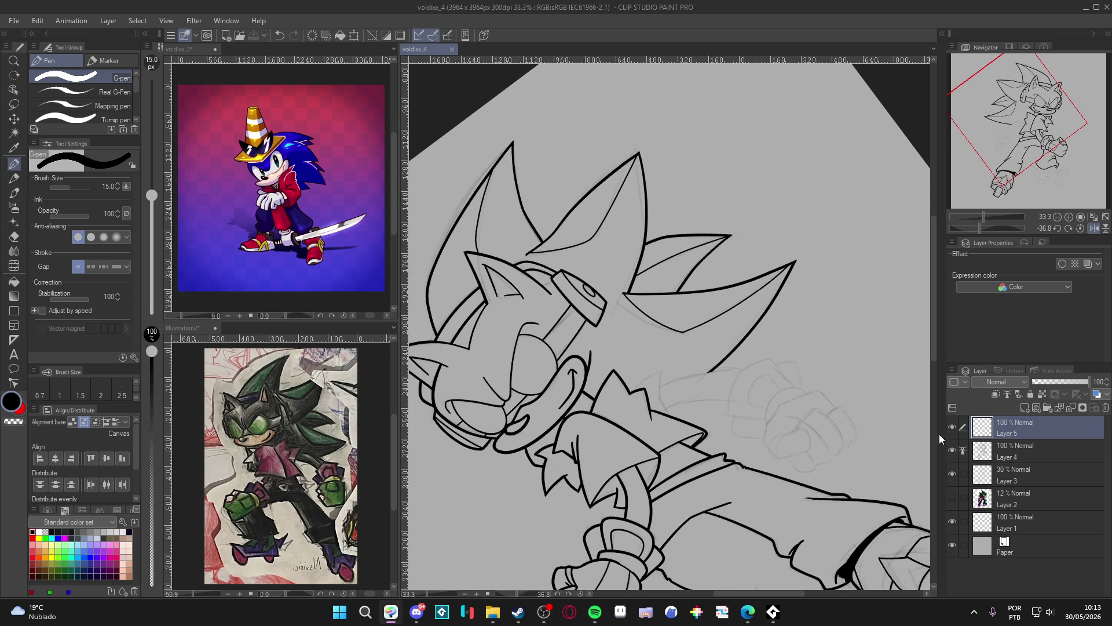
Rotate the canvas view back to 0°, then briefly select Layer 4 alongside Layer 5 and deselect it
left_click(900, 432)
mouse_move(801, 440)
left_mouse_down()
mouse_move(762, 395)
mouse_move(789, 414)
left_mouse_up()
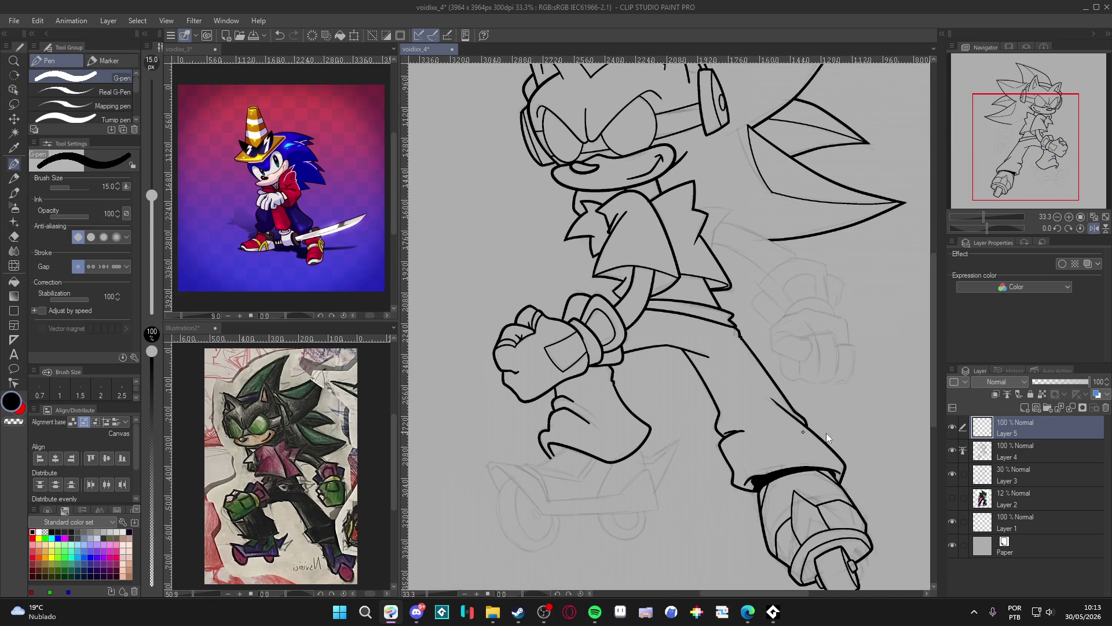
left_click(960, 450)
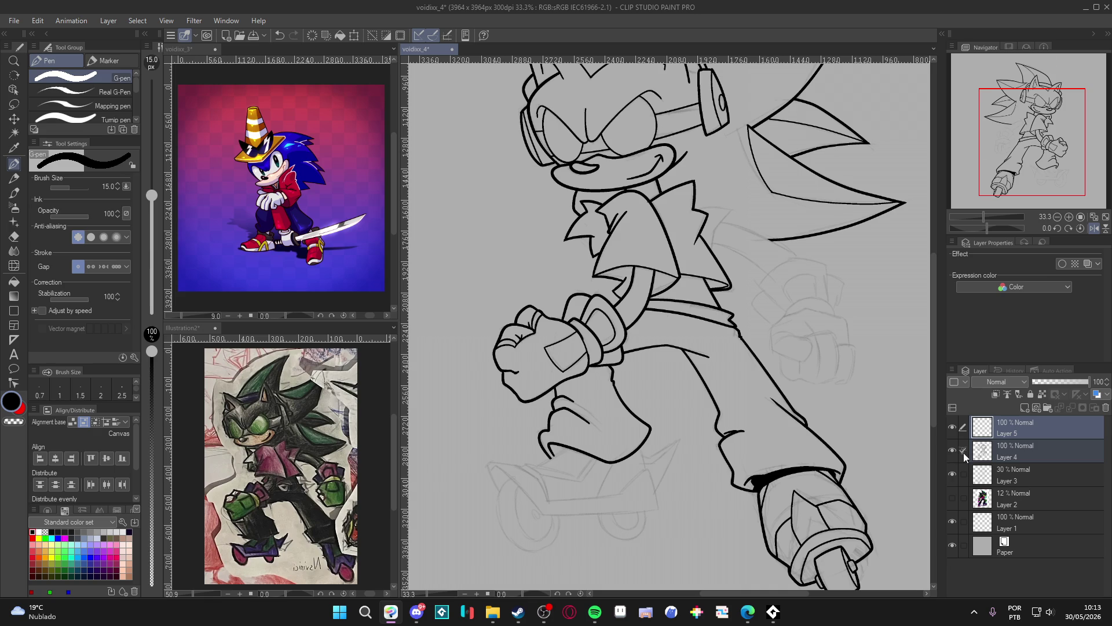
left_click(962, 452)
left_click(963, 452)
left_click(963, 451)
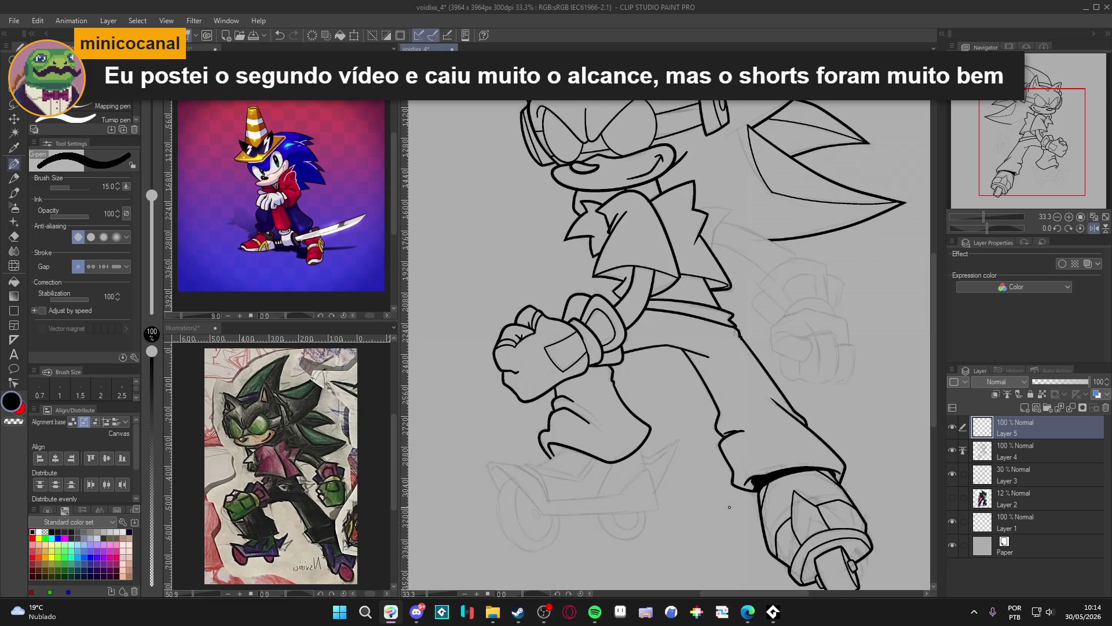
Scroll around the upright canvas to review the inked head, quills, arms and leg
scroll(620, 456, "down", 2)
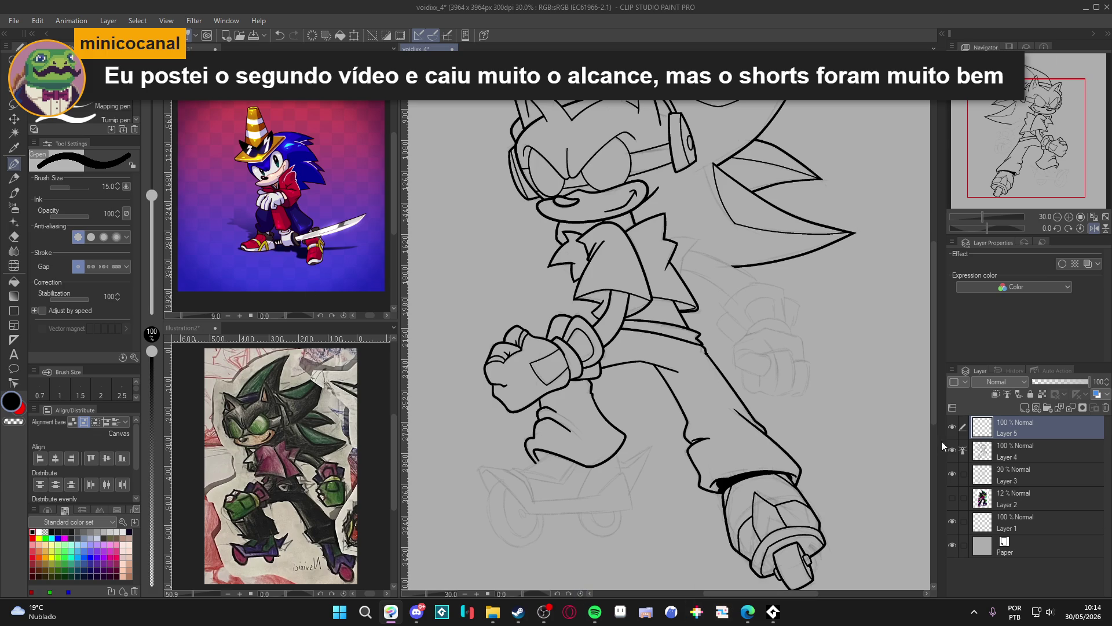
left_click_drag(947, 447, 950, 447)
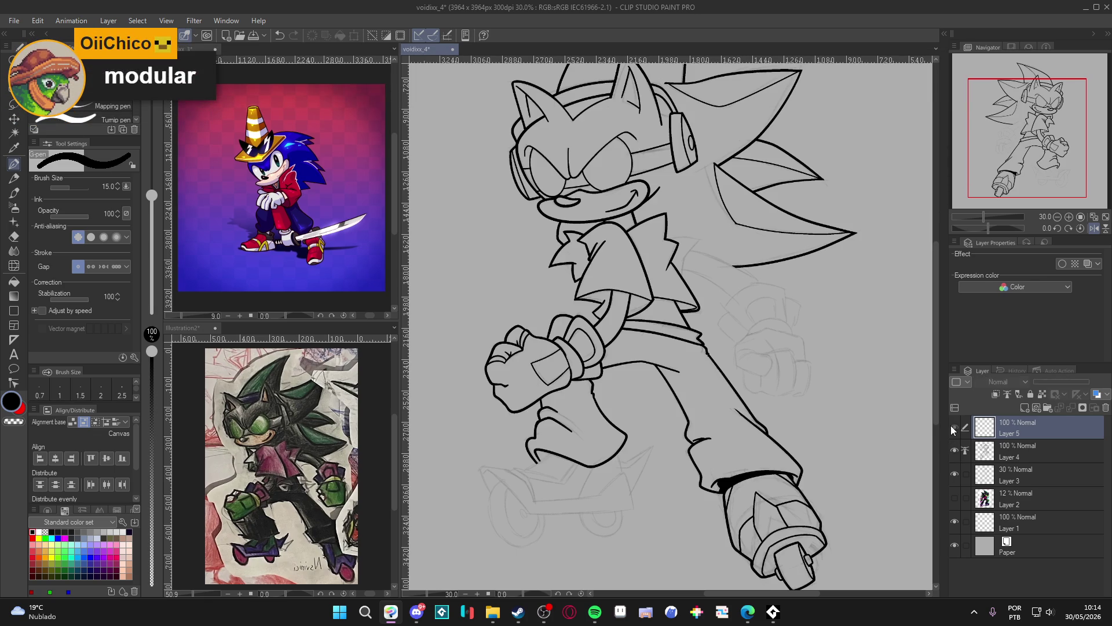
scroll(921, 400, "up", 1)
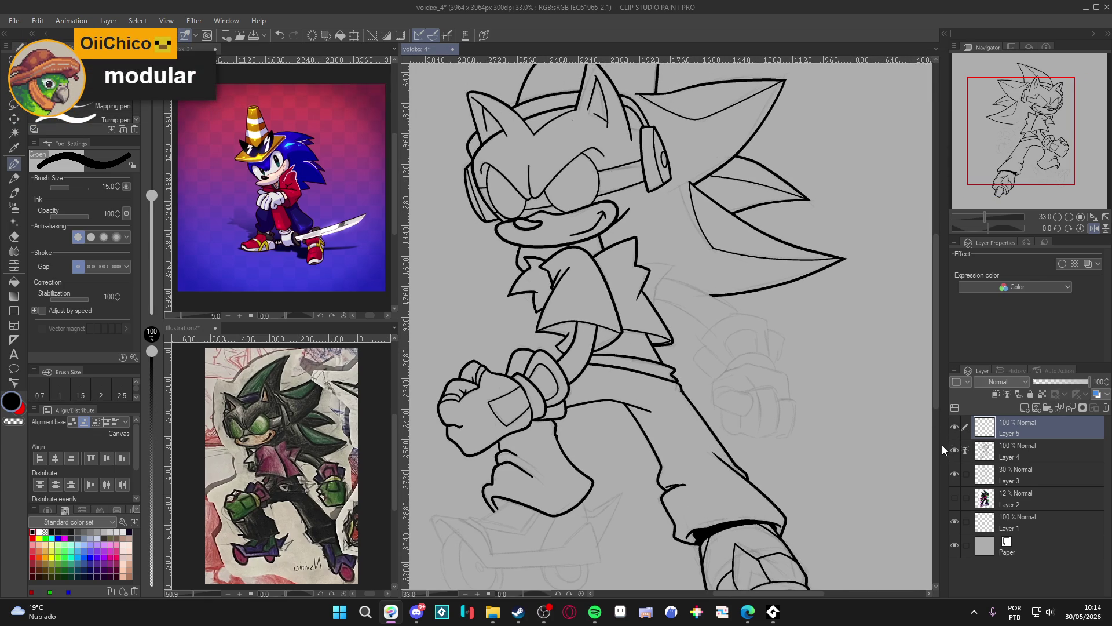
Center the view on the upper body and hide then show Layer 5 to check the lines beneath
left_click_drag(636, 420, 672, 341)
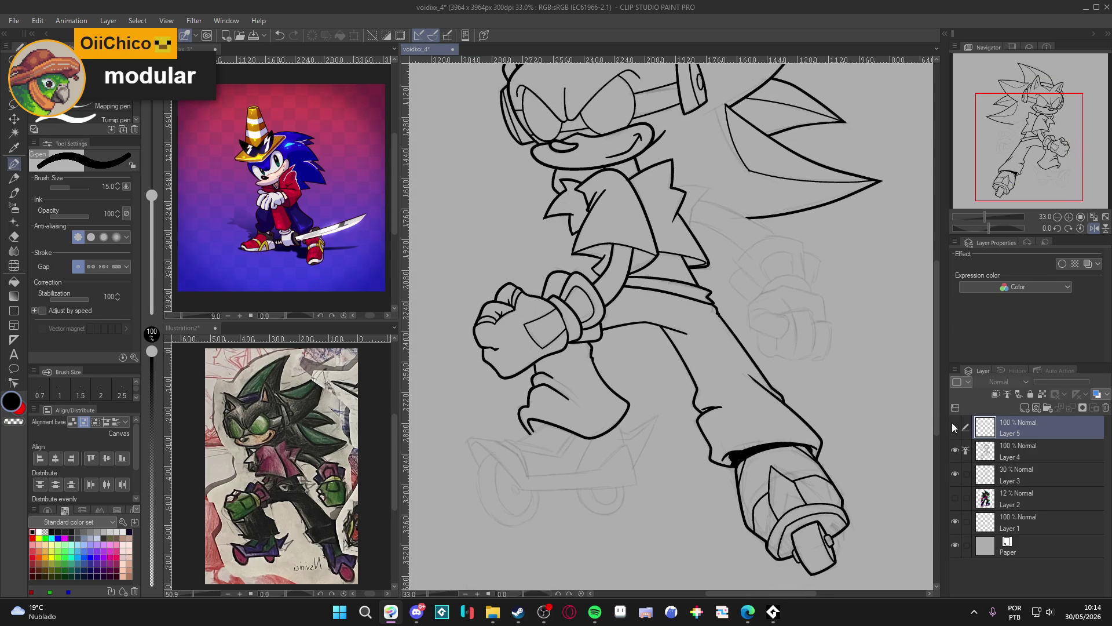
left_click(953, 427)
left_click(955, 427)
Reframe the view on the whole figure and make Layer 4 the working layer
scroll(664, 385, "down", 1)
left_click_drag(643, 367, 664, 385)
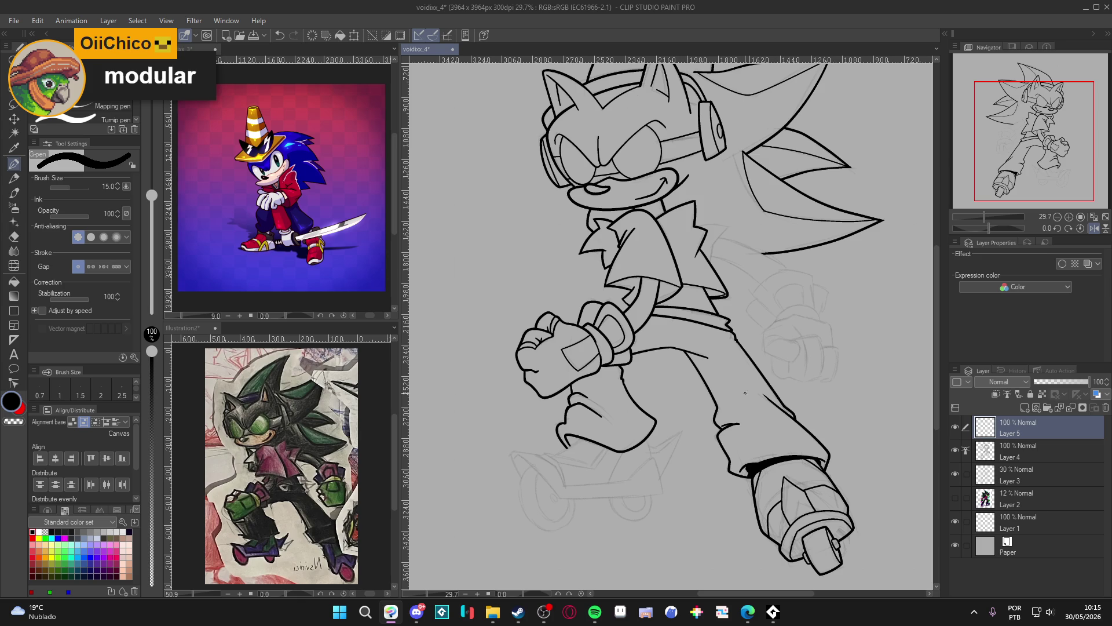
scroll(803, 382, "right", 2)
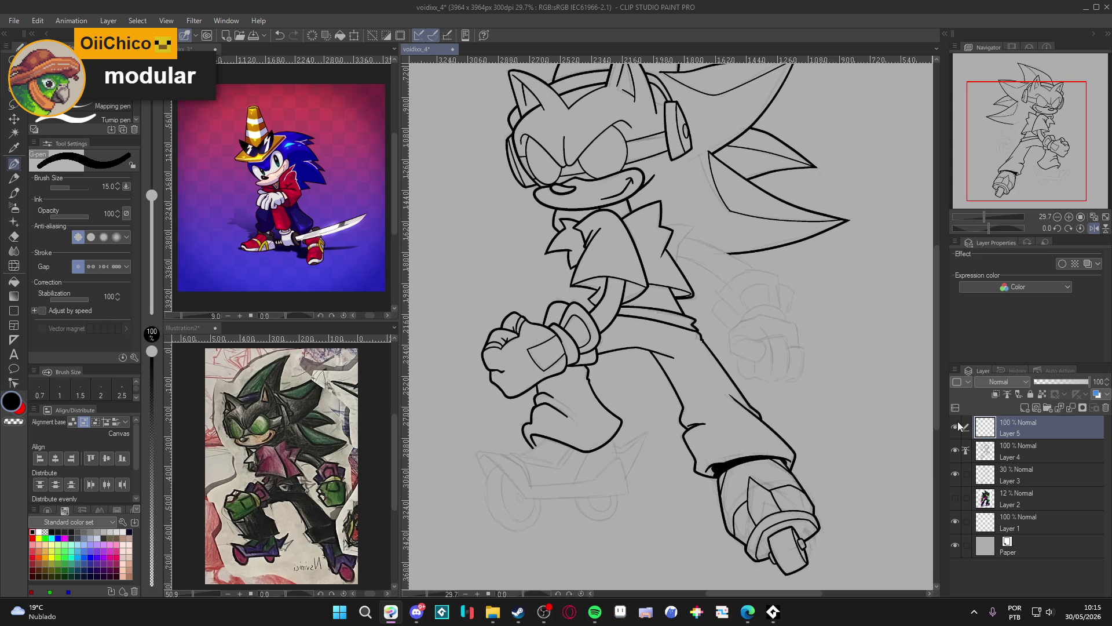
left_click(956, 451)
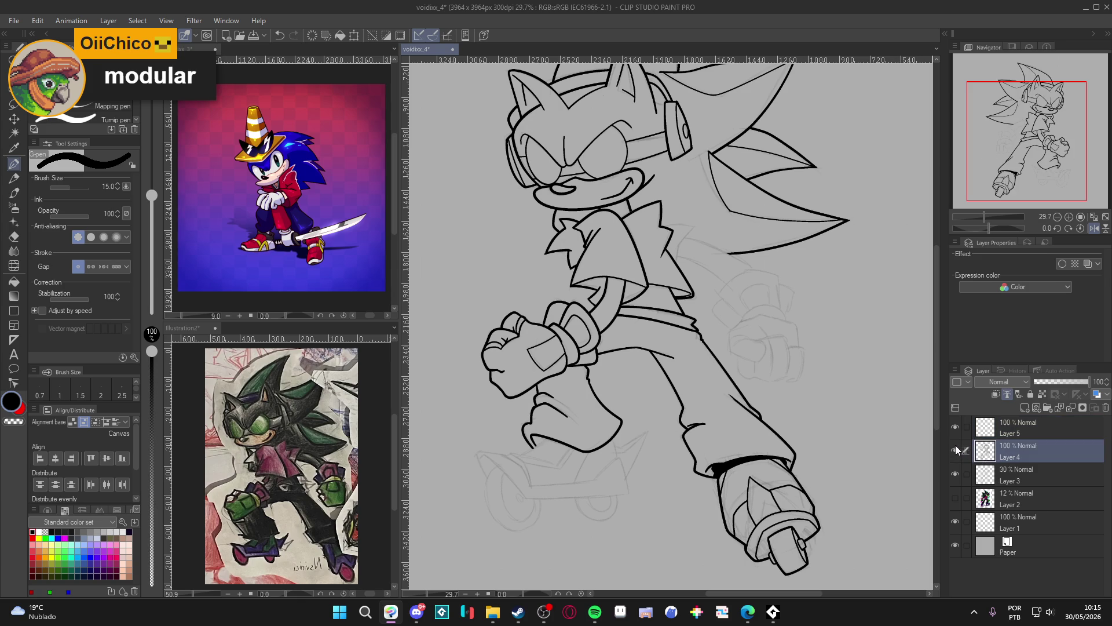
Make Layer 5 visible and toggle Layer 4's lineart off and on twice to compare
left_click(955, 427)
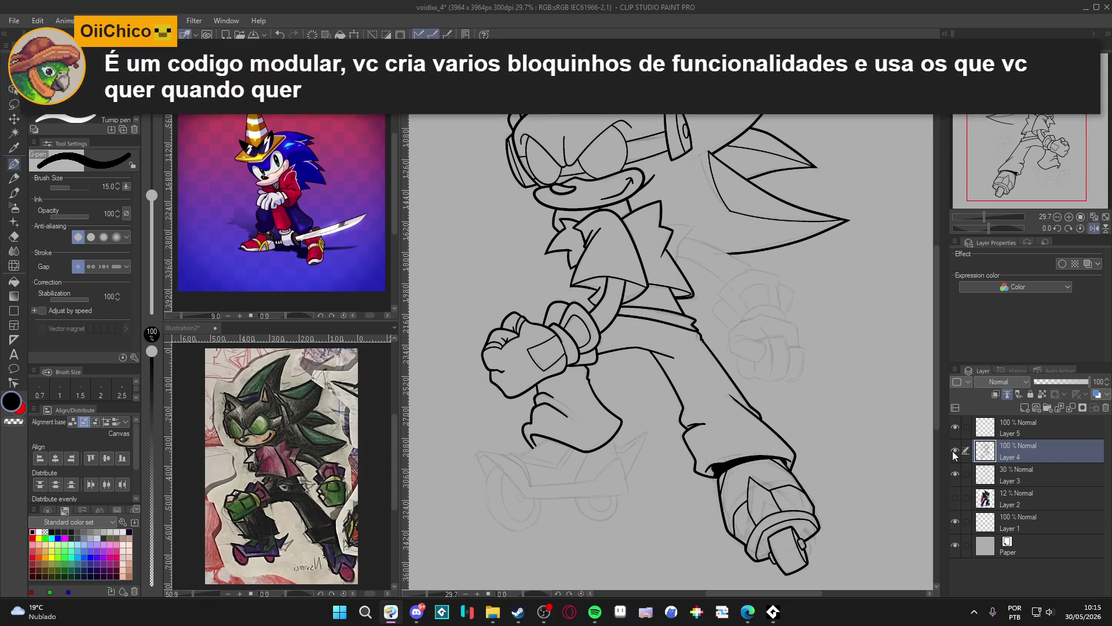
left_click(955, 450)
left_click(955, 450)
left_click(955, 450)
left_click(955, 451)
Zoom to 33.3%, pan toward the fist and wheel arm, and save the drawing
scroll(591, 462, "up", 1)
left_click_drag(590, 461, 620, 441)
key("ctrl+s")
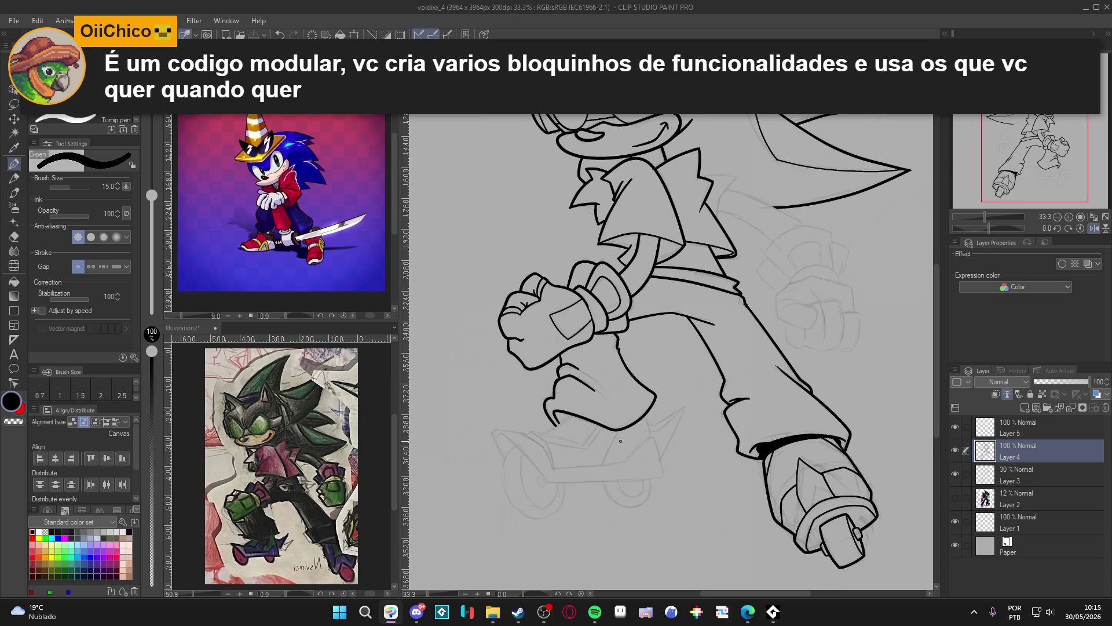
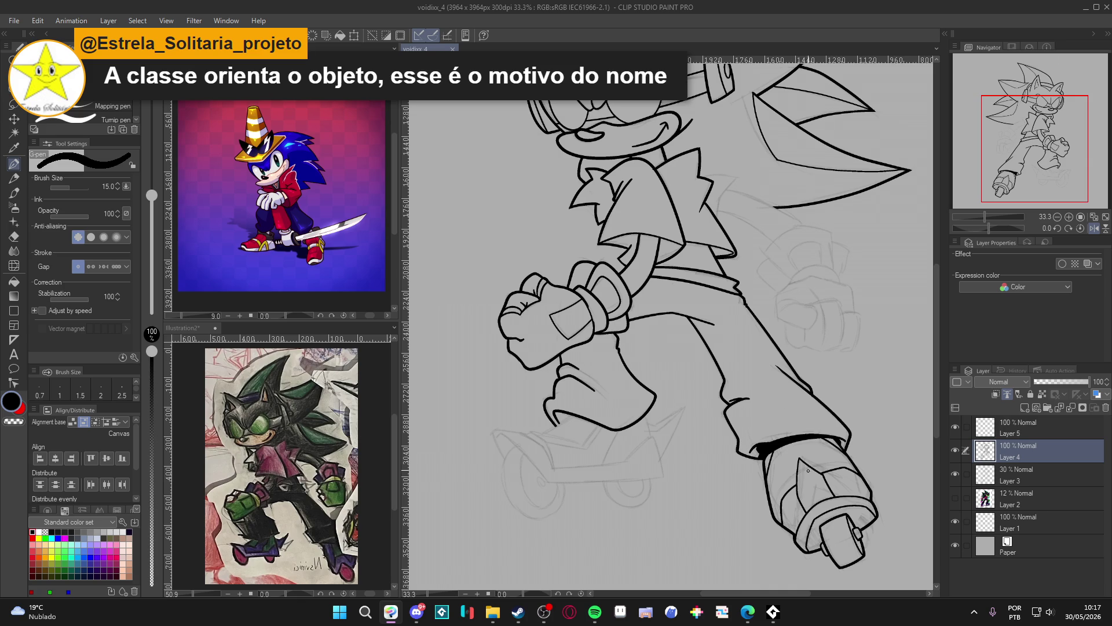
Add a new layer above the lineart, set the pen to size 20, and save
scroll(867, 439, "down", 2)
left_click(957, 450)
left_click(955, 450)
left_click_drag(803, 455, 734, 419)
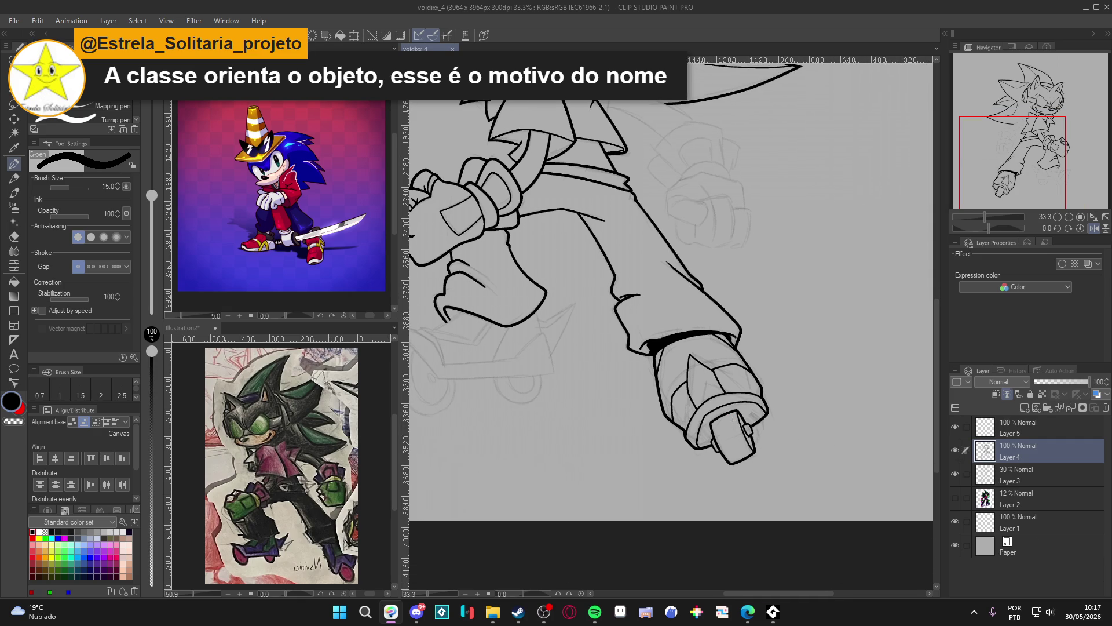
key("ctrl+shift+n")
key("bracketright")
key("bracketright")
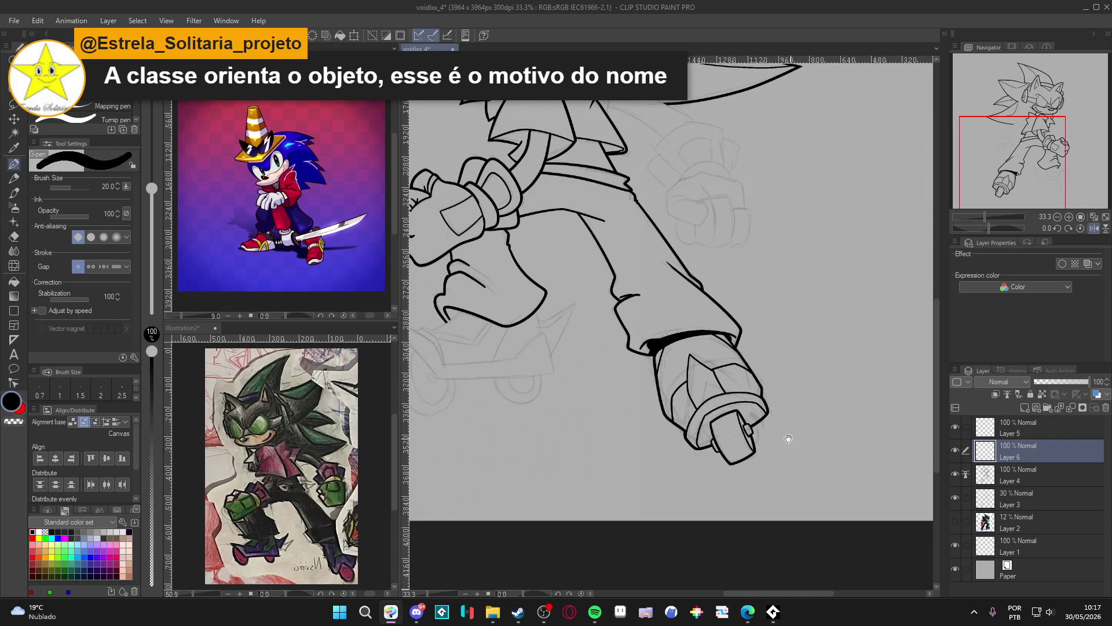
left_click_drag(774, 412, 741, 383)
key("ctrl+s")
Ink a small side detail onto the arm cannon's wheel
scroll(742, 383, "up", 3)
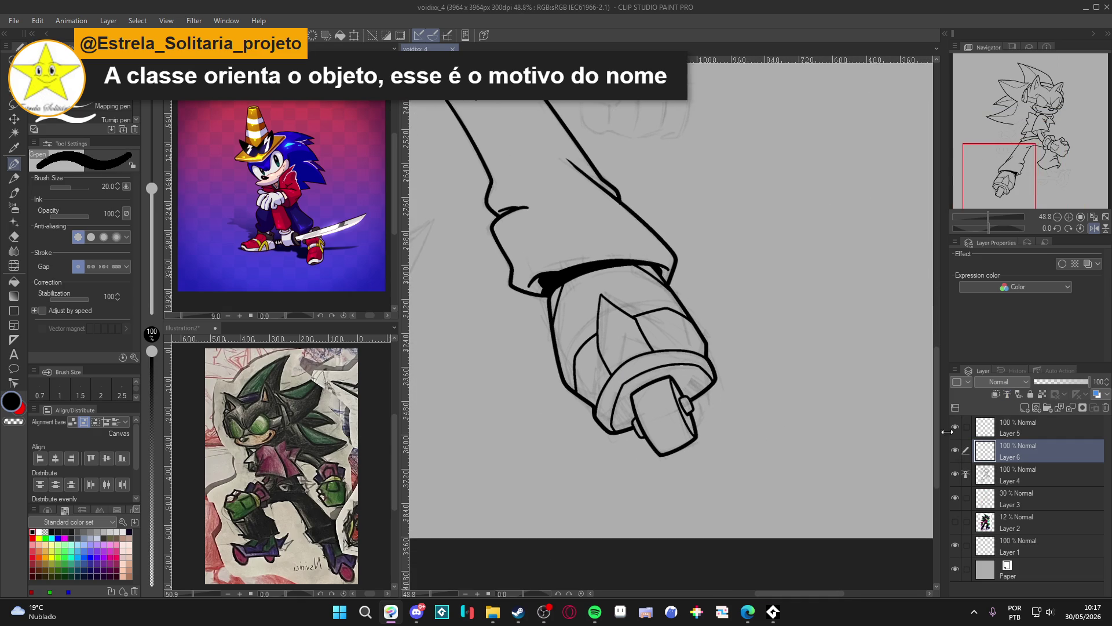
double_click(954, 470)
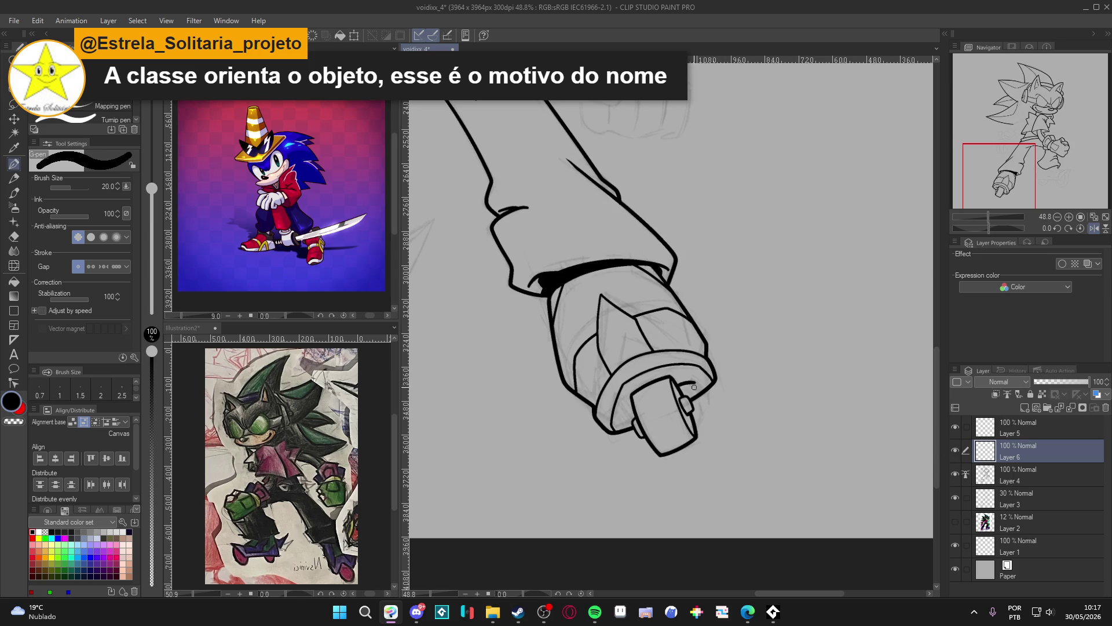
mouse_move(677, 391)
left_mouse_down()
mouse_move(691, 387)
mouse_move(708, 429)
mouse_move(692, 444)
mouse_move(689, 391)
mouse_move(676, 387)
mouse_move(693, 383)
mouse_move(706, 420)
mouse_move(704, 439)
mouse_move(689, 443)
left_mouse_up()
key("ctrl+z")
key("ctrl+z")
key("ctrl+z")
key("ctrl+z")
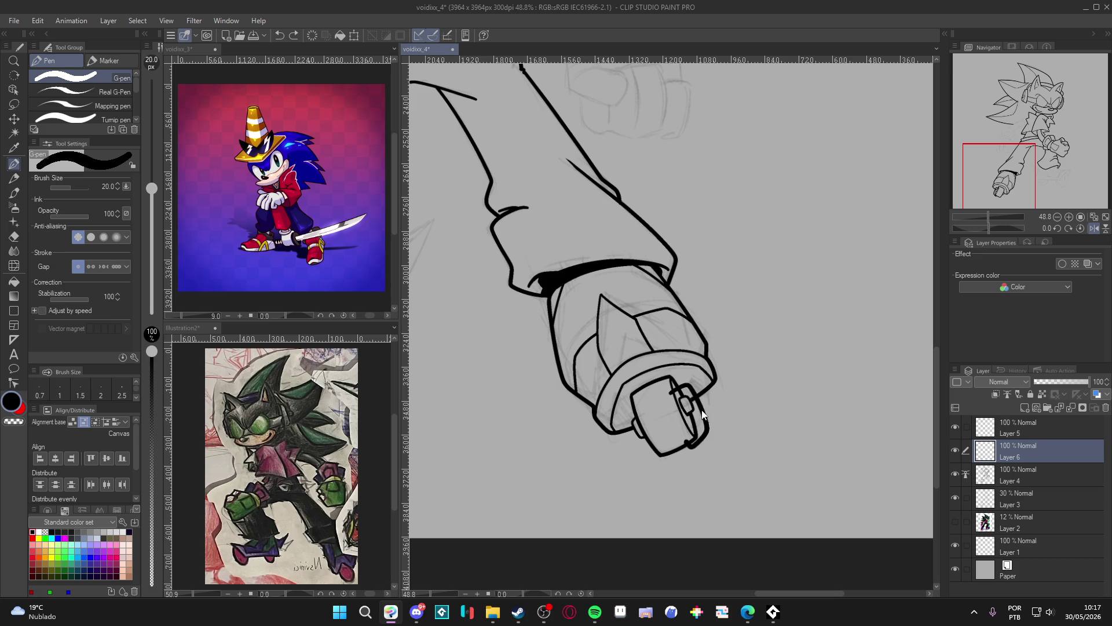
mouse_move(667, 391)
left_mouse_down()
mouse_move(693, 387)
mouse_move(706, 436)
mouse_move(695, 444)
left_mouse_up()
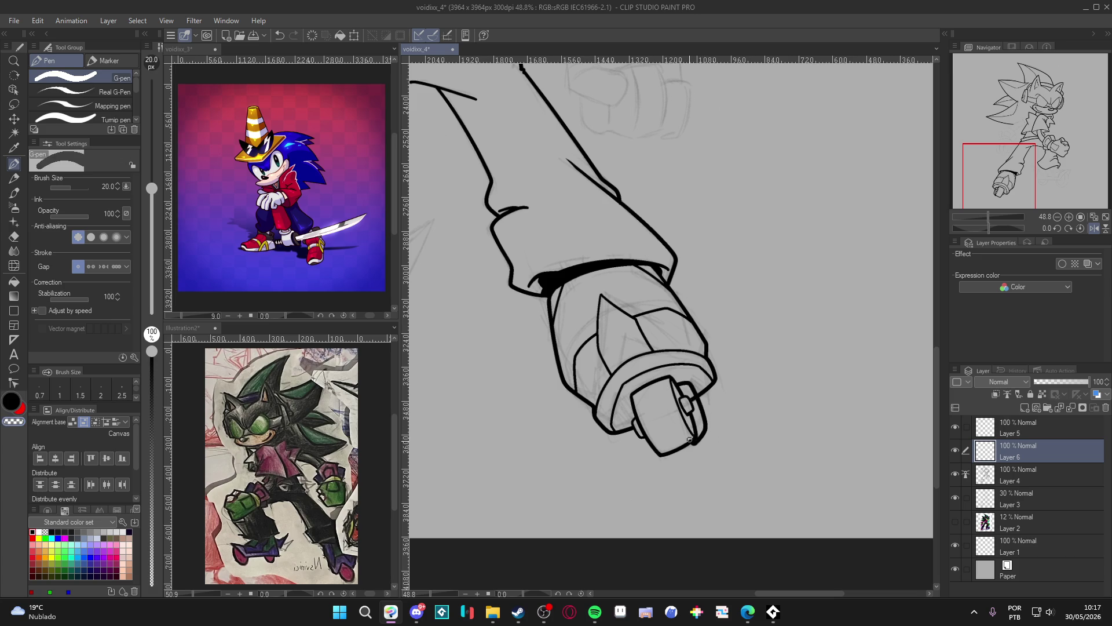
Return to Layer 6, save, and toggle its visibility to check the wheel detail
key("alt+bracketleft")
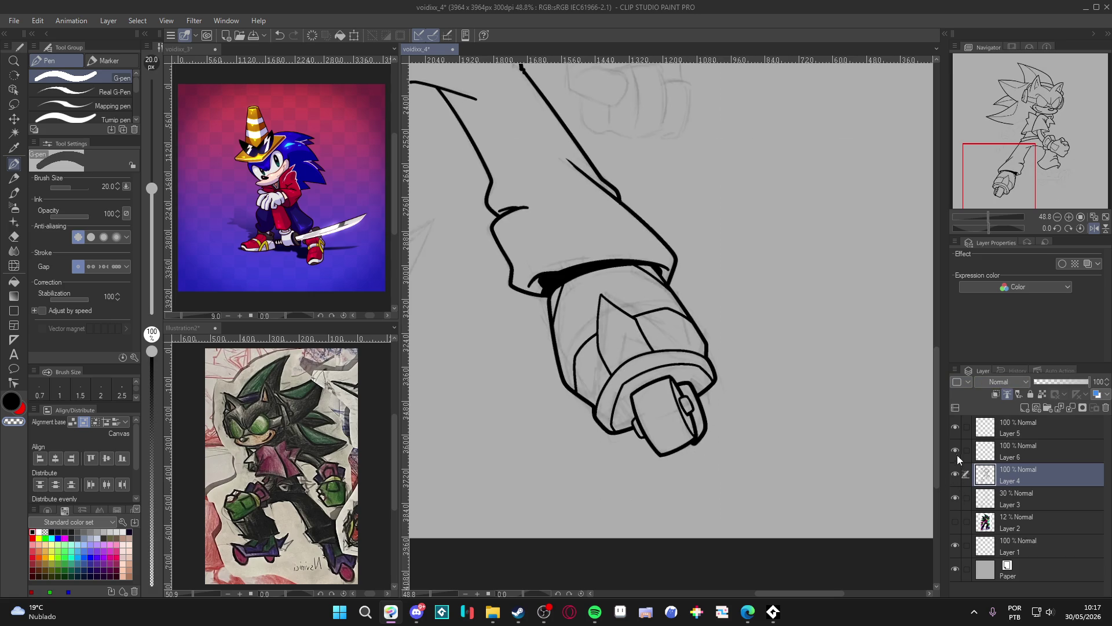
left_click(971, 449)
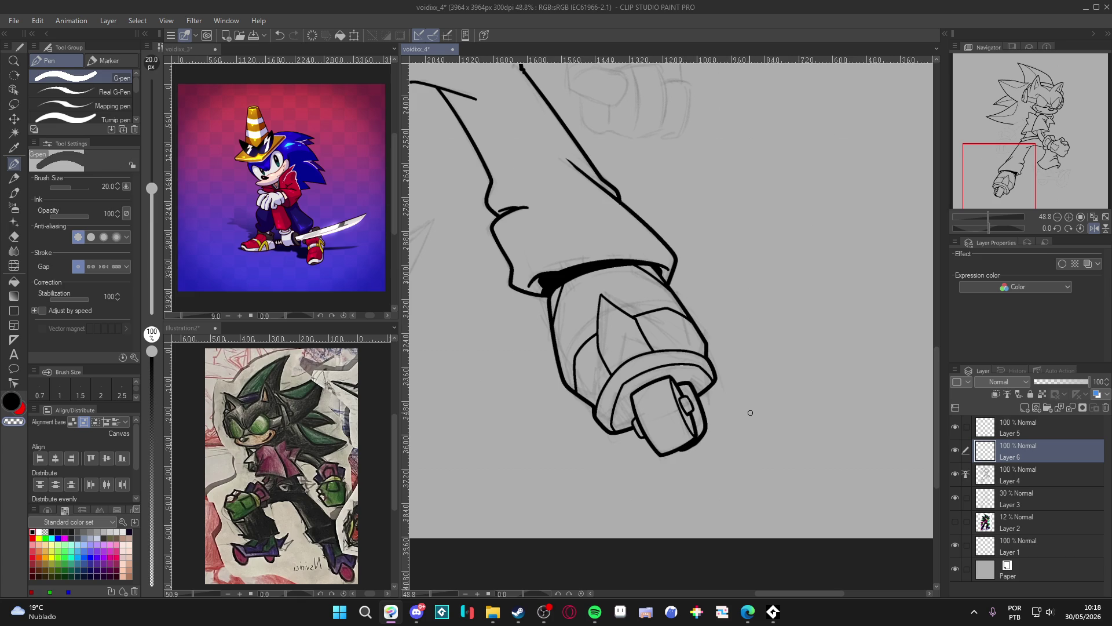
scroll(750, 412, "down", 4)
key("ctrl+s")
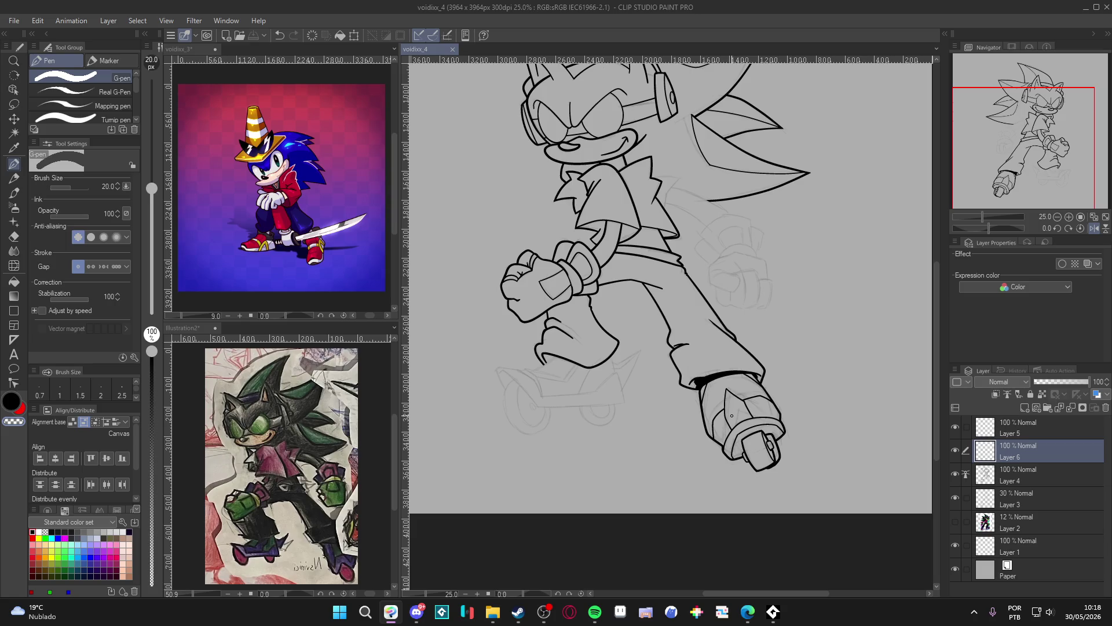
left_click(954, 443)
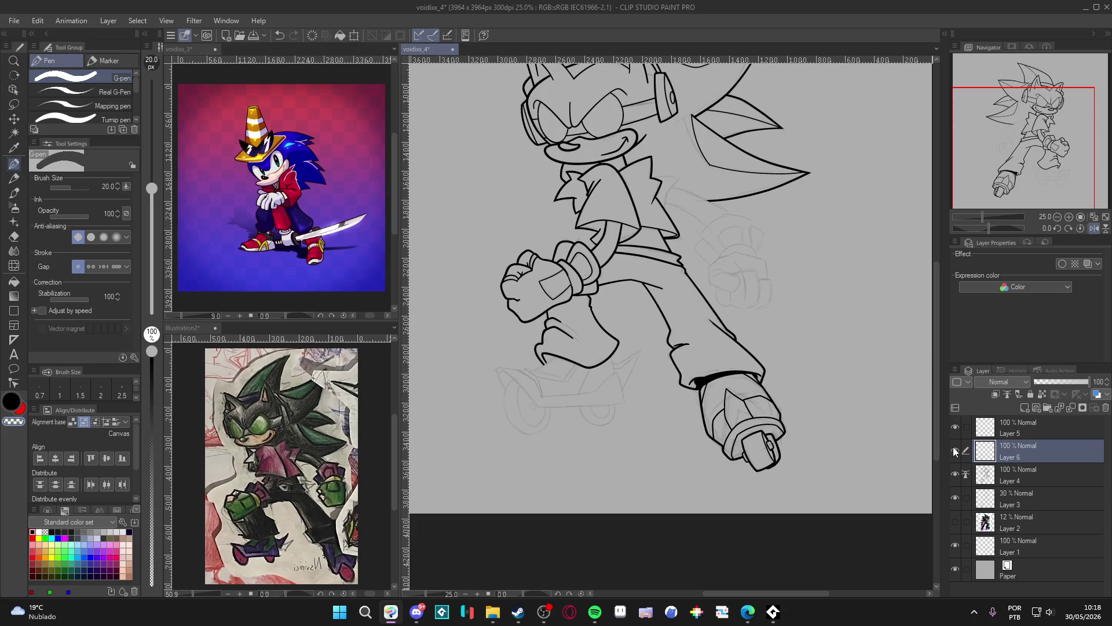
On Layer 4, erase the cuff's pointed shape and the upper part of its inner line
double_click(952, 476)
left_click(997, 475)
scroll(746, 403, "up", 1)
scroll(745, 403, "up", 2)
key("e")
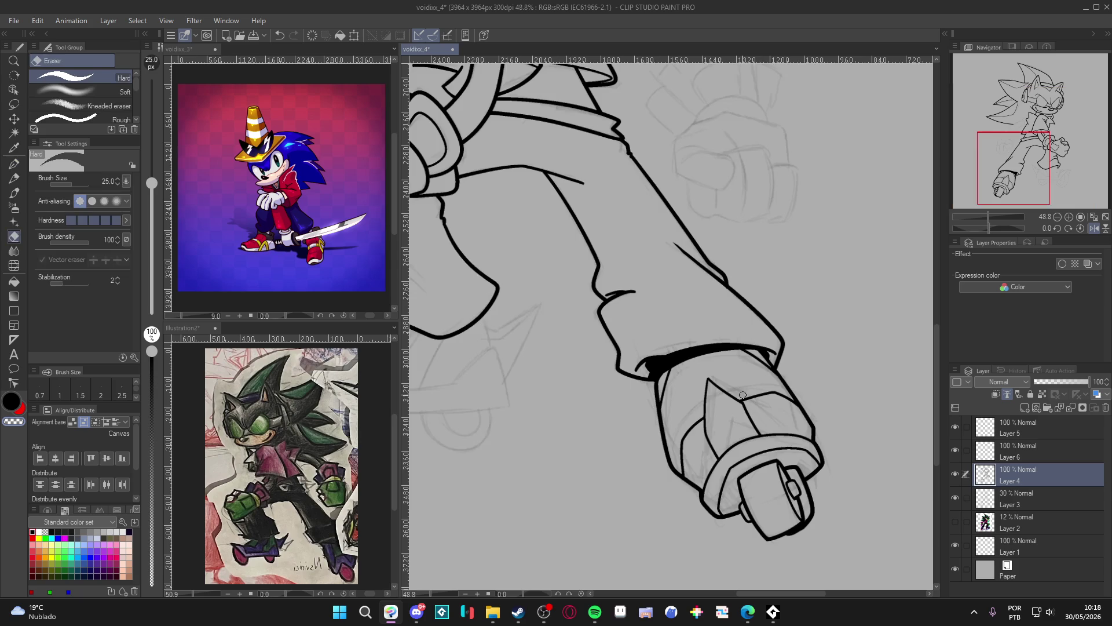
left_click_drag(704, 384, 717, 458)
left_click_drag(712, 380, 765, 428)
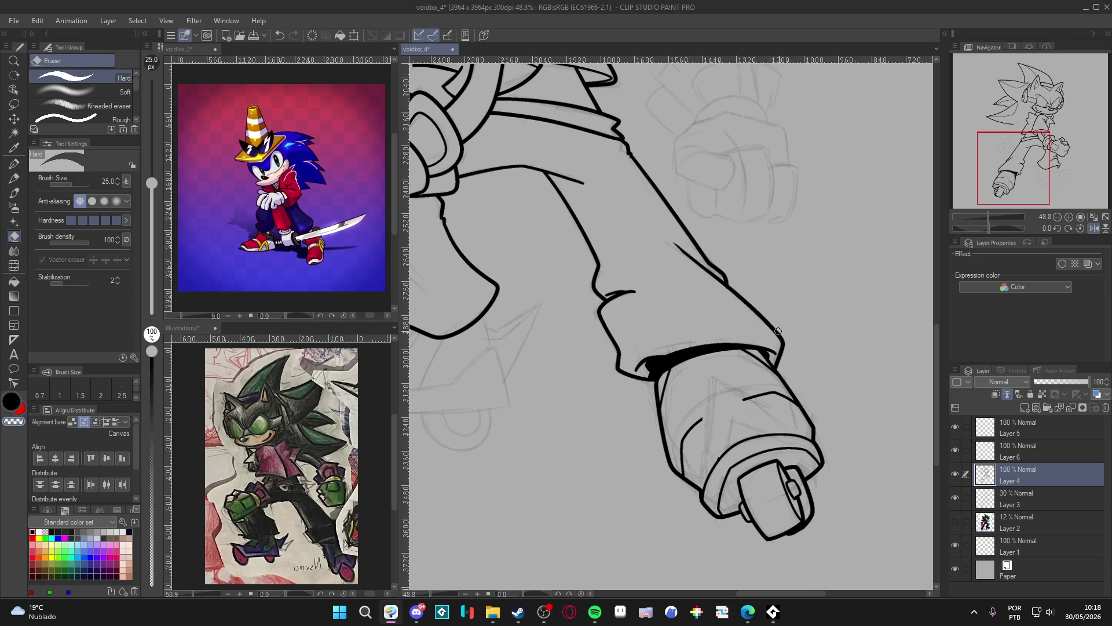
Test-select the enclosed sleeve area, clear the selection, thin the pen to 15 and save
key("p")
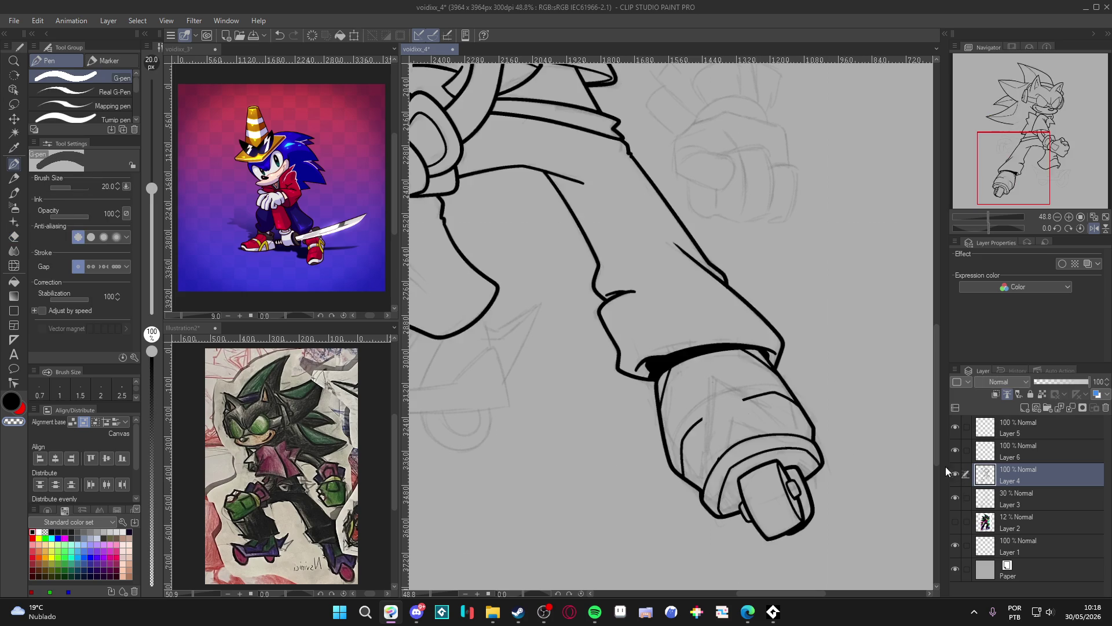
key("w")
left_click(738, 430)
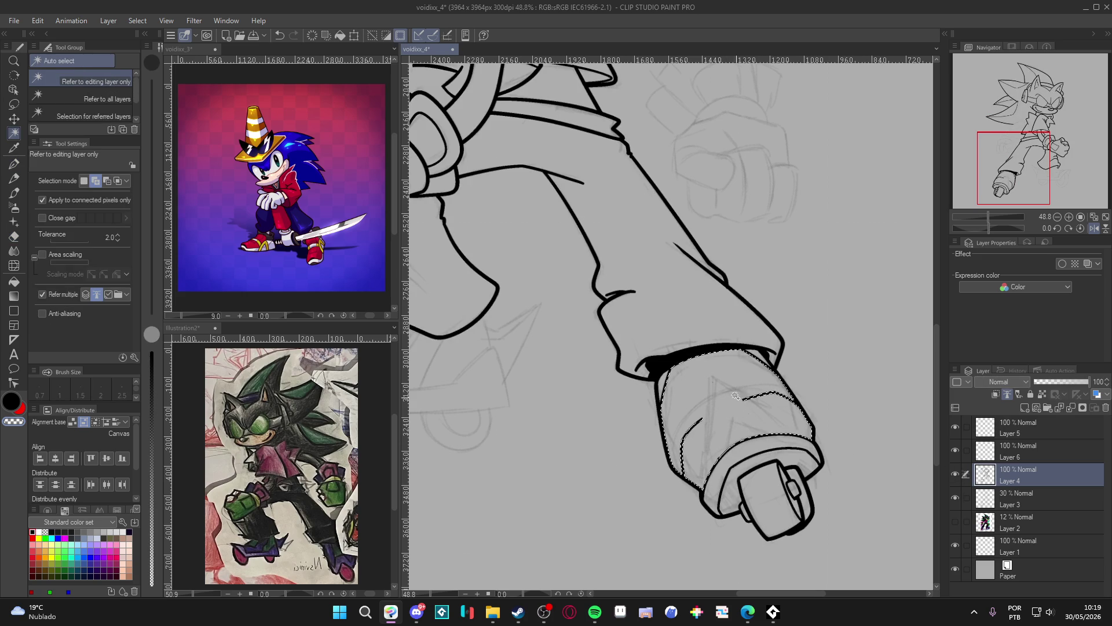
key("p")
key("w")
key("ctrl+d")
key("p")
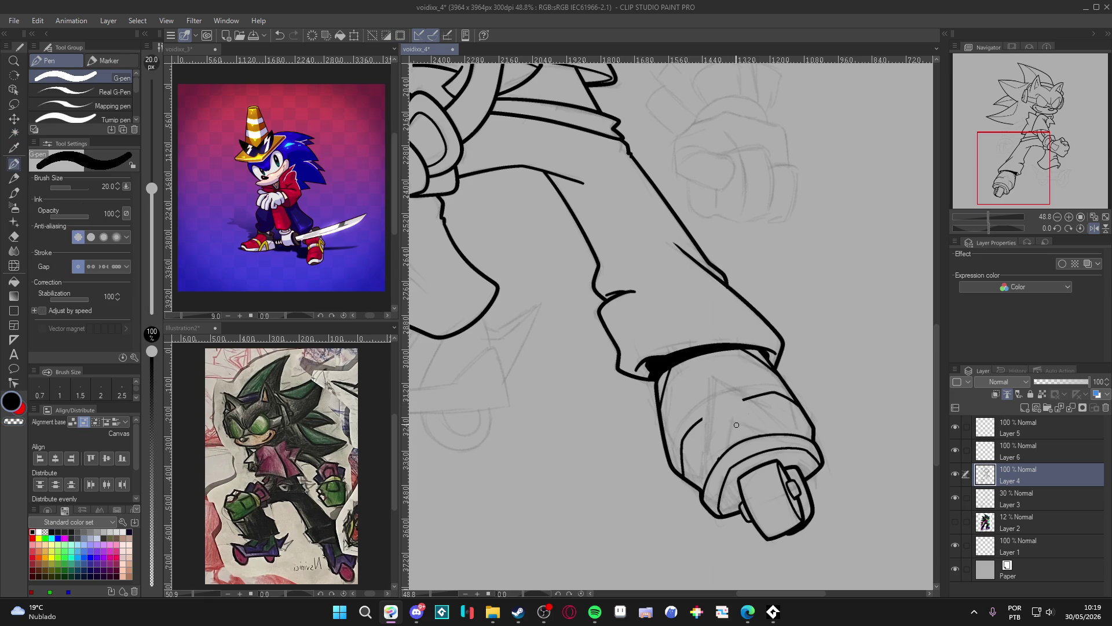
key("bracketleft")
key("bracketleft")
left_click_drag(738, 437, 731, 432)
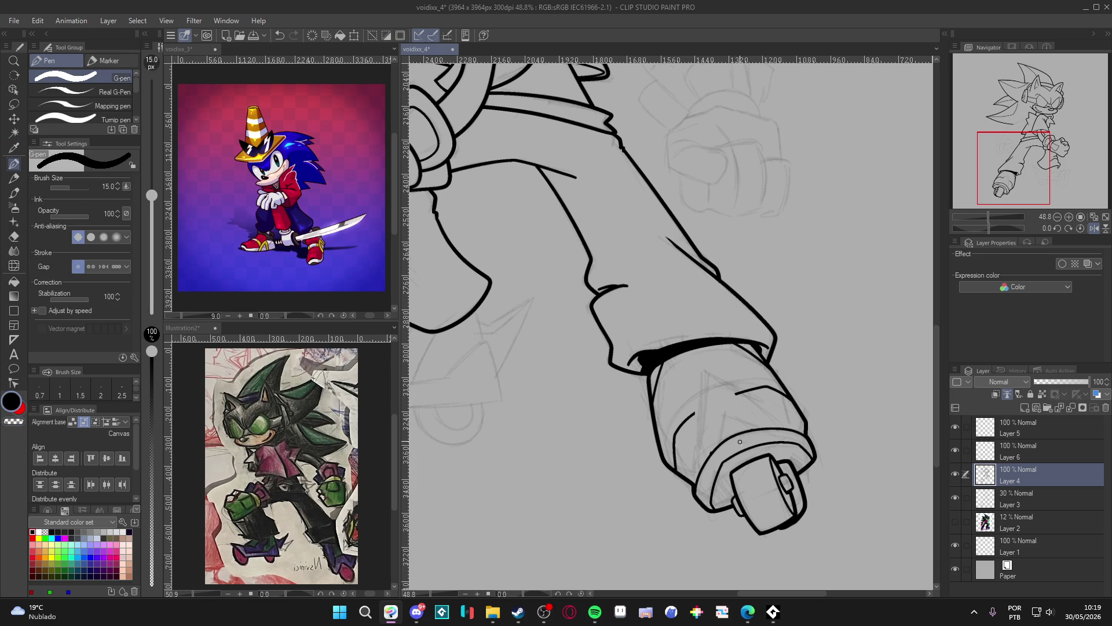
key("ctrl+s")
At pen size 15, ink a short stroke inside the cuff and a diagonal line from its rim
left_click_drag(690, 372, 713, 452)
key("ctrl+z")
mouse_move(698, 370)
left_mouse_down()
mouse_move(713, 451)
mouse_move(700, 375)
left_mouse_up()
key("ctrl+z")
key("ctrl+z")
left_click_drag(712, 453, 702, 376)
key("ctrl+z")
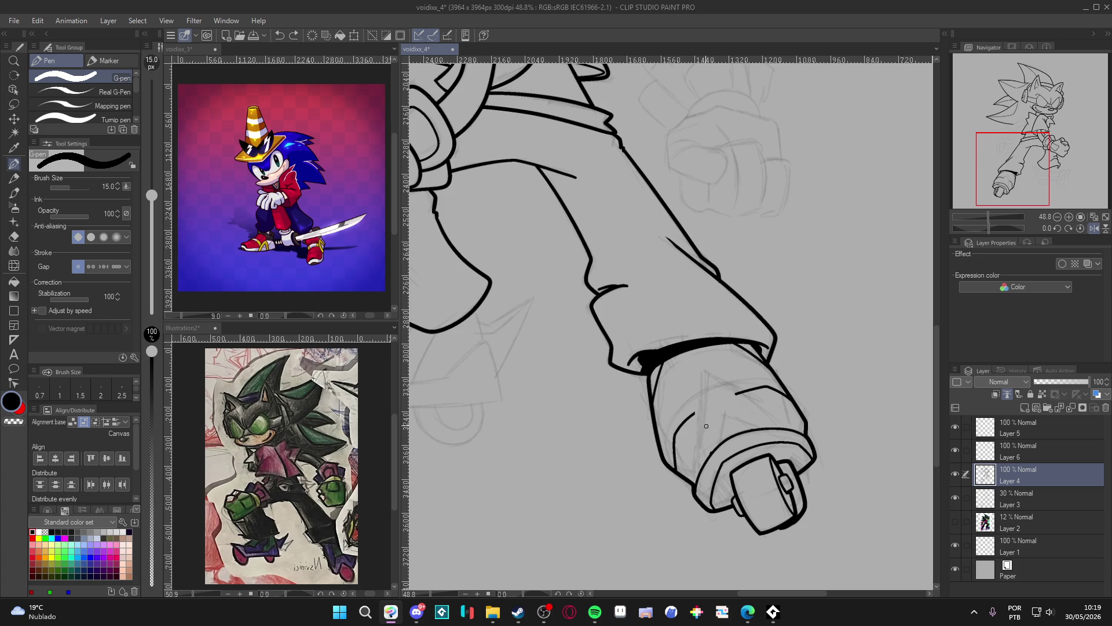
key("bracketleft")
key("bracketleft")
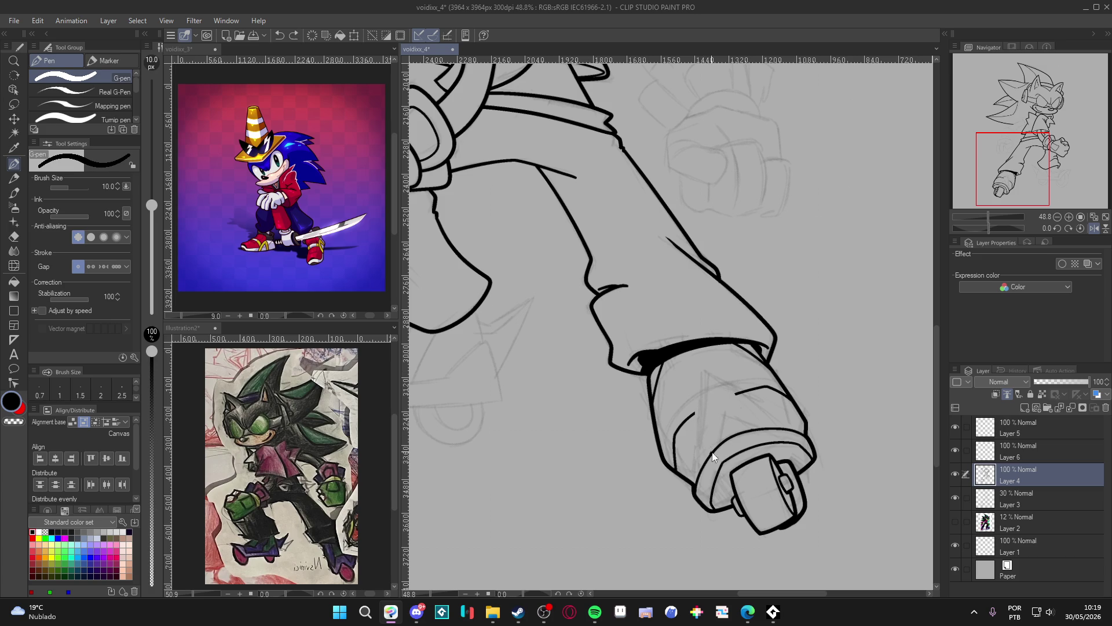
key("bracketright")
key("bracketright")
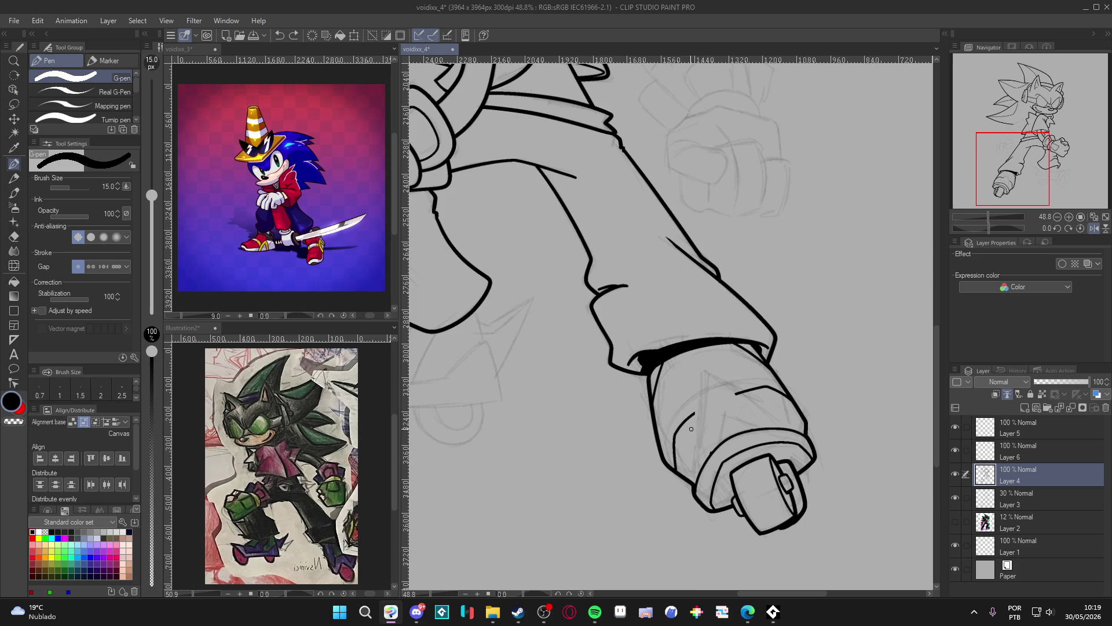
mouse_move(713, 459)
left_mouse_down()
mouse_move(700, 369)
mouse_move(749, 364)
mouse_move(788, 201)
left_mouse_up()
left_click_drag(781, 239, 712, 310)
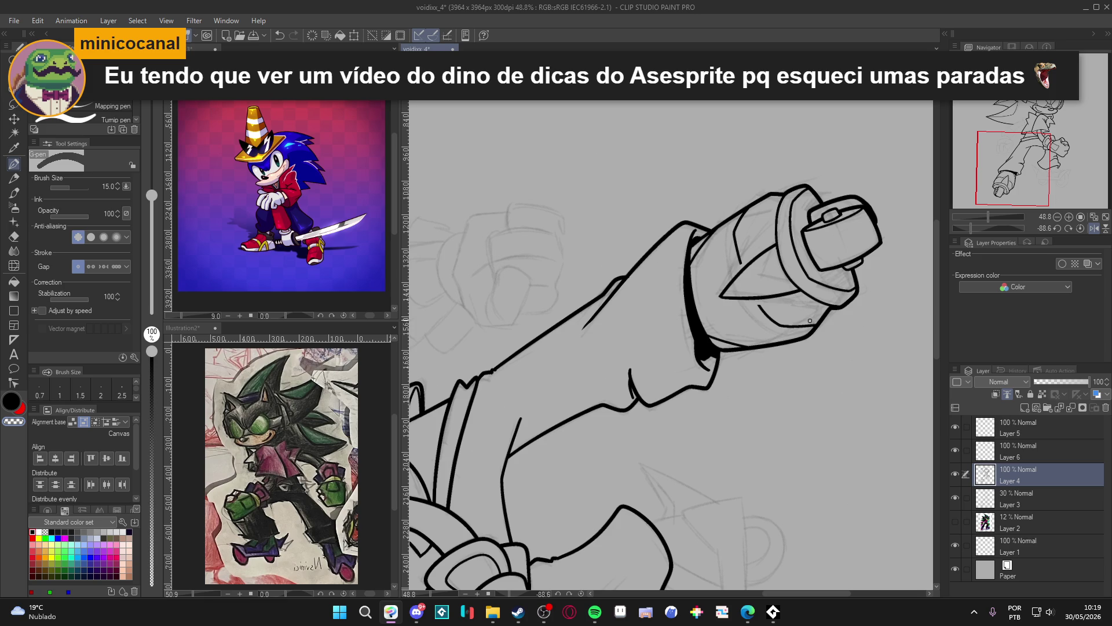
Check the lineart against the sketch, test-select the cuff interior, then set the pen to size 10
left_click(955, 474)
left_click(954, 474)
key("w")
left_click(768, 318)
key("ctrl+d")
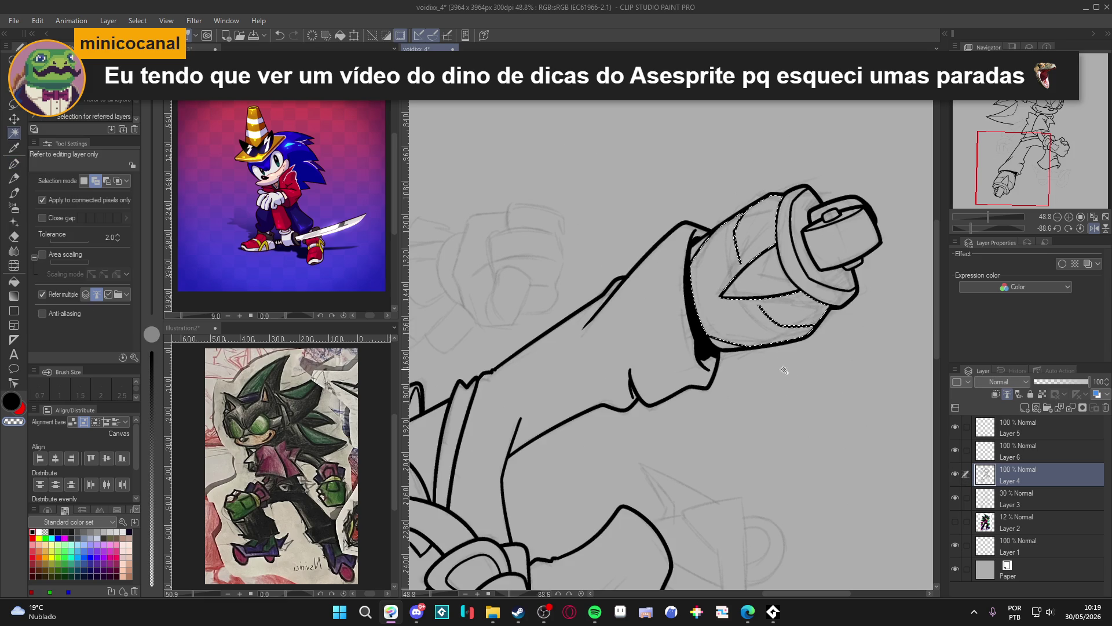
key("p")
key("bracketleft")
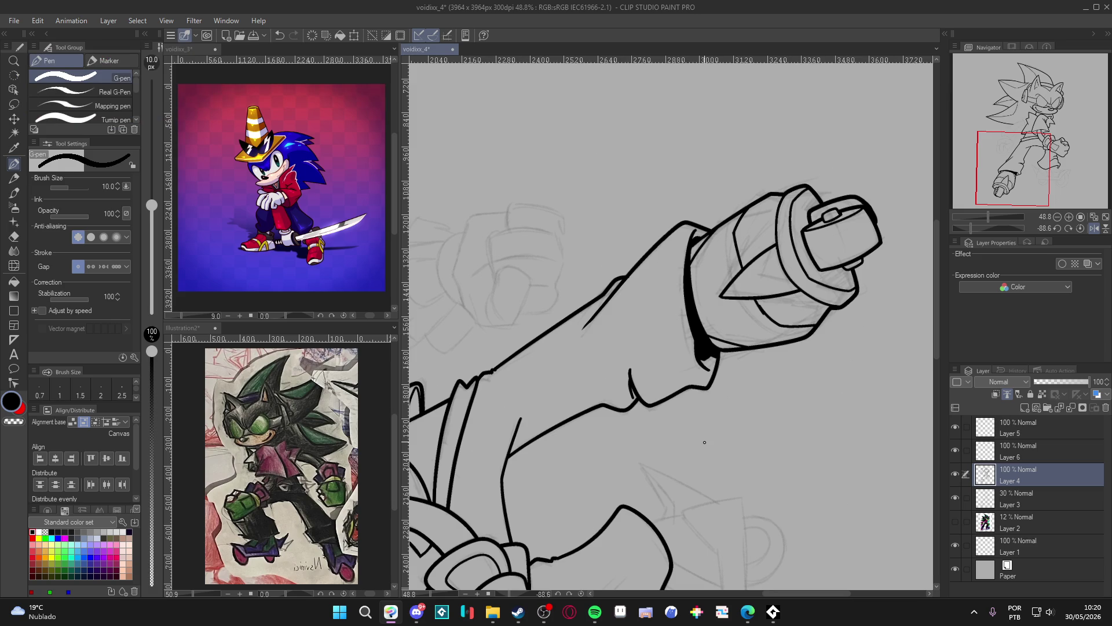
Rotate the view back to near upright
scroll(704, 442, "down", 3)
key("shift+space")
mouse_move(704, 442)
left_mouse_down()
mouse_move(557, 499)
mouse_move(505, 468)
mouse_move(479, 409)
left_mouse_up()
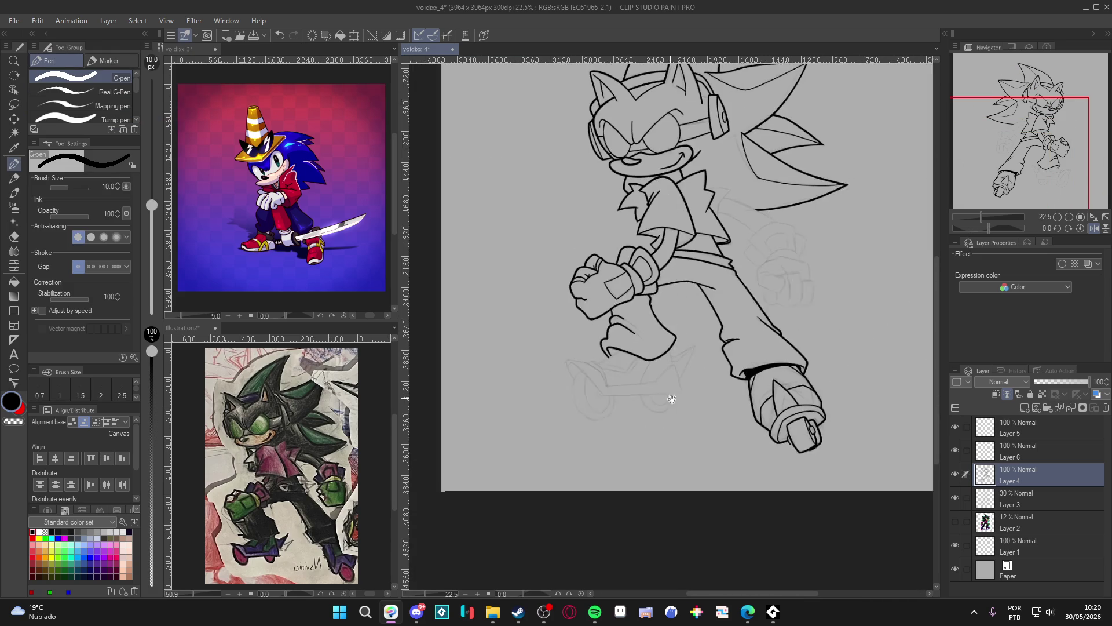
Compare the lineart with the sketch, select Layer 6 and centre the character in view
left_click(954, 470)
left_click(955, 471)
left_click(957, 470)
left_click(956, 470)
left_click(979, 449)
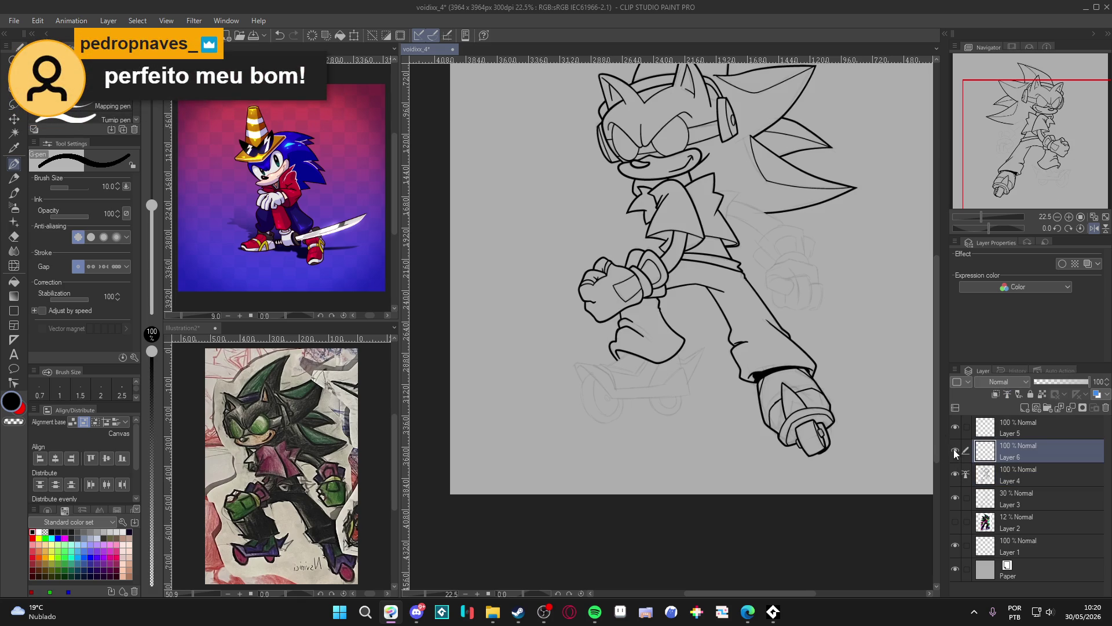
scroll(947, 453, "right", 2)
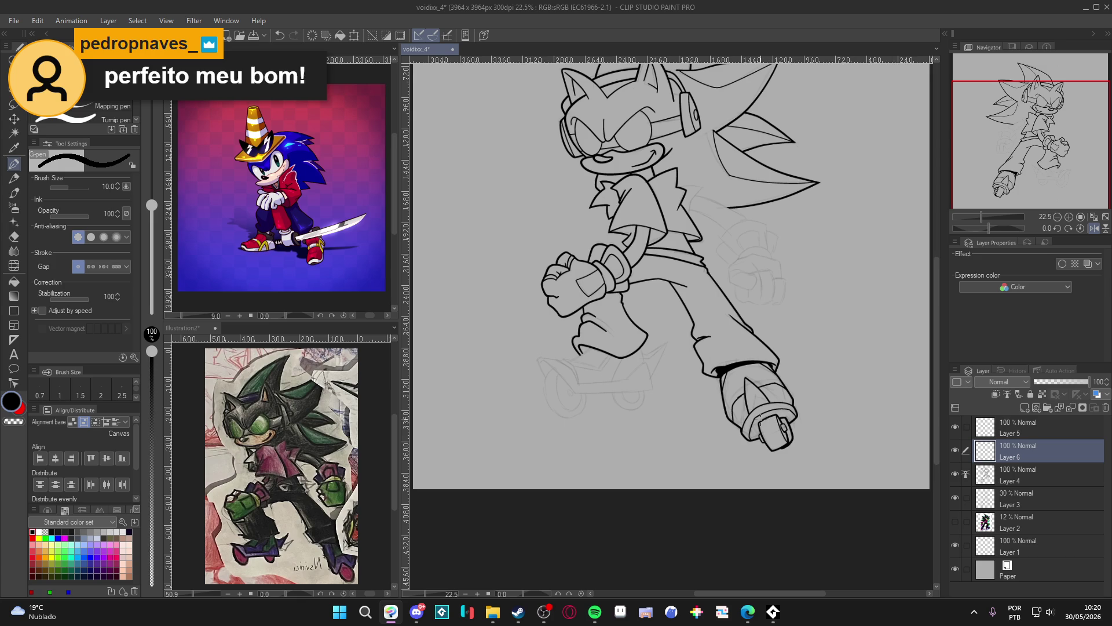
scroll(703, 408, "up", 1)
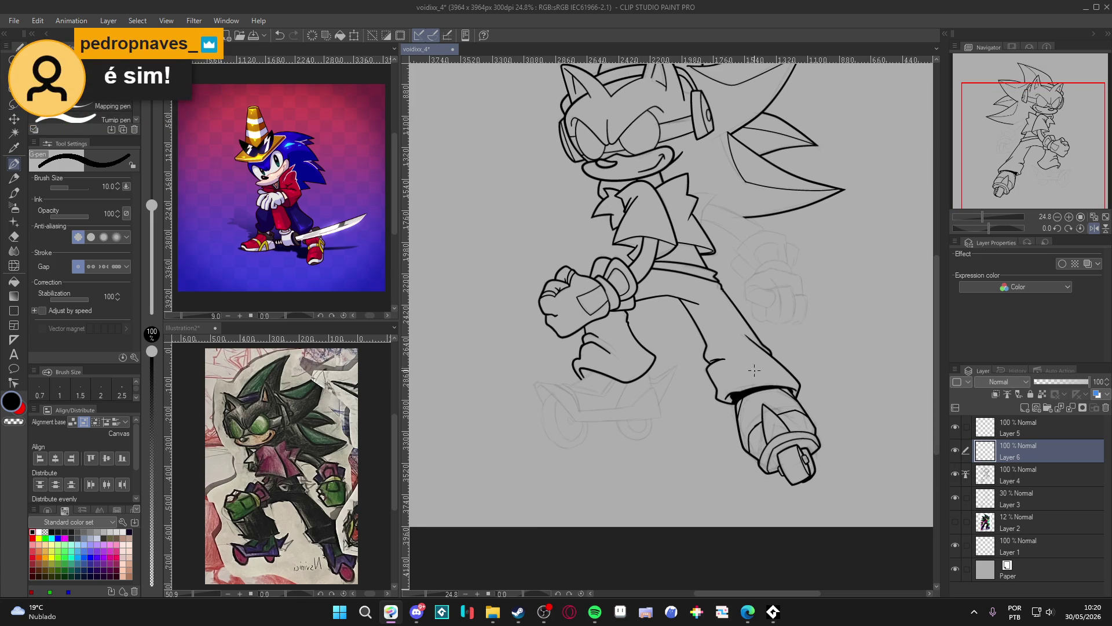
left_click_drag(880, 402, 858, 414)
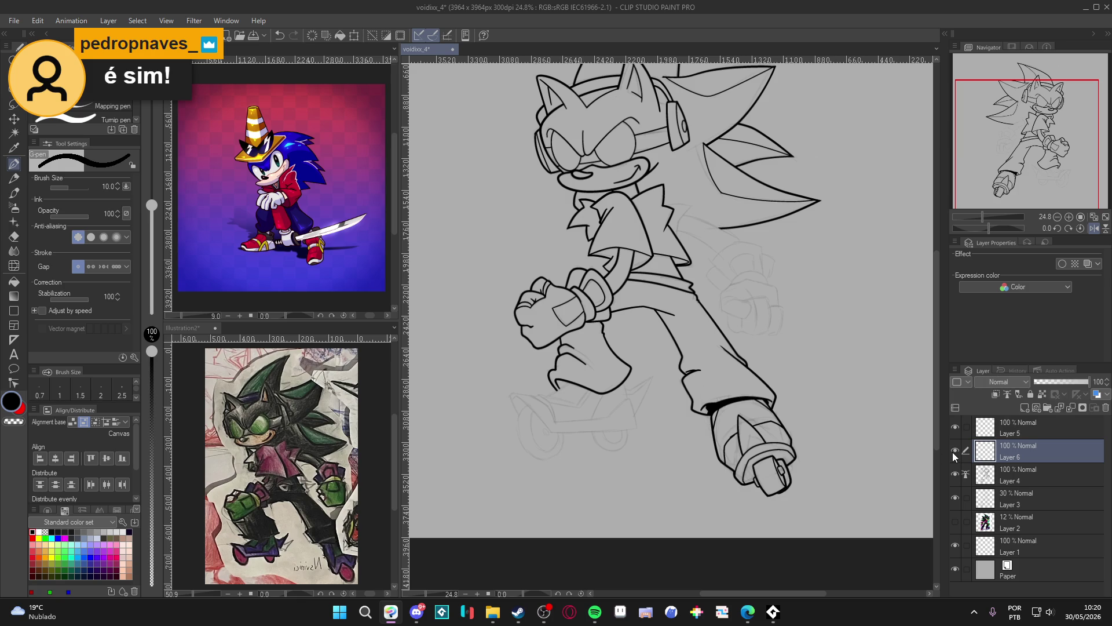
left_click_drag(802, 437, 800, 442)
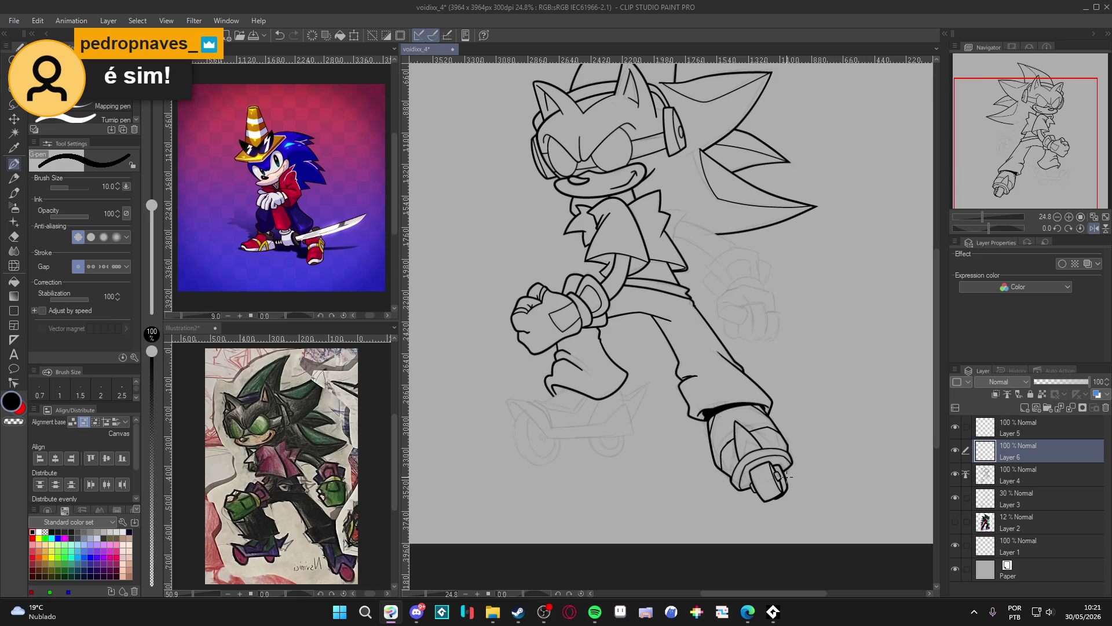
Compare Layers 6 and 4, then merge Layer 6's wheel detail down into Layer 4
scroll(723, 481, "up", 1)
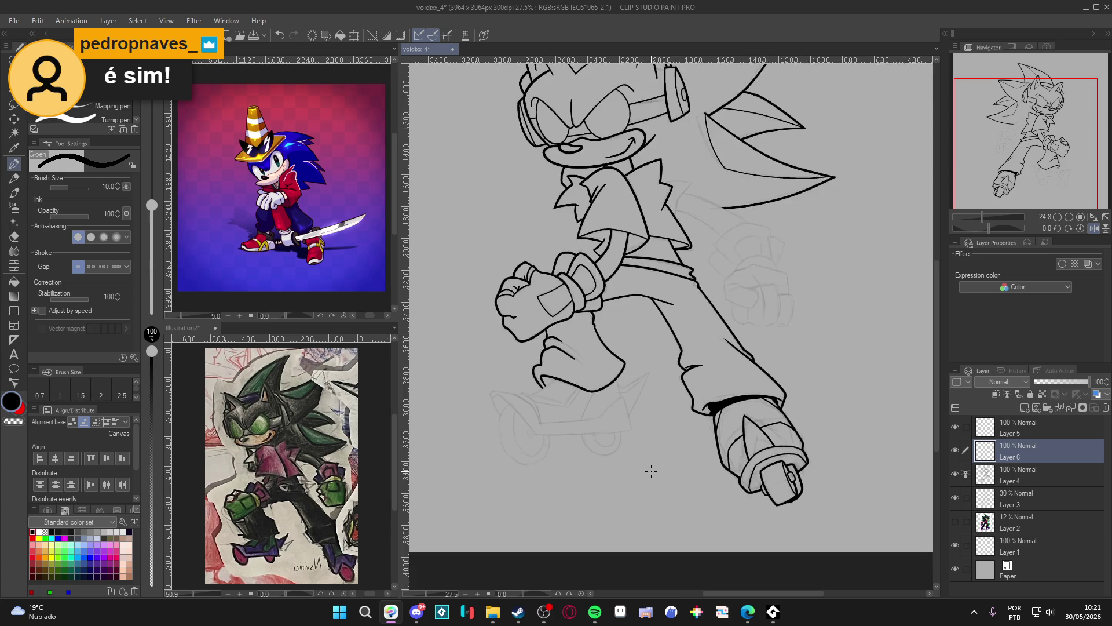
left_click(954, 449)
left_click(954, 449)
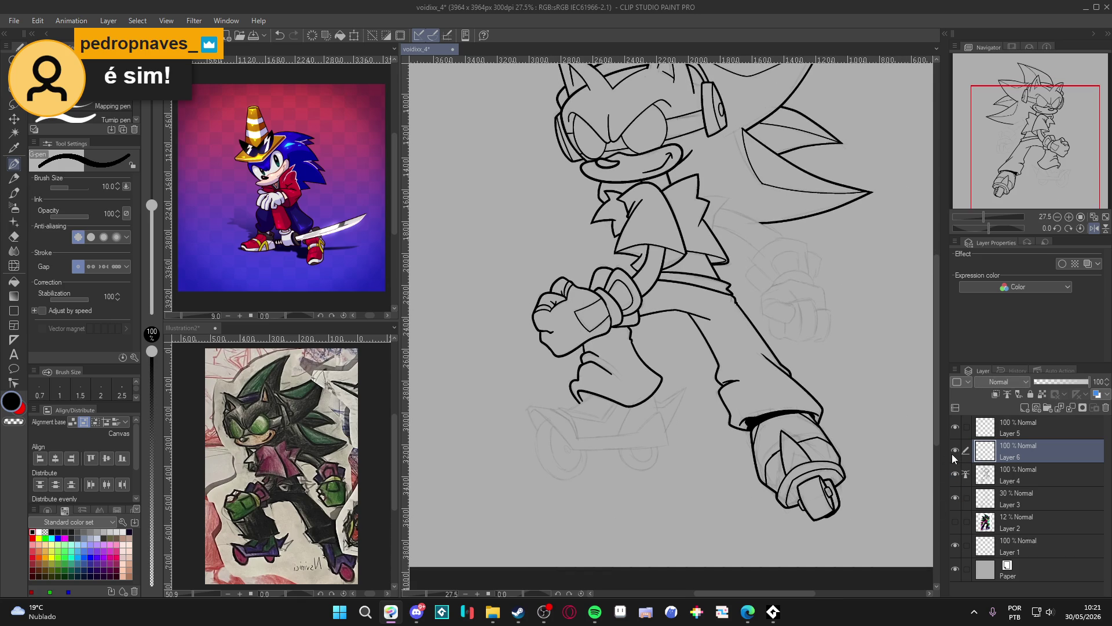
left_click(953, 450)
left_click(953, 451)
left_click(956, 473)
left_click(956, 473)
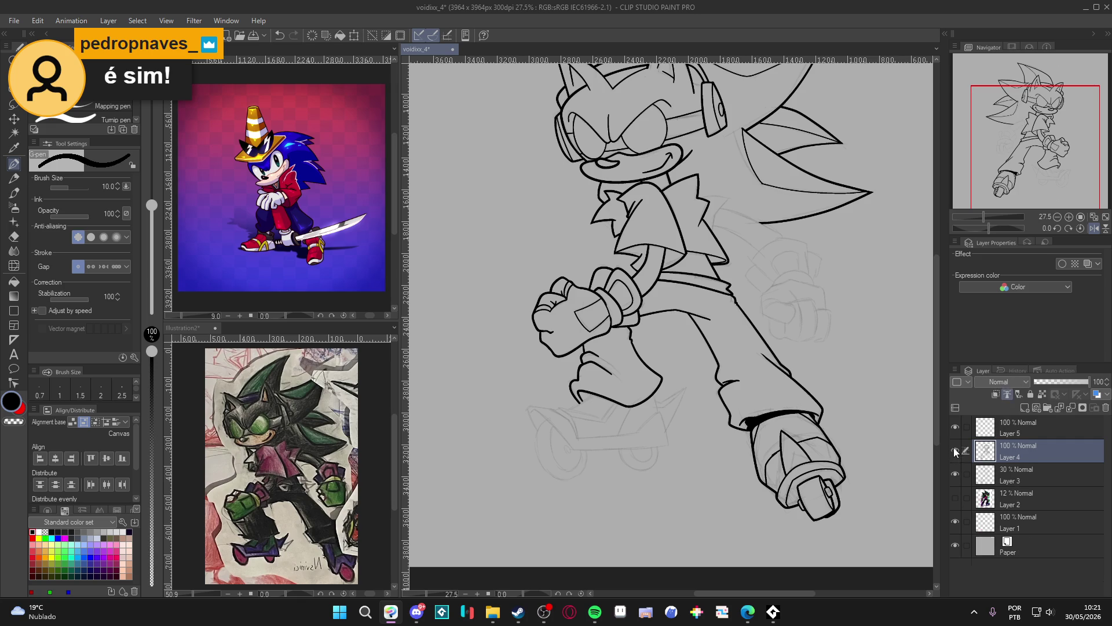
key("ctrl+e")
left_click(955, 450)
left_click(954, 450)
scroll(683, 426, "up", 2)
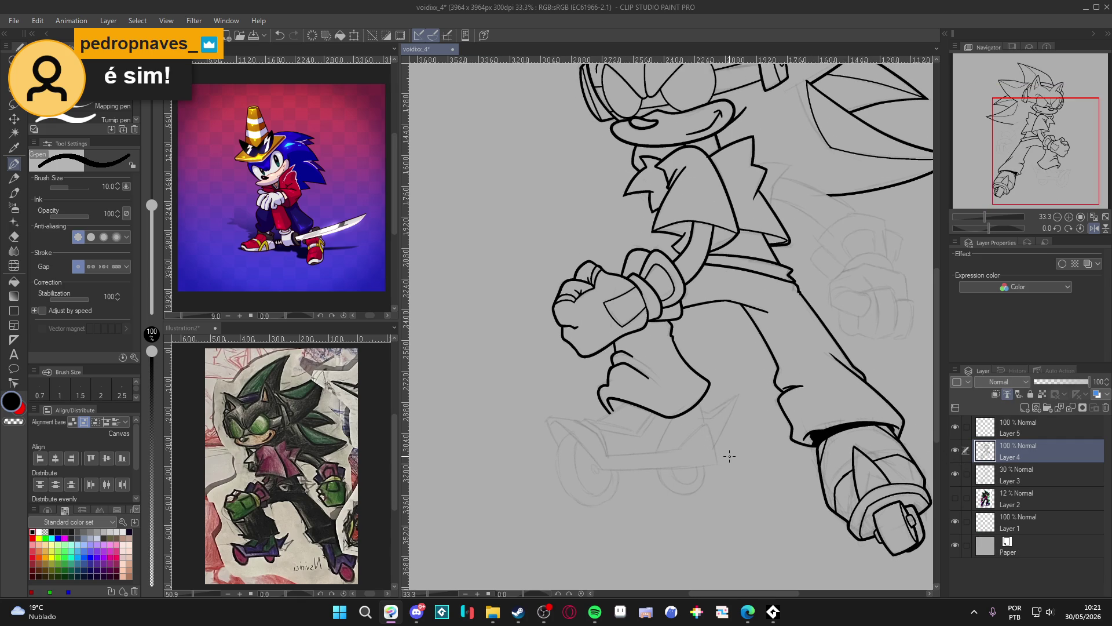
Save, move the view toward the arm and legs, and raise the pen to size 15
scroll(729, 456, "up", 1)
key("ctrl+s")
left_click_drag(782, 469, 772, 482)
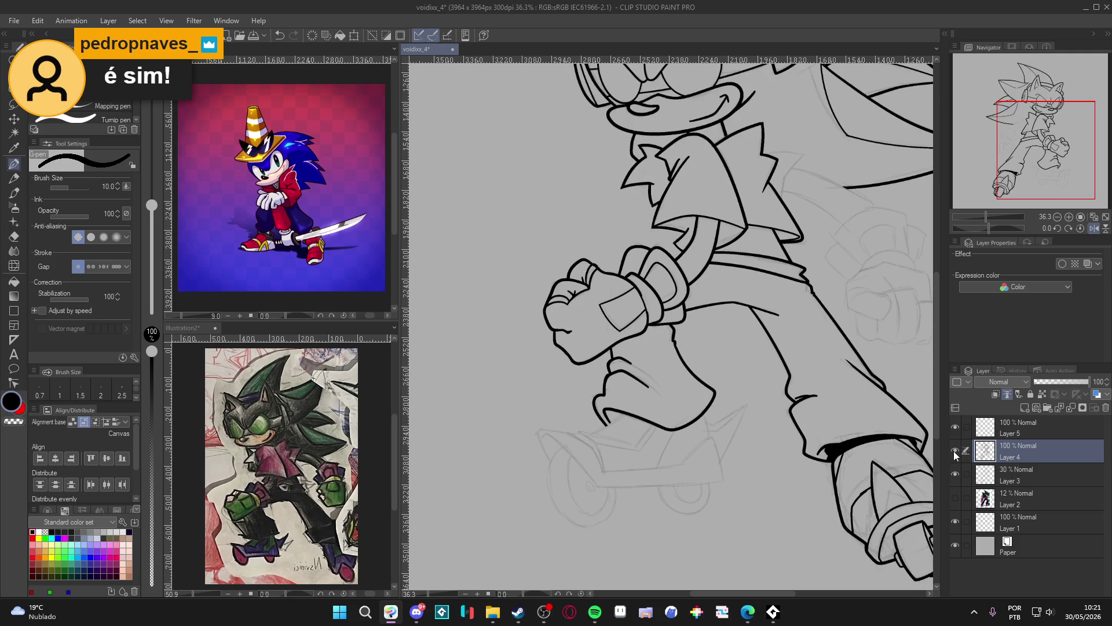
left_click_drag(706, 409, 730, 490)
key("ctrl+z")
key("bracketright")
key("bracketright")
key("ctrl+y")
key("ctrl+z")
left_click_drag(703, 412, 718, 469)
key("ctrl+z")
key("ctrl+s")
Show Layer 4, add a new layer above it, and rotate the view toward the arm and sleeve
left_click(955, 451)
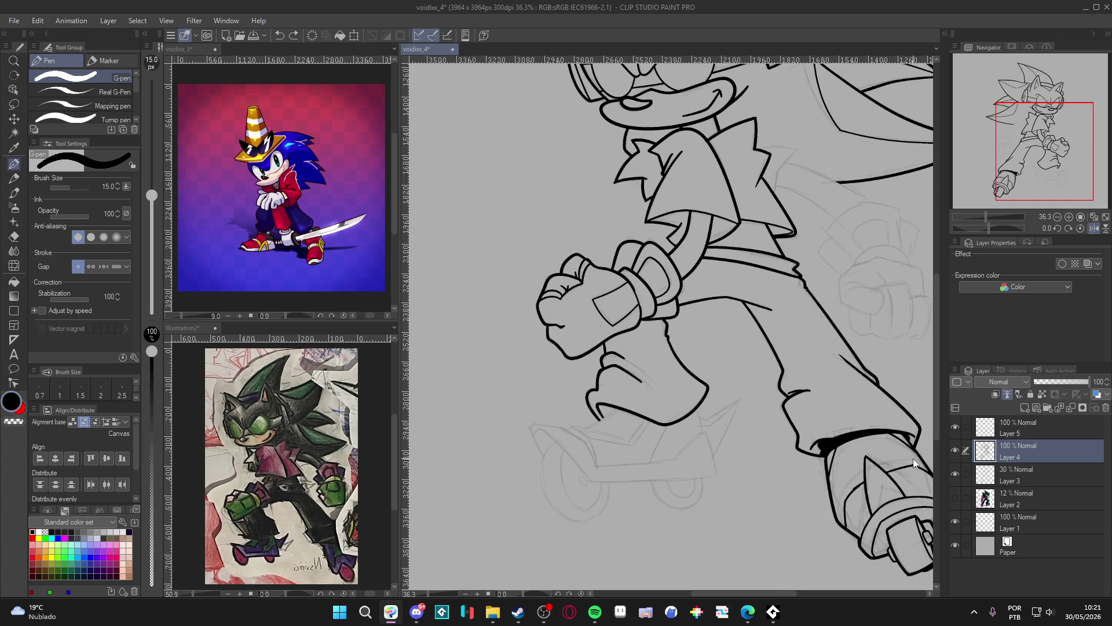
key("ctrl+shift+n")
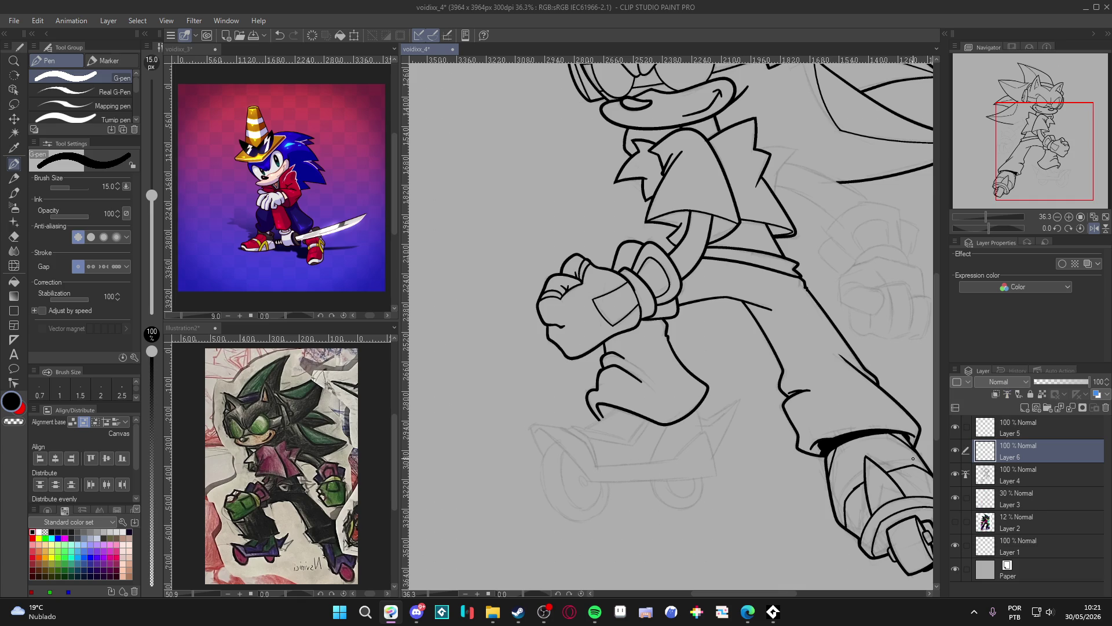
mouse_move(779, 468)
left_mouse_down()
mouse_move(774, 255)
mouse_move(732, 290)
left_mouse_up()
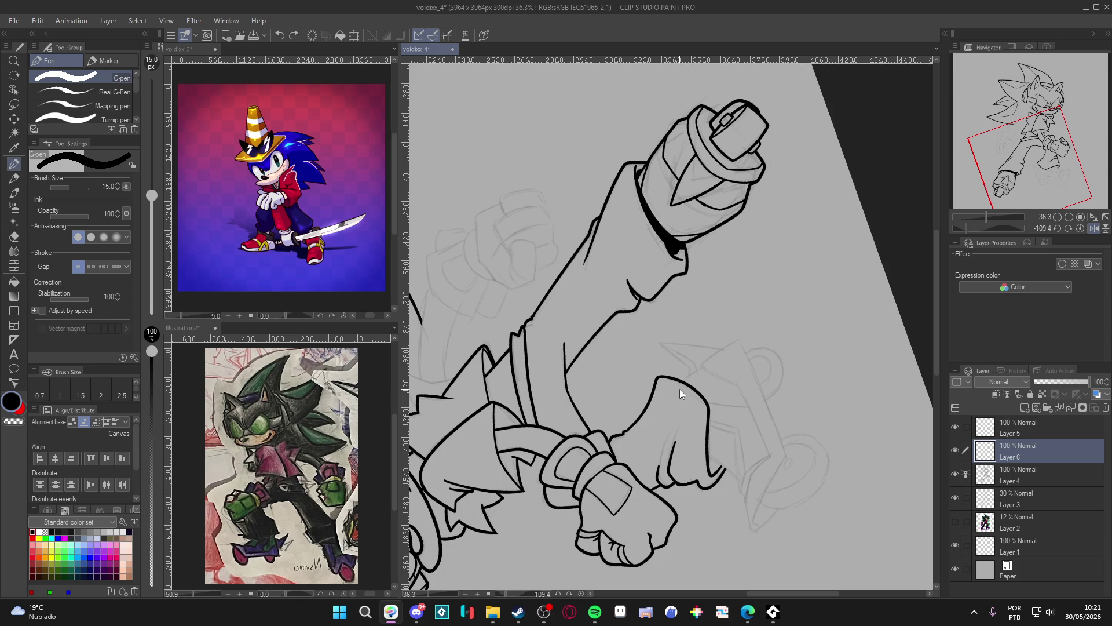
mouse_move(677, 391)
left_mouse_down()
mouse_move(714, 361)
mouse_move(682, 383)
left_mouse_up()
key("ctrl+z")
key("e")
key("p")
Try a short vertical line below the arm, undo it, and turn the view back upright
mouse_move(828, 411)
left_mouse_down()
mouse_move(666, 440)
mouse_move(561, 410)
mouse_move(578, 421)
mouse_move(575, 446)
left_mouse_up()
key("ctrl+z")
left_click_drag(584, 405, 574, 458)
key("ctrl+z")
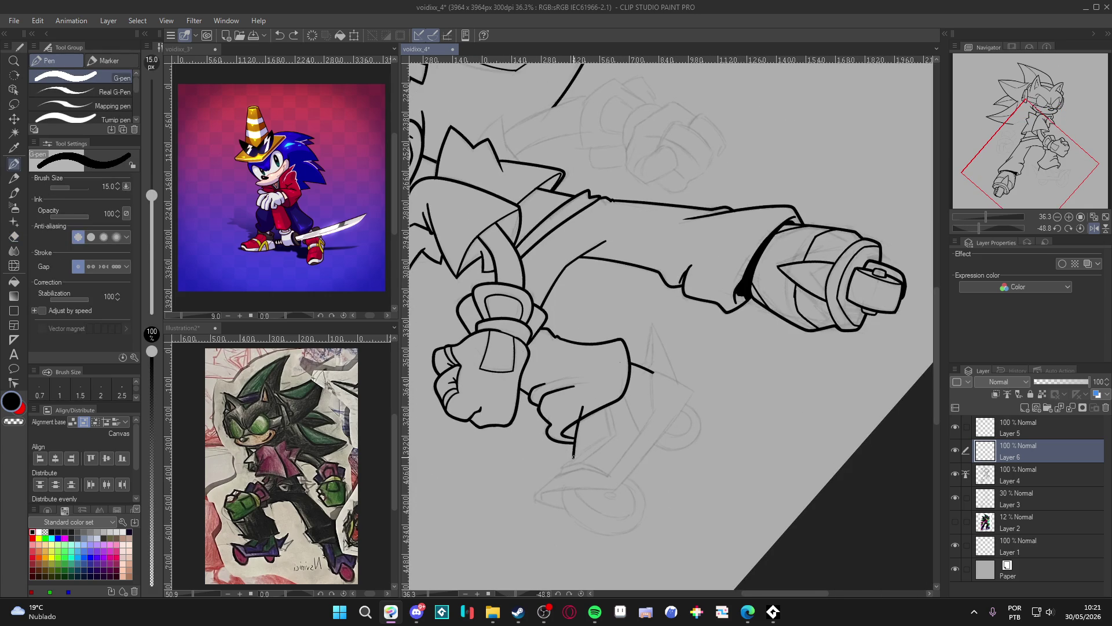
key("e")
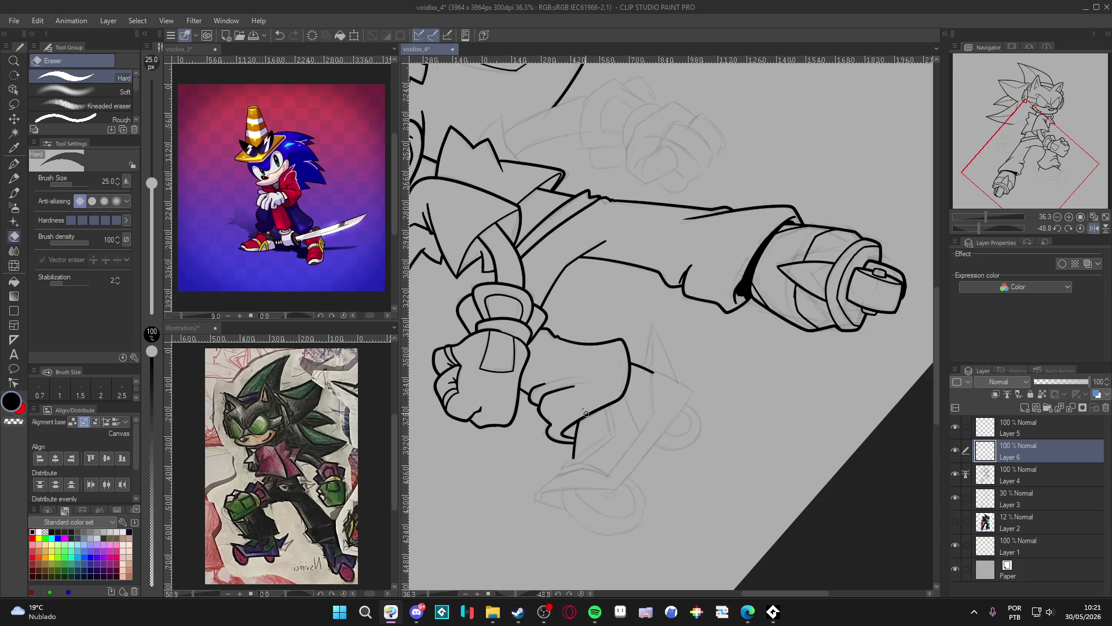
key("p")
key("r")
mouse_move(683, 364)
left_mouse_down()
mouse_move(707, 417)
mouse_move(667, 495)
mouse_move(780, 514)
mouse_move(788, 502)
left_mouse_up()
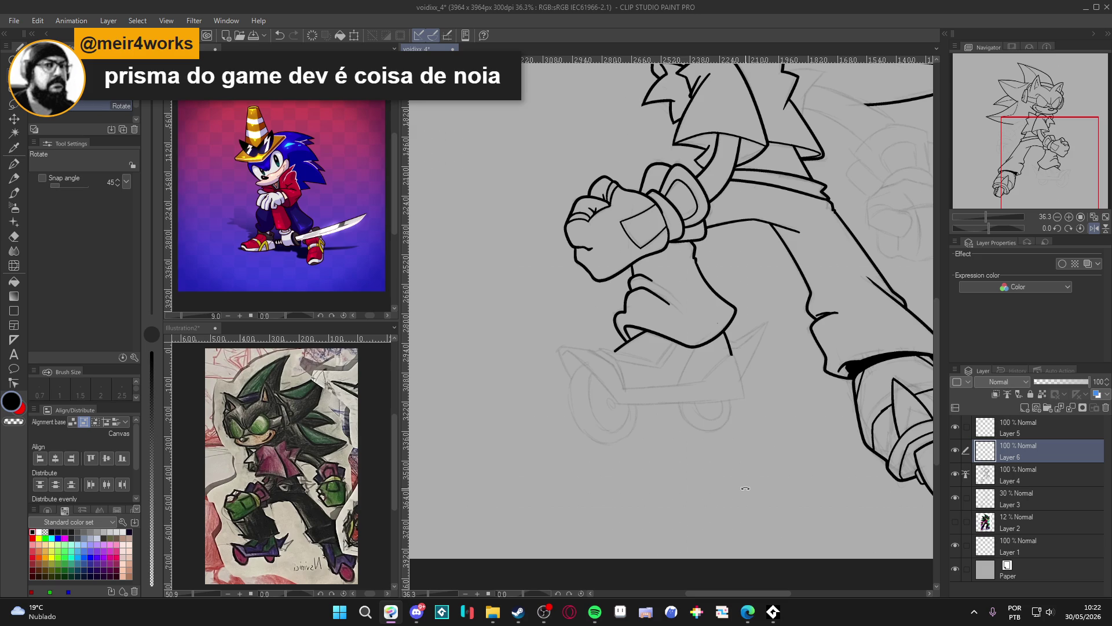
Tilt the view toward the arm and try an arm outline stroke, undoing it
left_click_drag(713, 442, 765, 407)
key("p")
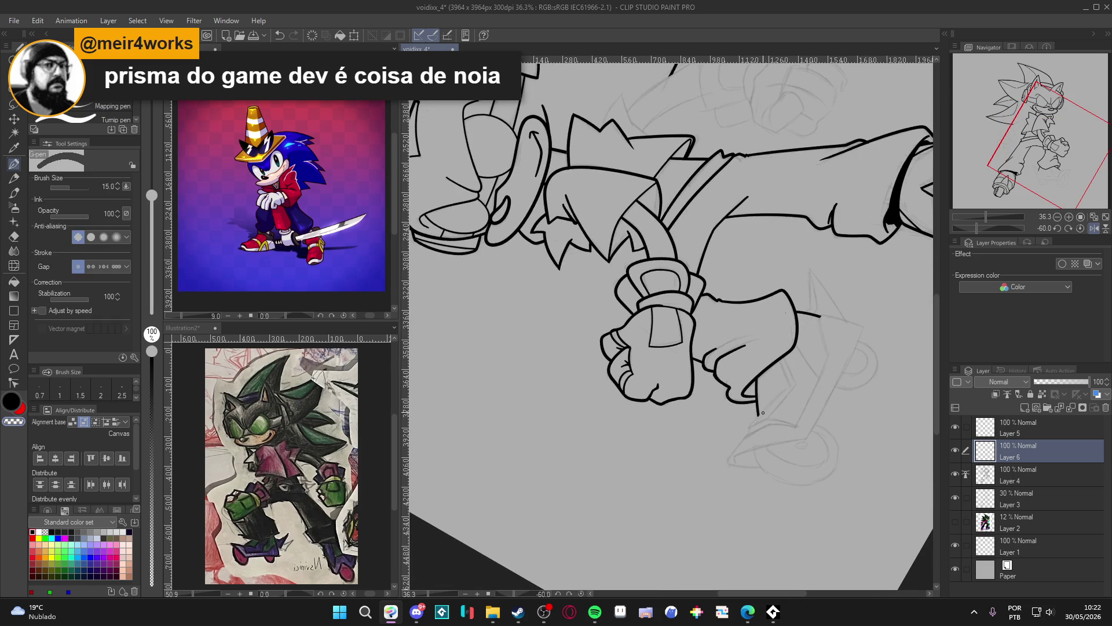
key("ctrl+z")
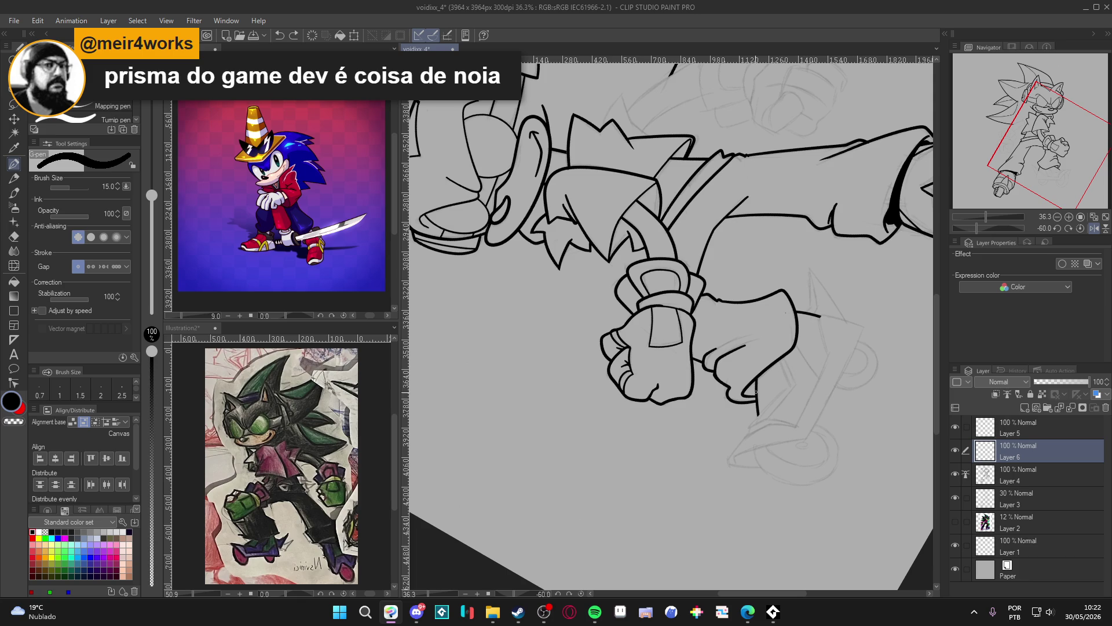
mouse_move(758, 415)
left_mouse_down()
mouse_move(728, 458)
mouse_move(539, 399)
mouse_move(532, 421)
left_mouse_up()
key("ctrl+z")
key("e")
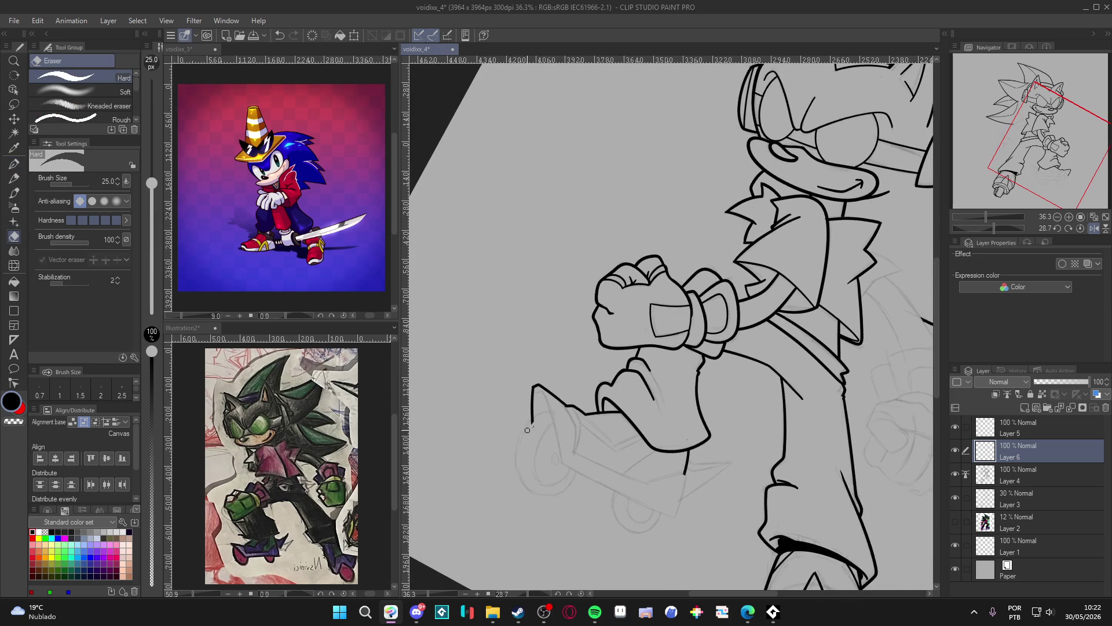
key("p")
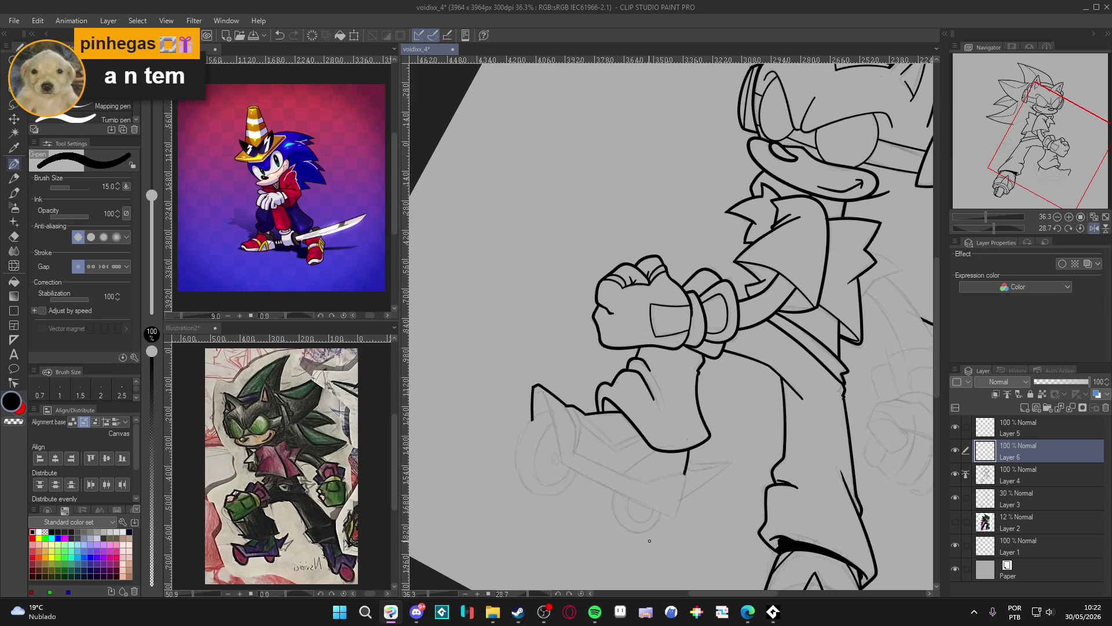
Ink the arm outline from the pointed tip and a short line down from the corner
left_click_drag(738, 458, 544, 262)
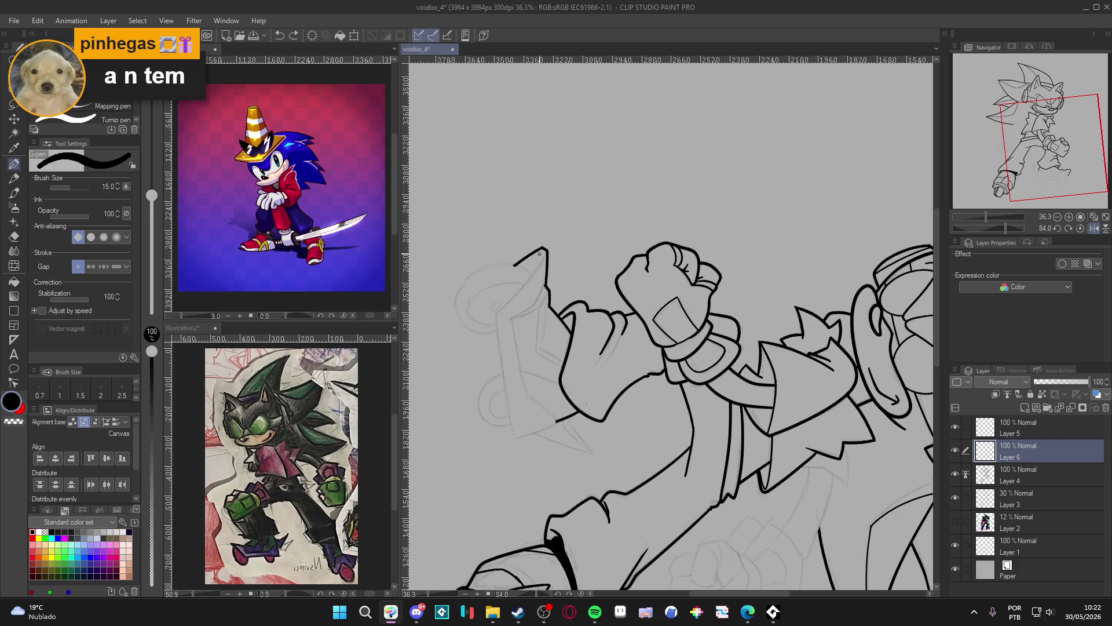
left_click_drag(540, 264, 495, 316)
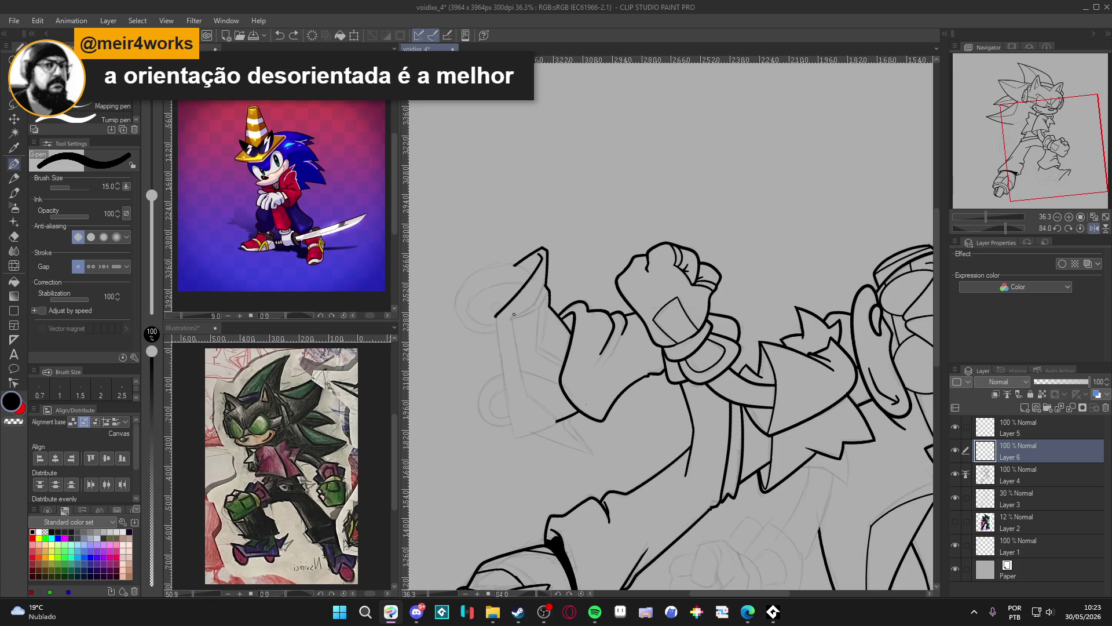
left_click_drag(497, 317, 511, 438)
key("ctrl+z")
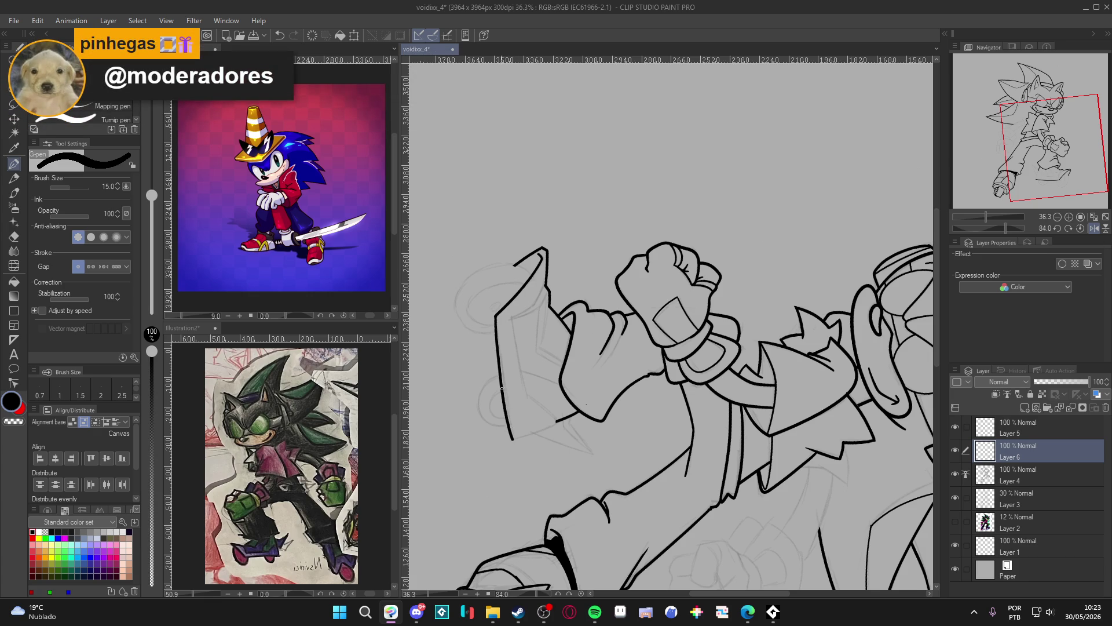
key("ctrl+z")
mouse_move(495, 317)
left_mouse_down()
mouse_move(516, 442)
mouse_move(567, 244)
mouse_move(627, 144)
left_mouse_up()
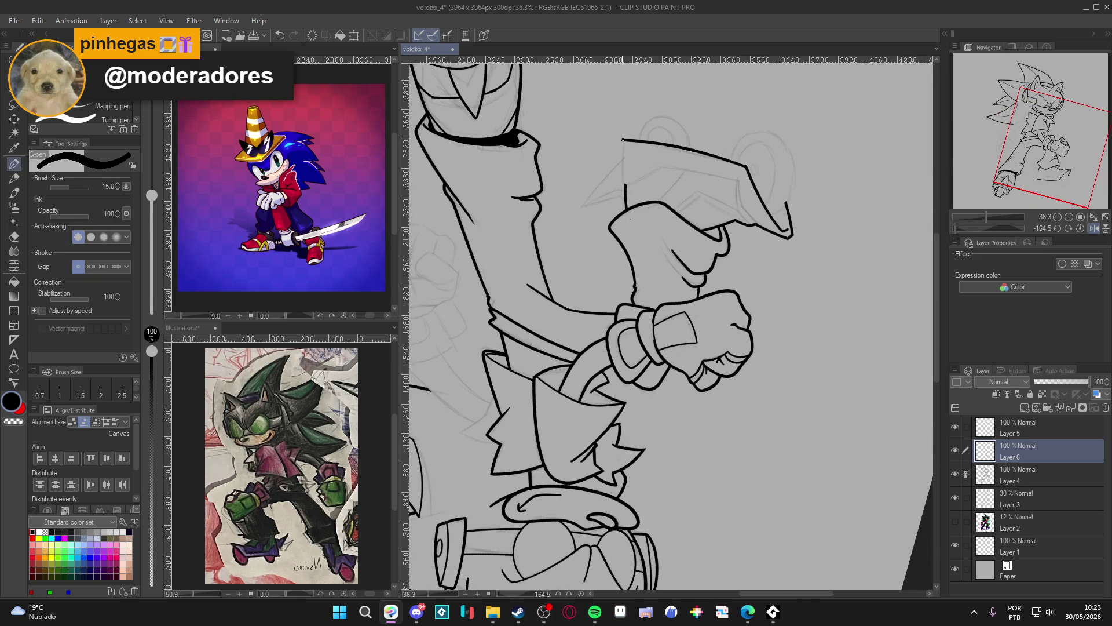
mouse_move(623, 140)
left_mouse_down()
mouse_move(627, 182)
mouse_move(747, 221)
mouse_move(797, 301)
mouse_move(802, 394)
mouse_move(802, 326)
left_mouse_up()
At pen size 10, ink diagonal detail lines along the skate shoe
key("r")
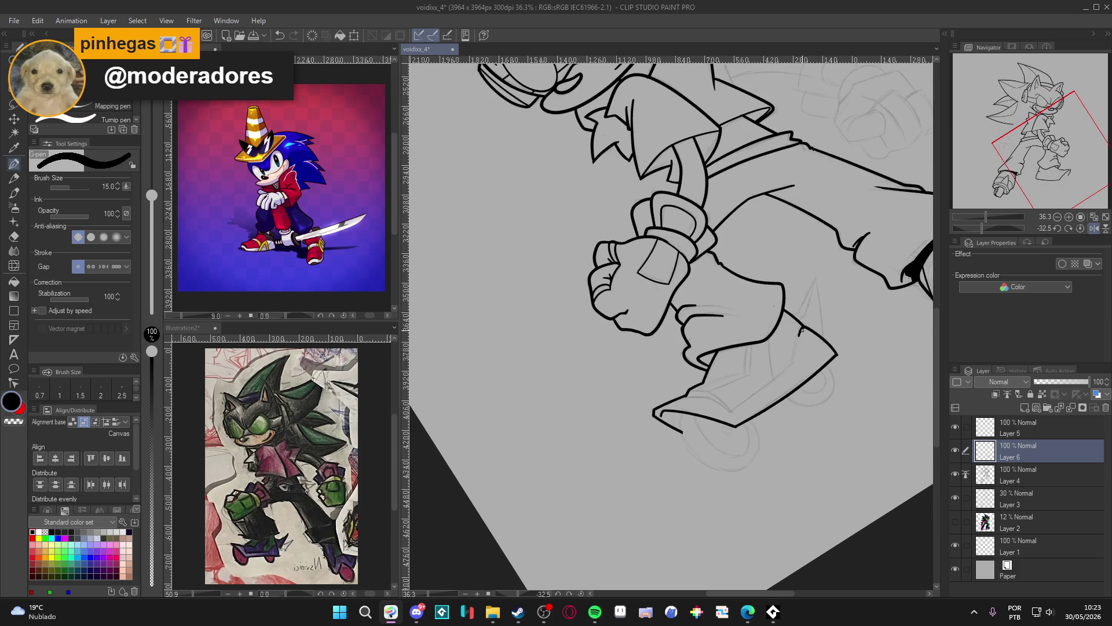
key("bracketleft")
key("bracketleft")
mouse_move(803, 326)
left_mouse_down()
mouse_move(792, 360)
mouse_move(770, 323)
mouse_move(741, 366)
mouse_move(699, 394)
left_mouse_up()
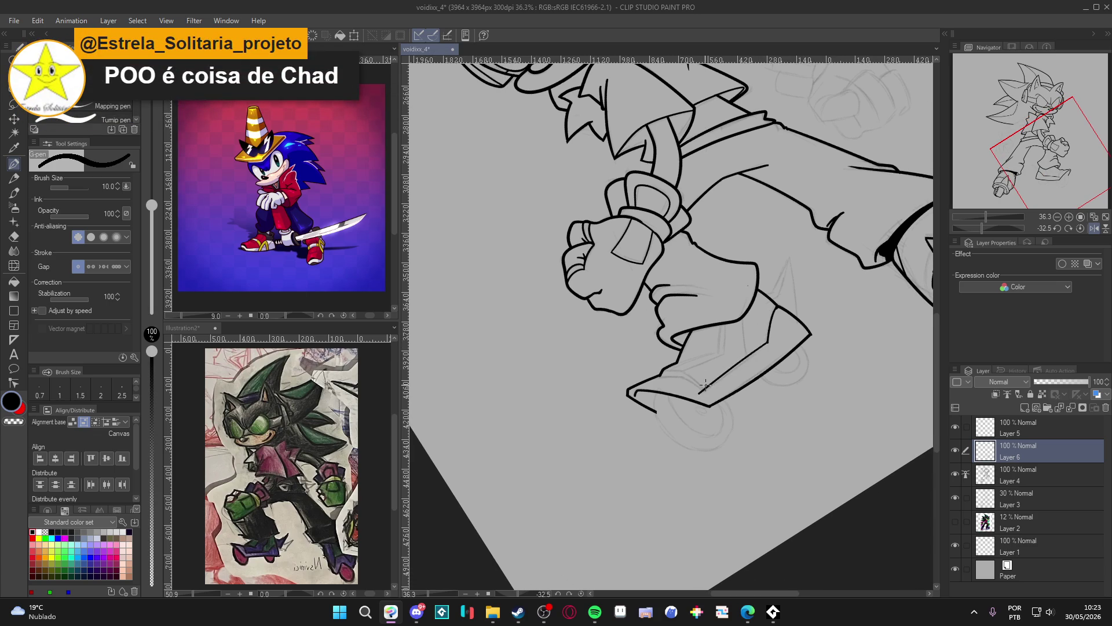
key("ctrl+z")
left_click_drag(766, 343, 702, 393)
left_click_drag(768, 345, 699, 394)
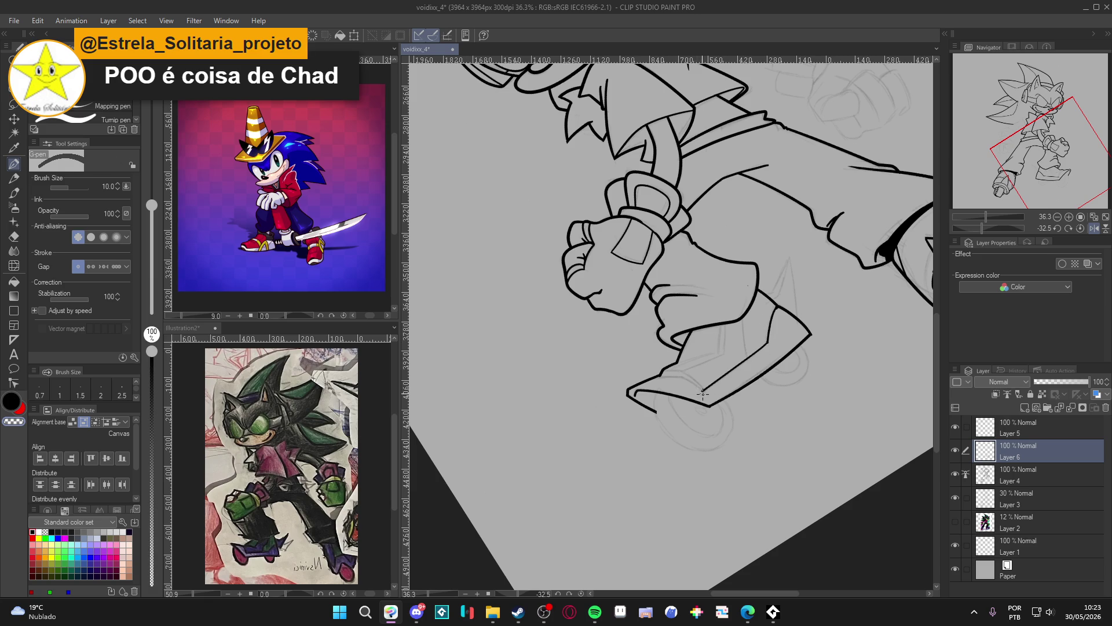
Ink a line across the boot, then reset the view rotation upright
left_click_drag(700, 394, 810, 306)
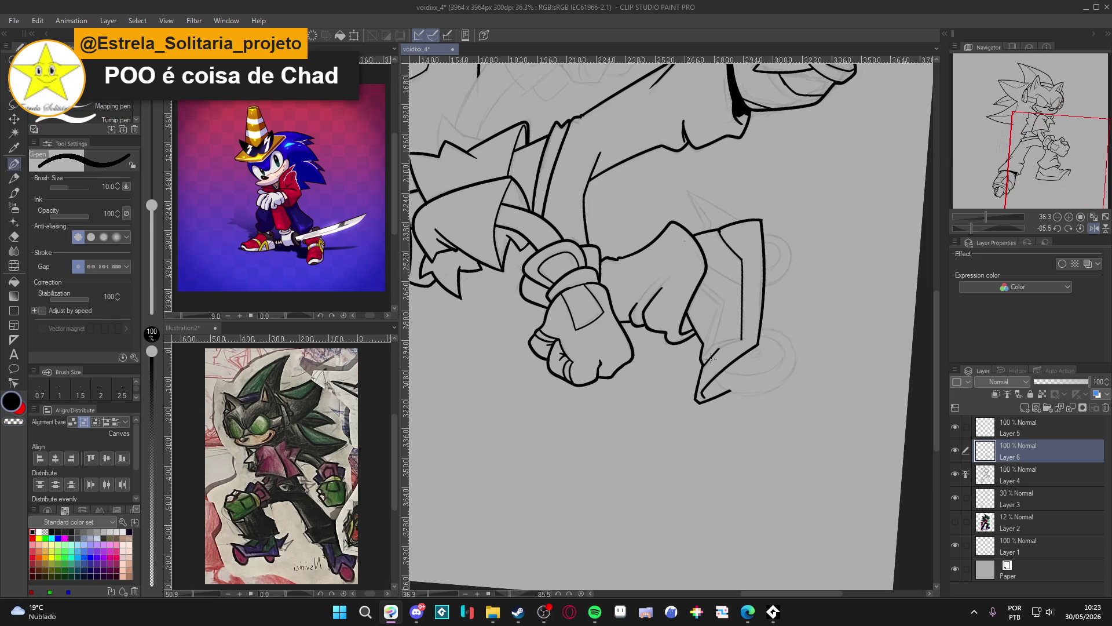
left_click_drag(703, 366, 744, 340)
key("r")
double_click(826, 314)
Check the boot outline for gaps with Auto Select, then clear the selection
key("w")
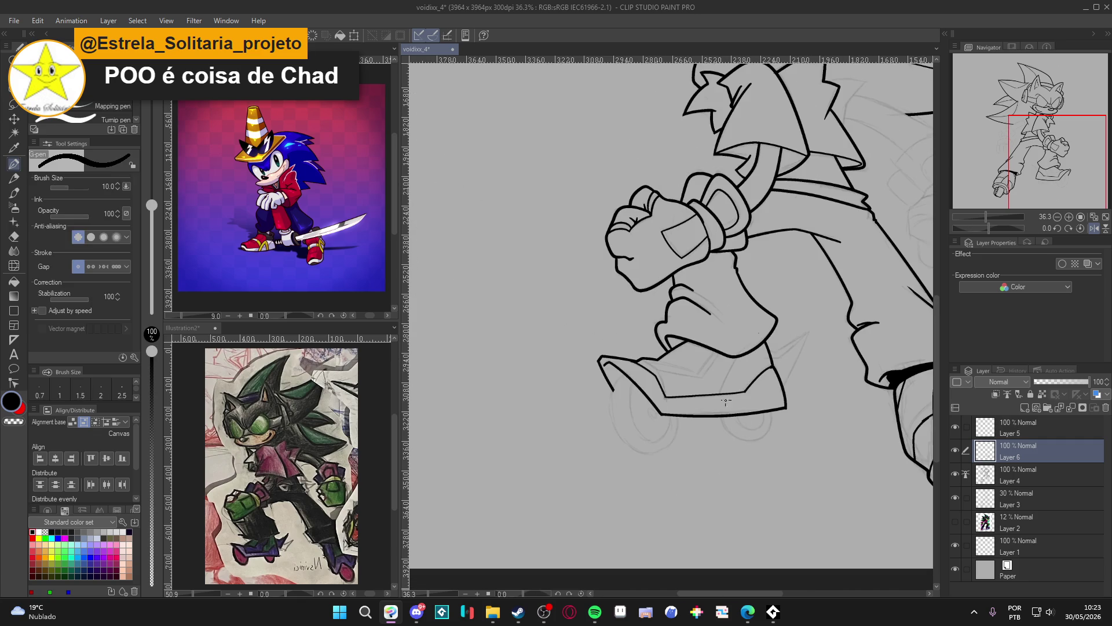
left_click(745, 377)
key("ctrl+d")
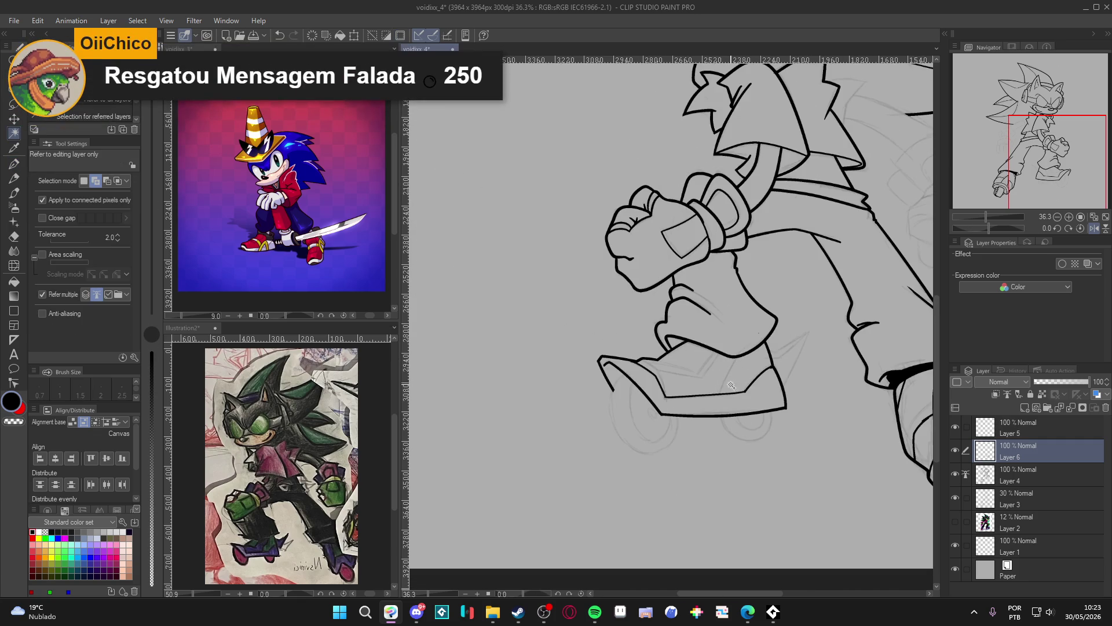
key("p")
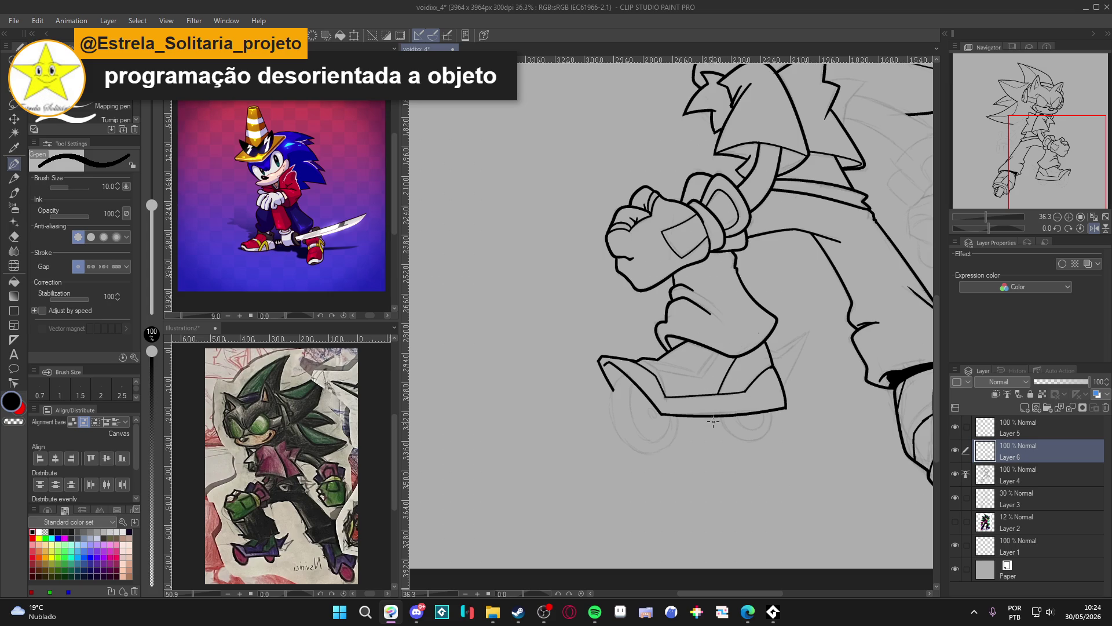
Rotate the view, ink a line inside the glove cuff, and restore upright rotation
key("r")
left_click_drag(718, 402, 790, 367)
key("minus")
key("minus")
key("minus")
key("p")
left_click_drag(715, 333, 757, 304)
key("ctrl+at")
Check the shoe area for gaps, then ink the shoe's inner edge
key("w")
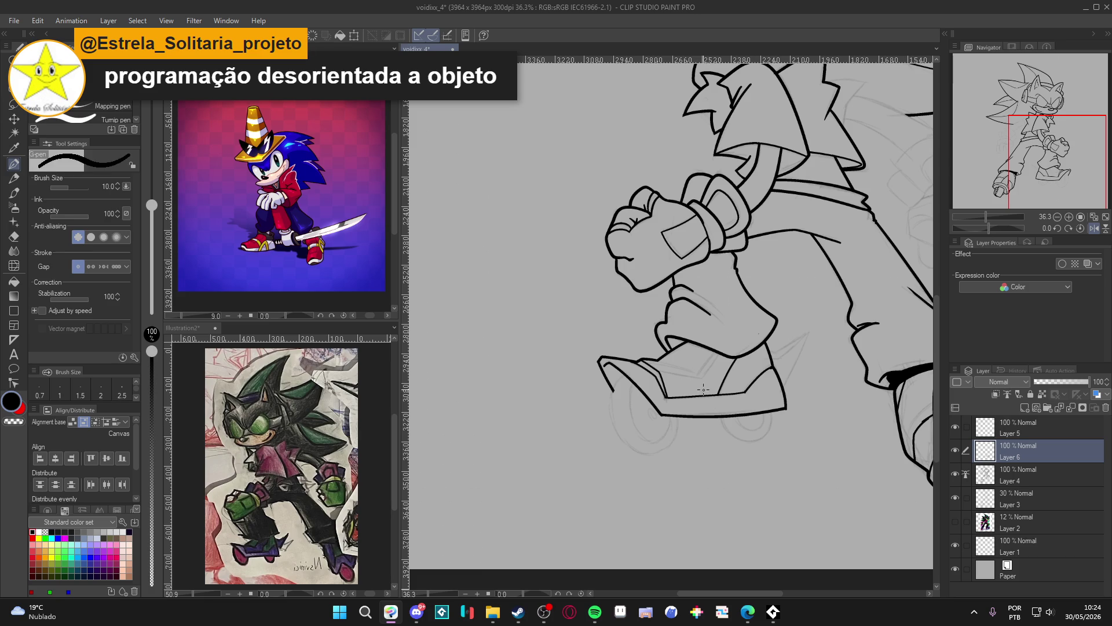
left_click(727, 365)
key("ctrl+d")
key("p")
mouse_move(718, 353)
left_mouse_down()
mouse_move(698, 385)
mouse_move(731, 301)
left_mouse_up()
key("ctrl+z")
key("ctrl+z")
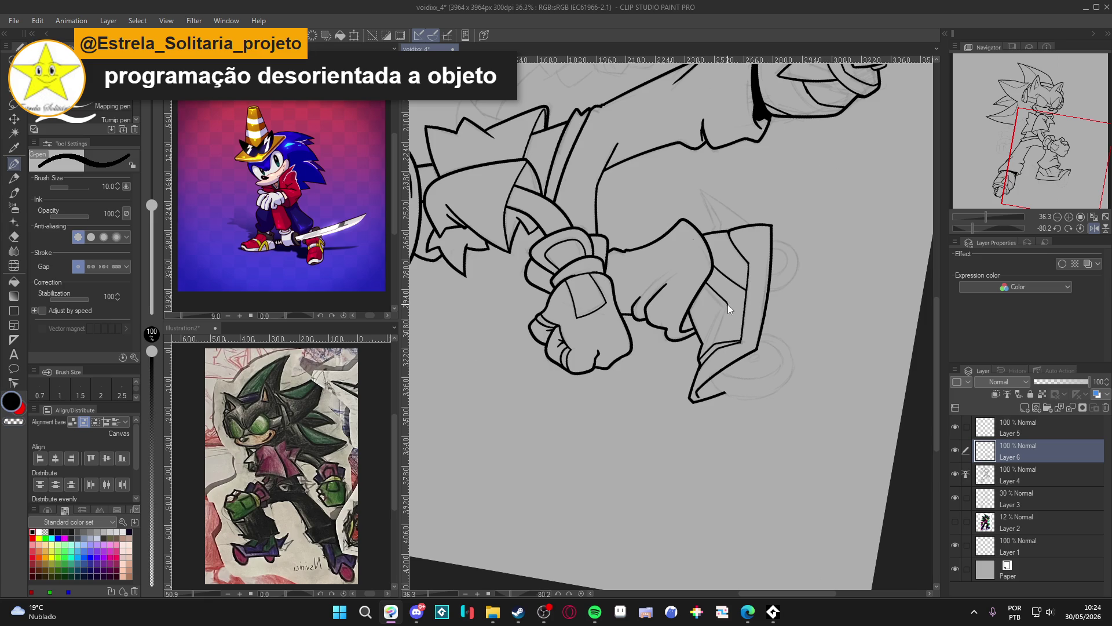
left_click_drag(728, 304, 714, 338)
key("r")
double_click(719, 354)
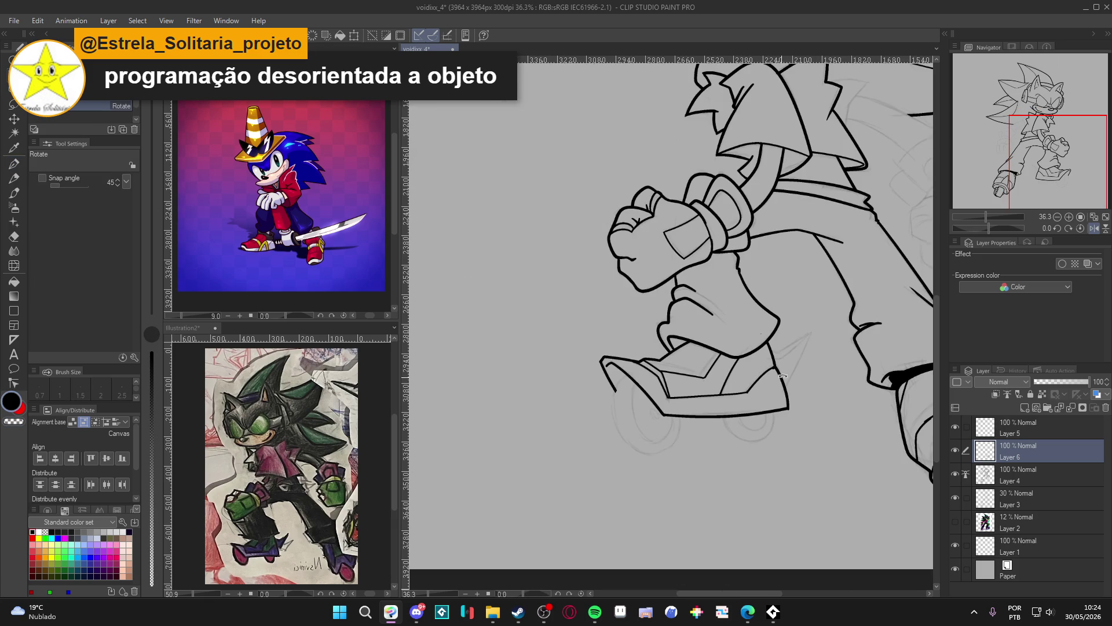
Ink a diagonal line across the shoe at a rotated angle, then undo a stray short line
key("w")
left_click(711, 358)
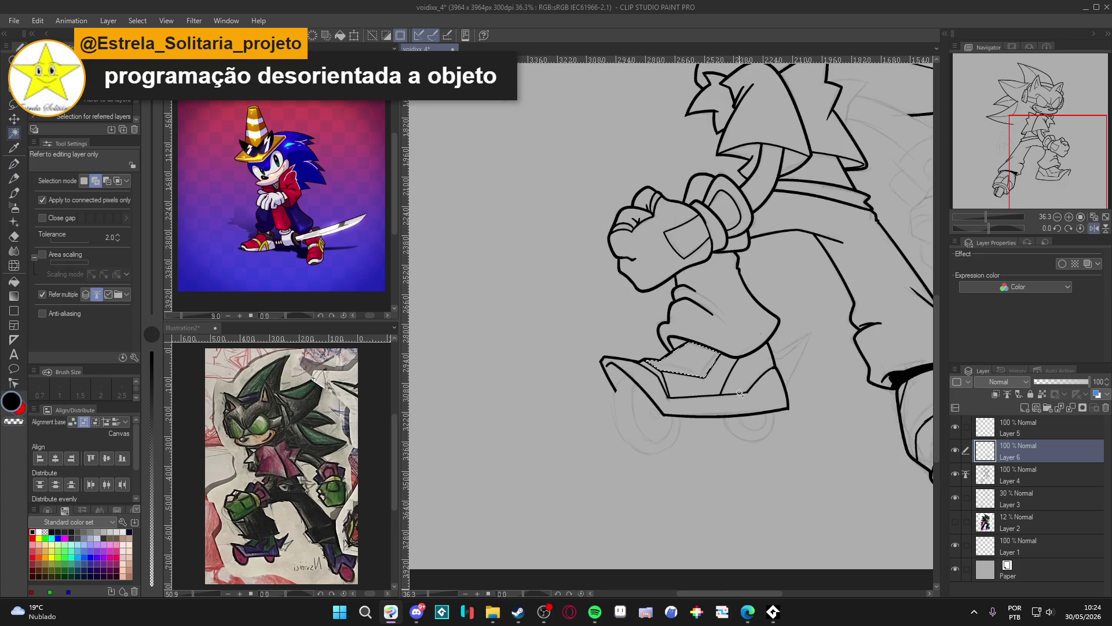
key("p")
left_click_drag(724, 356, 687, 368)
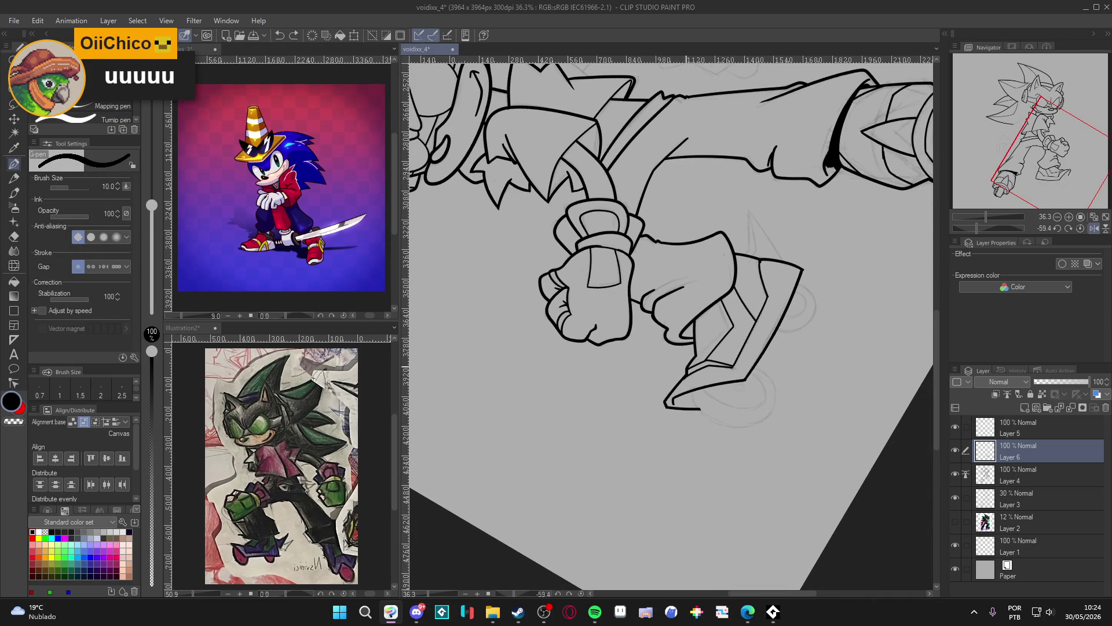
left_click_drag(687, 366, 730, 322)
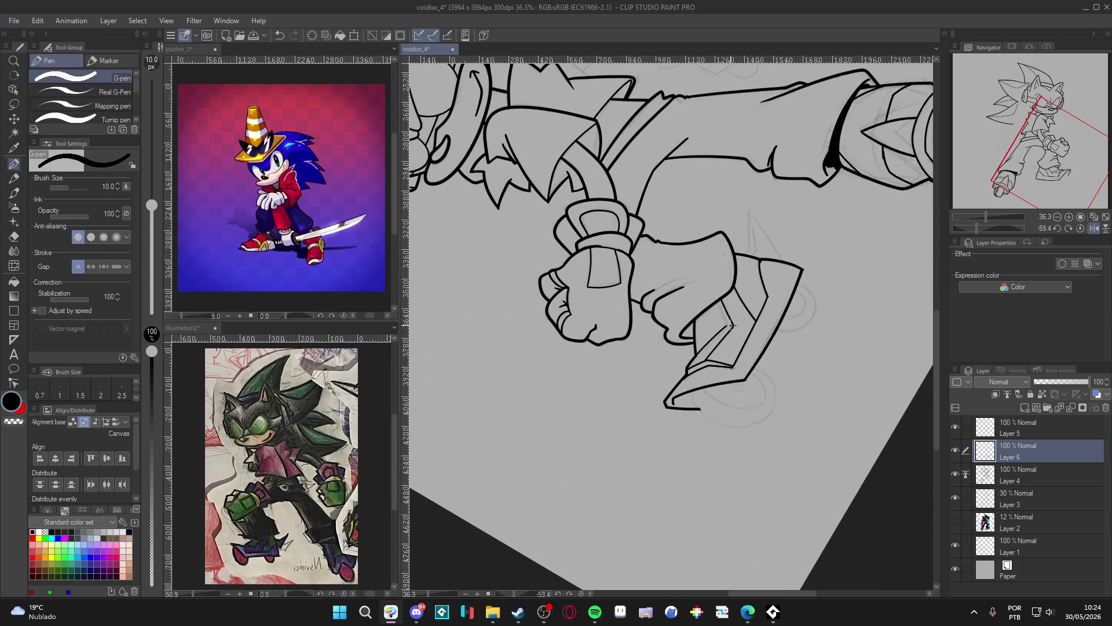
key("ctrl+@")
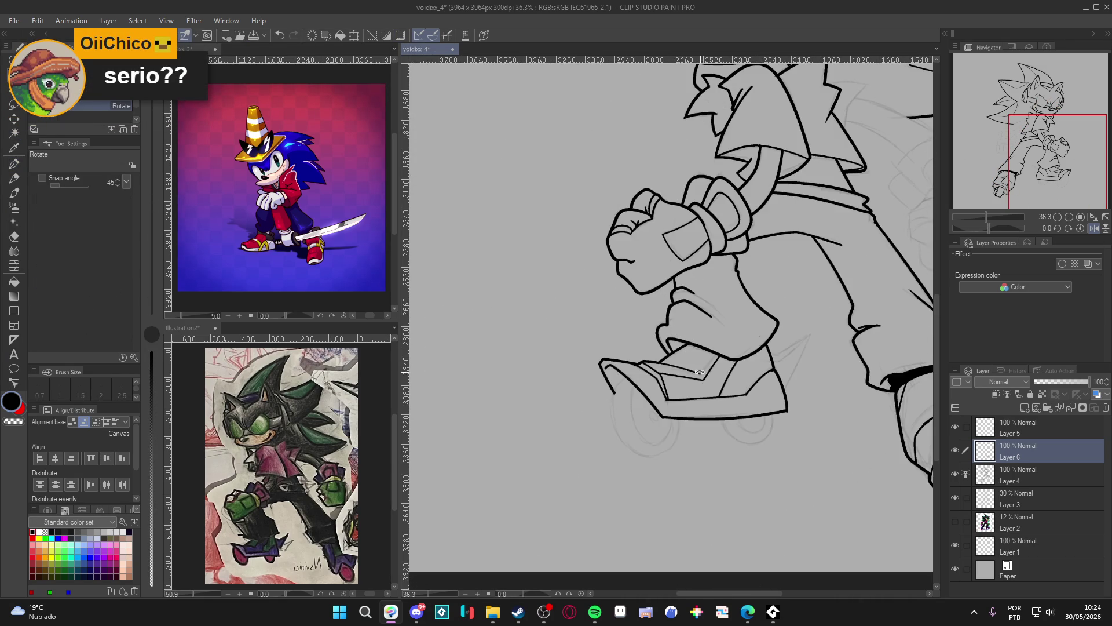
left_click_drag(700, 376, 718, 356)
key("ctrl+z")
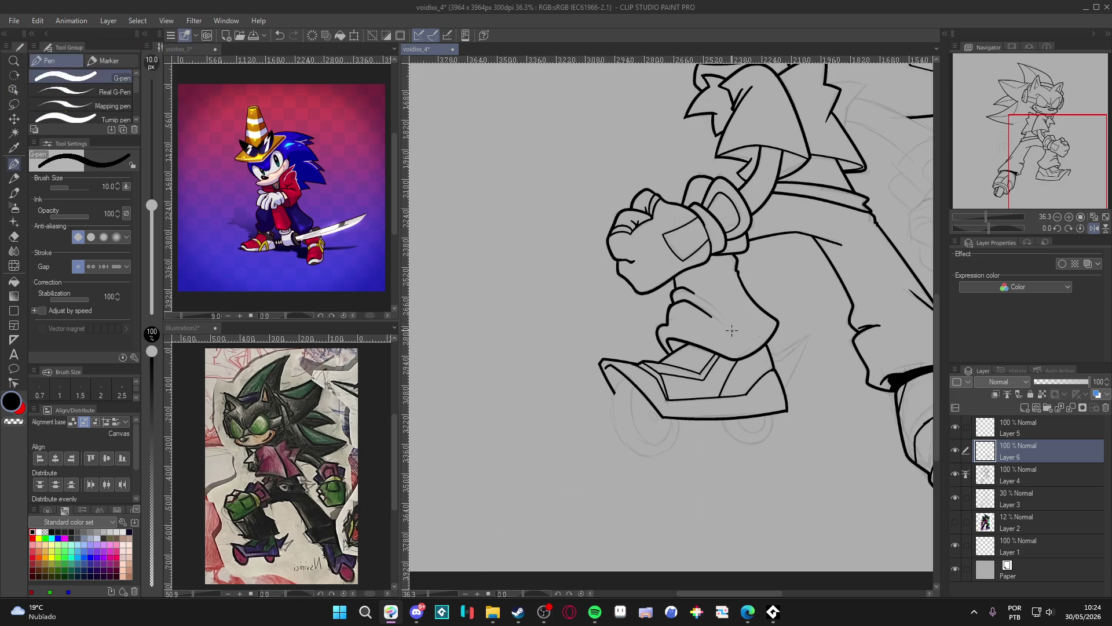
left_click_drag(802, 318, 787, 303)
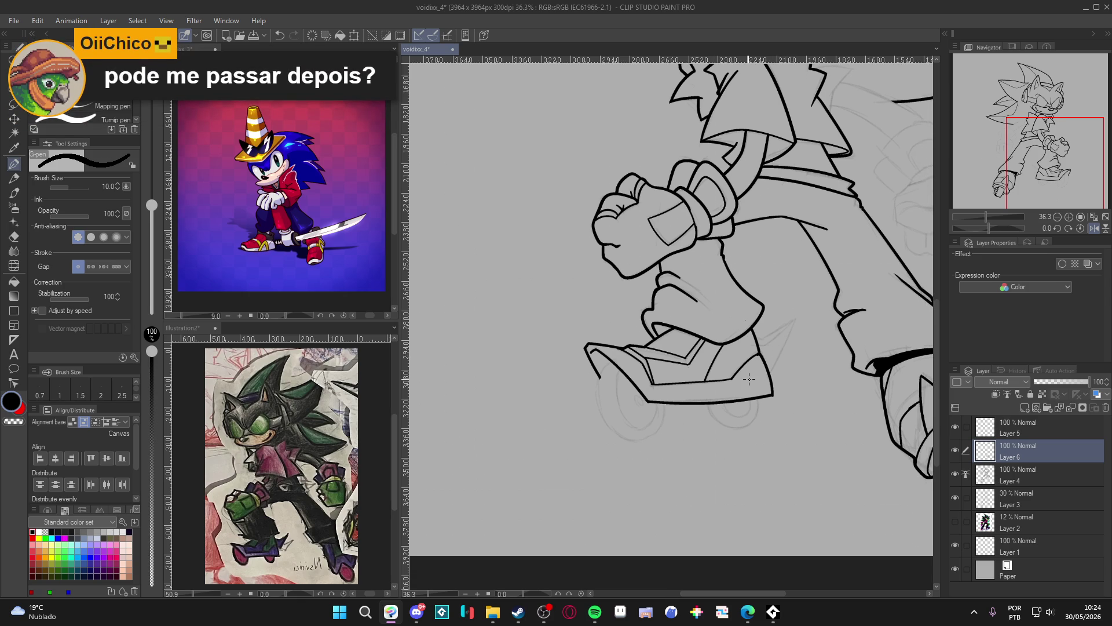
left_click_drag(790, 377, 723, 397)
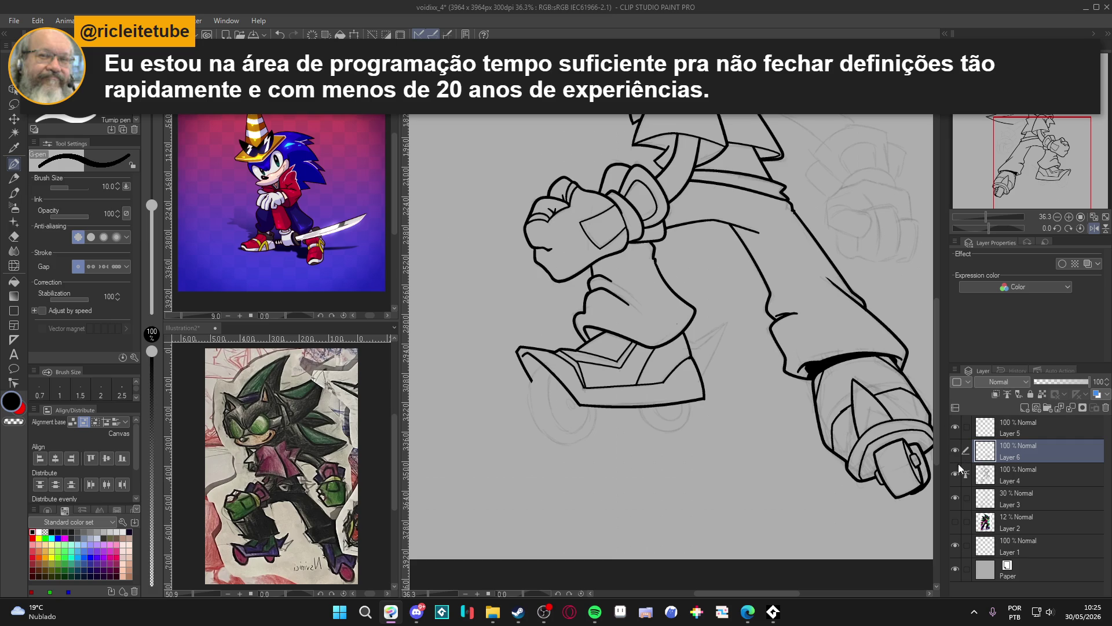
Center the legs and save the drawing, then toggle Layer 6's visibility
left_click_drag(808, 487, 747, 510)
key("ctrl+s")
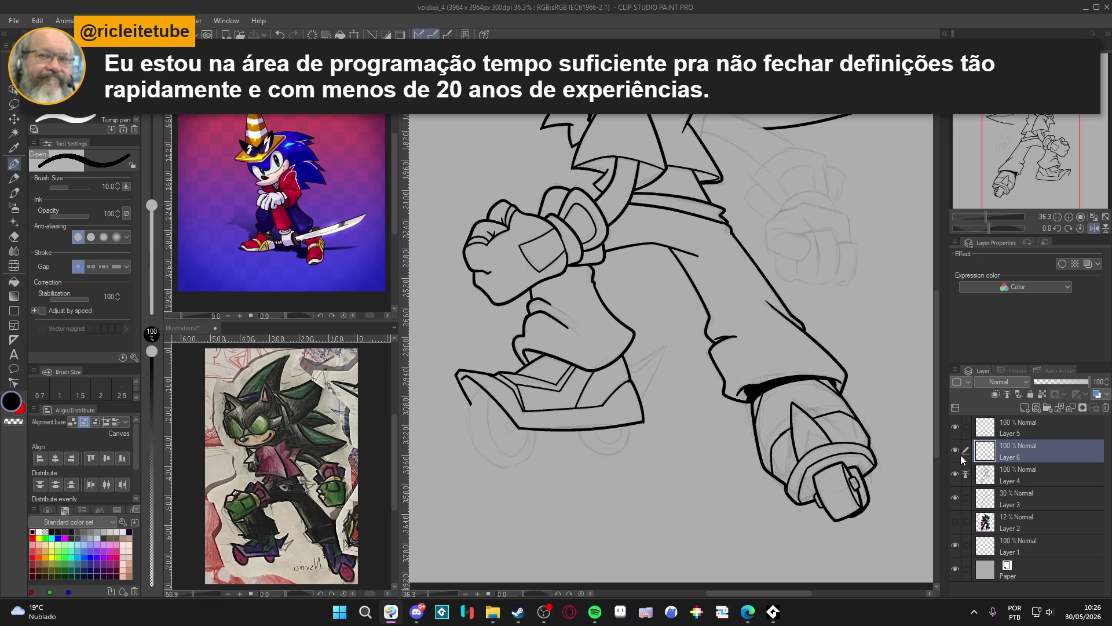
left_click_drag(744, 502, 724, 512)
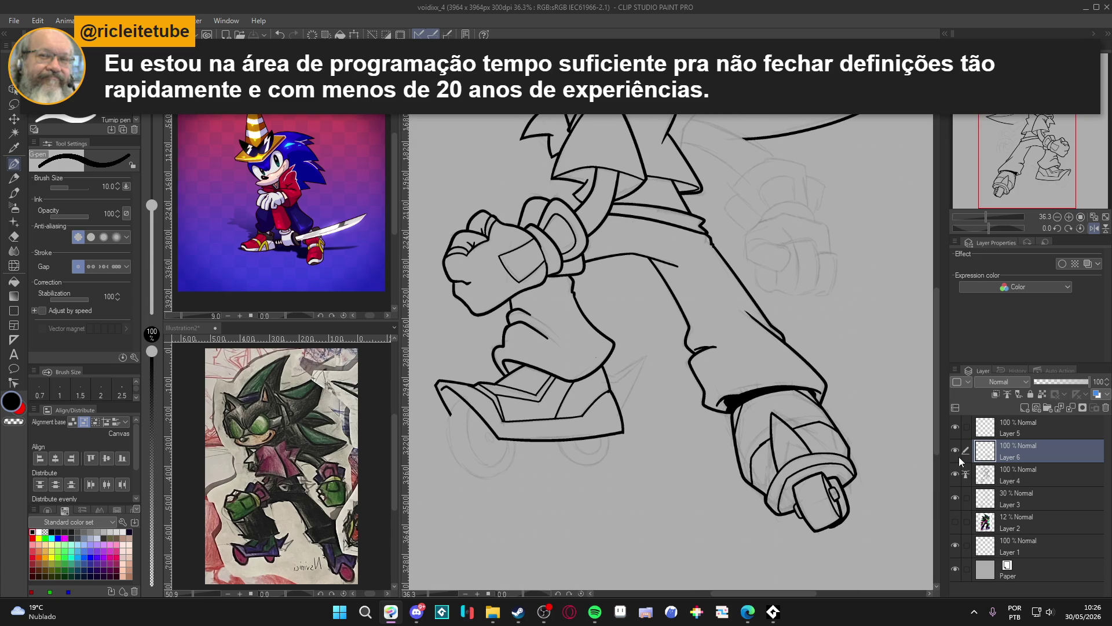
left_click_drag(781, 481, 766, 496)
key("ctrl+s")
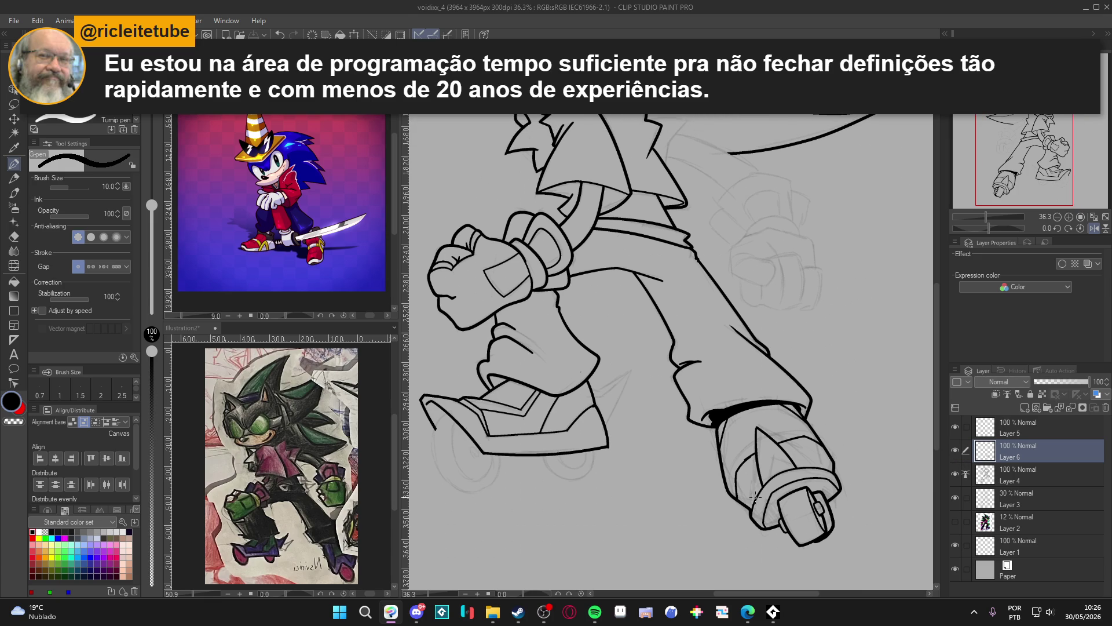
left_click(957, 455)
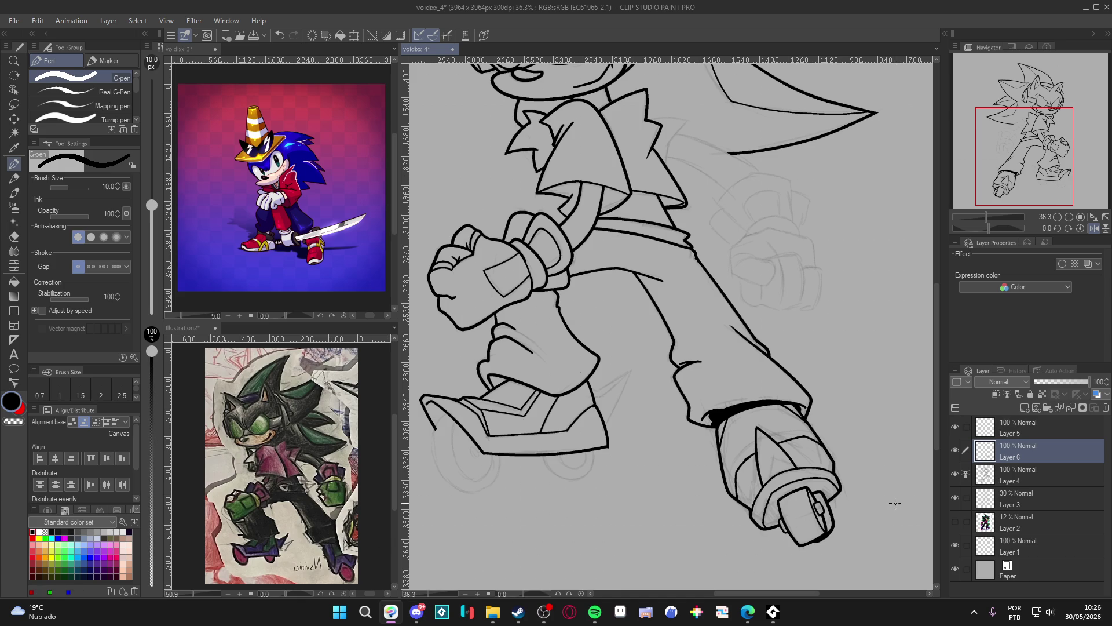
left_click_drag(542, 438, 541, 481)
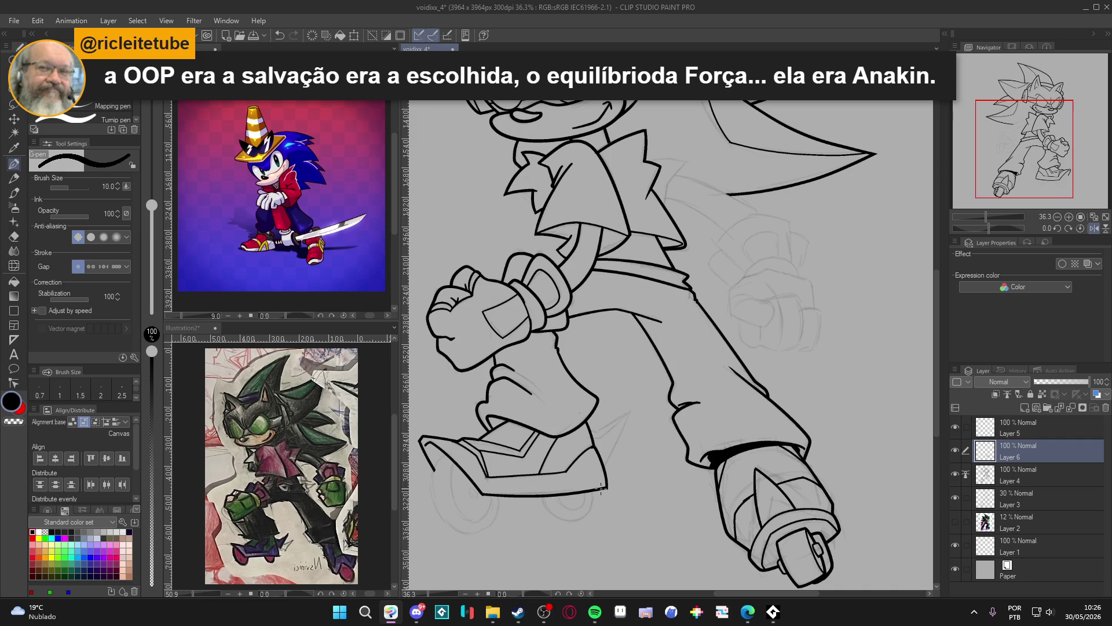
Test the area around the character for outline gaps with Auto Select three times
key("w")
left_click(636, 437)
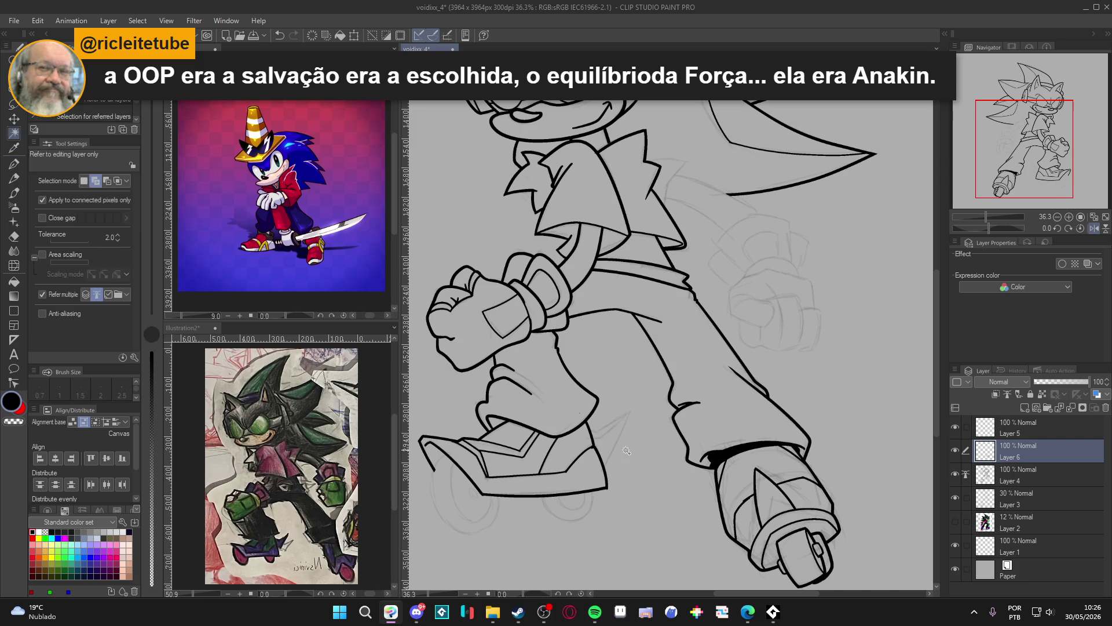
key("ctrl+d")
left_click(651, 488)
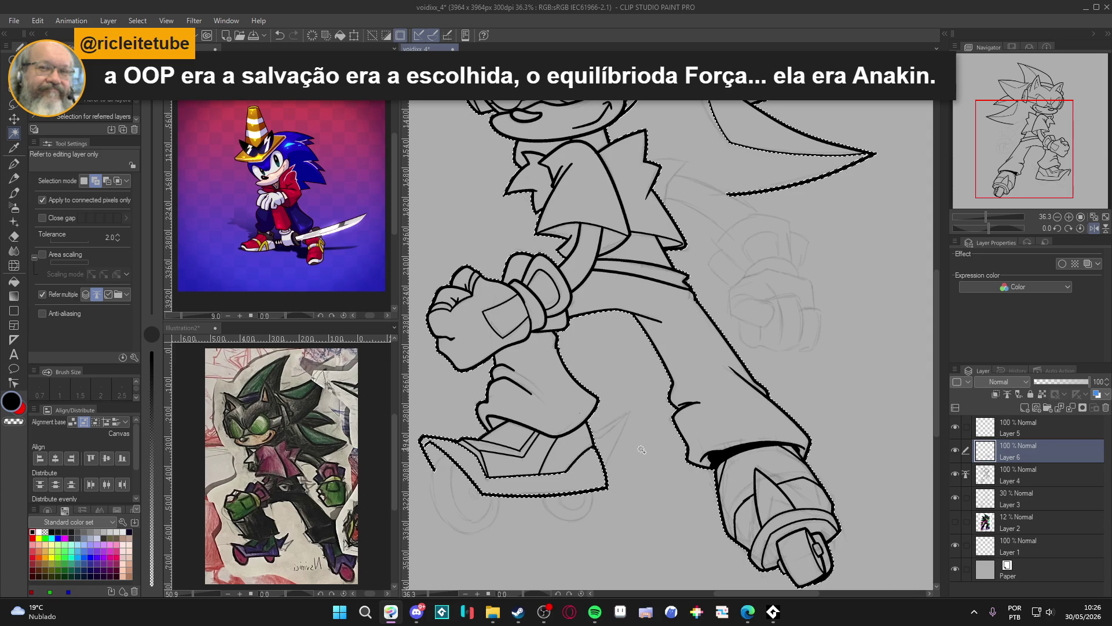
key("ctrl+d")
left_click(651, 462)
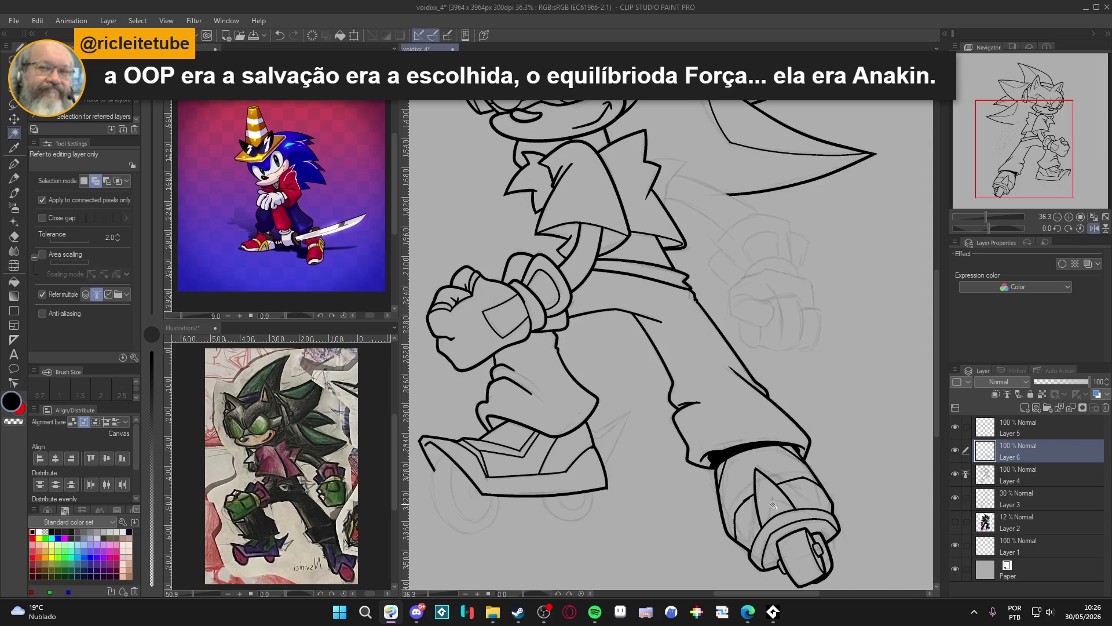
key("ctrl+d")
Center the feet, save, zoom into the shoe, and pick the Figure ruler tool
left_click_drag(648, 452, 715, 440)
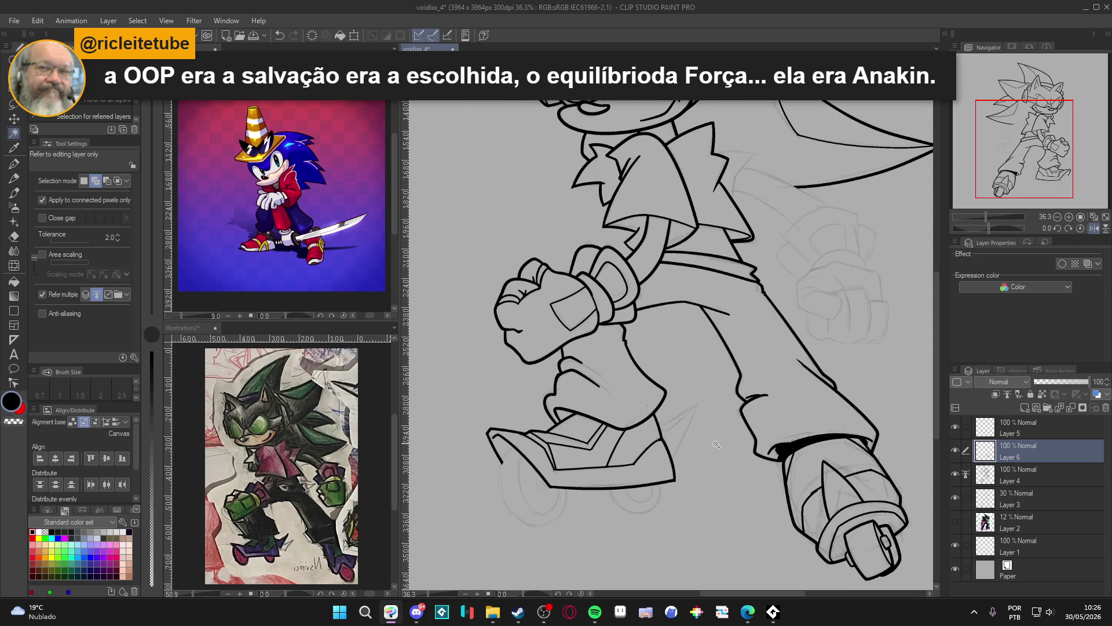
key("ctrl+s")
scroll(628, 451, "up", 3)
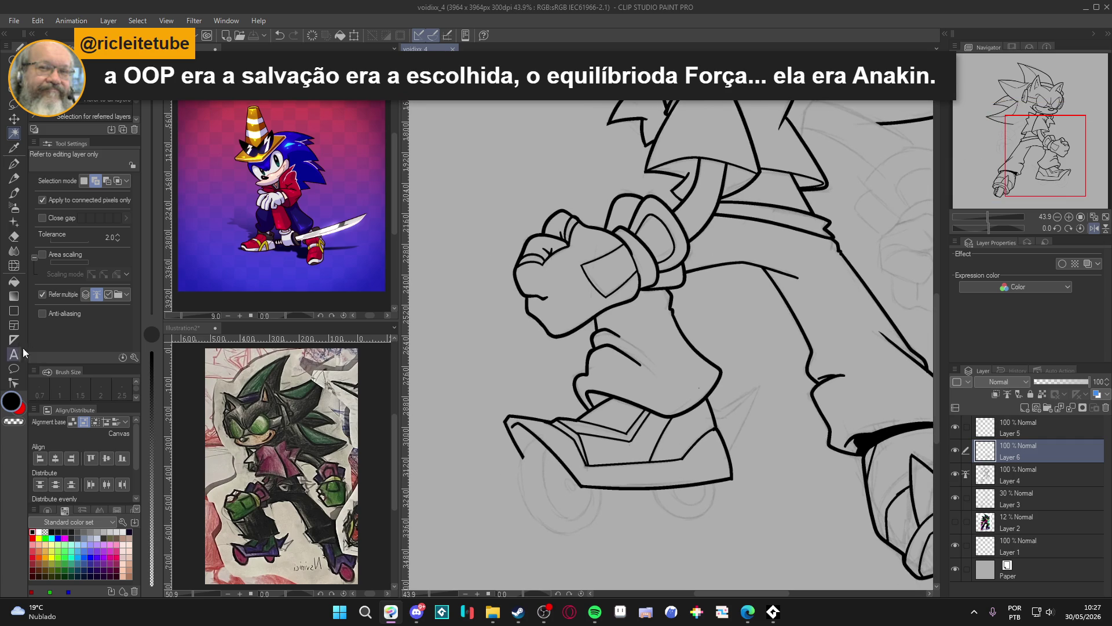
left_click(13, 340)
Lay an ellipse ruler over the front wheel on Layer 6 and narrow it
left_click_drag(517, 433, 604, 532)
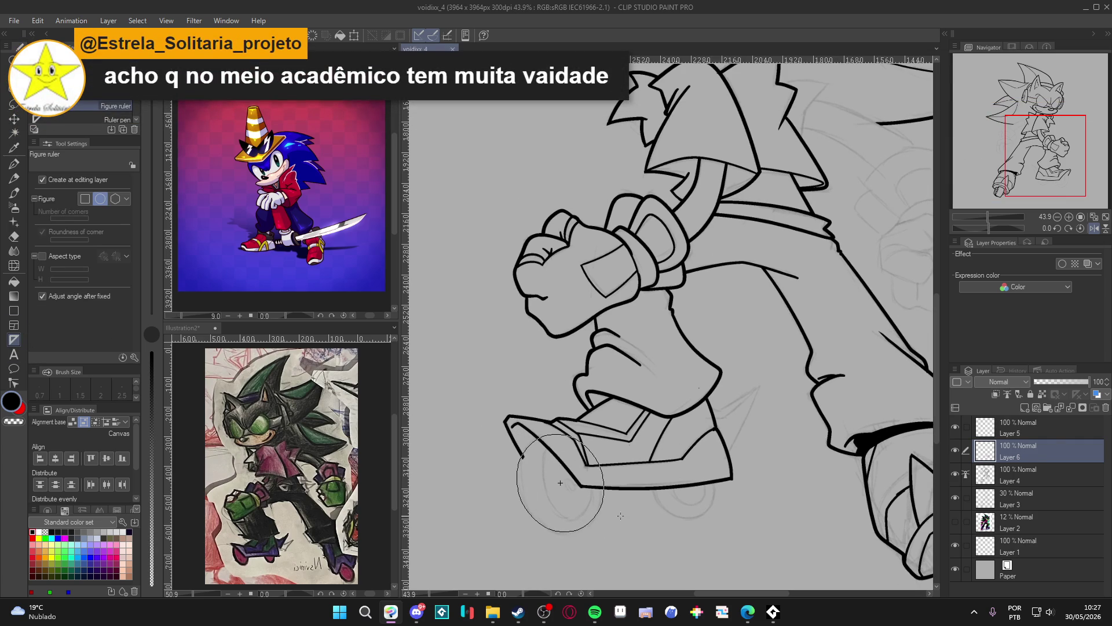
left_click(619, 515)
key("p")
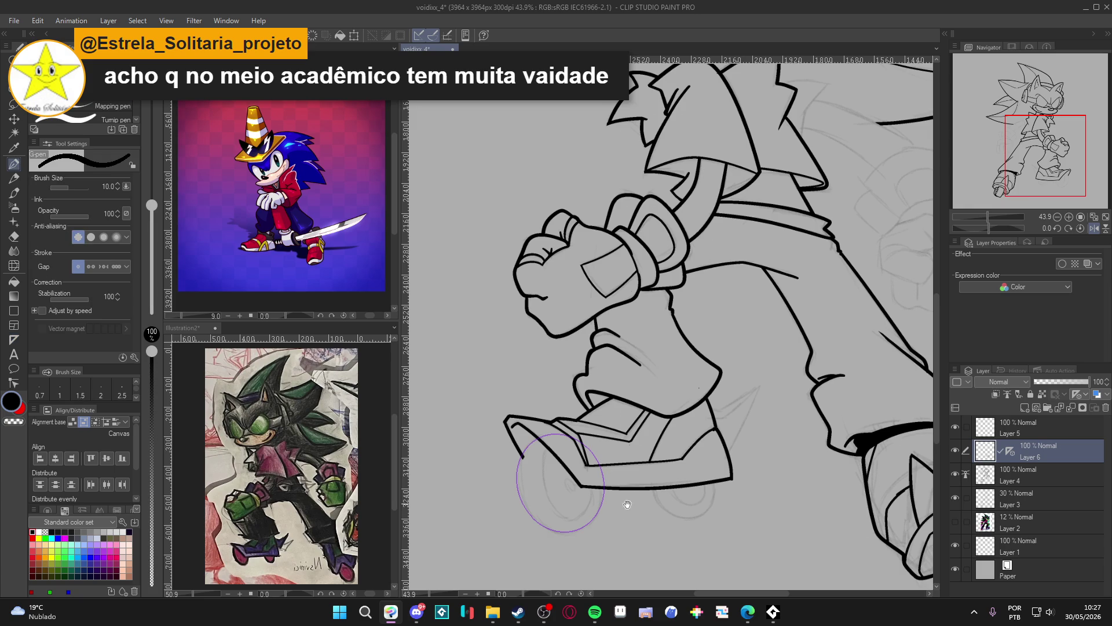
scroll(622, 483, "down", 1)
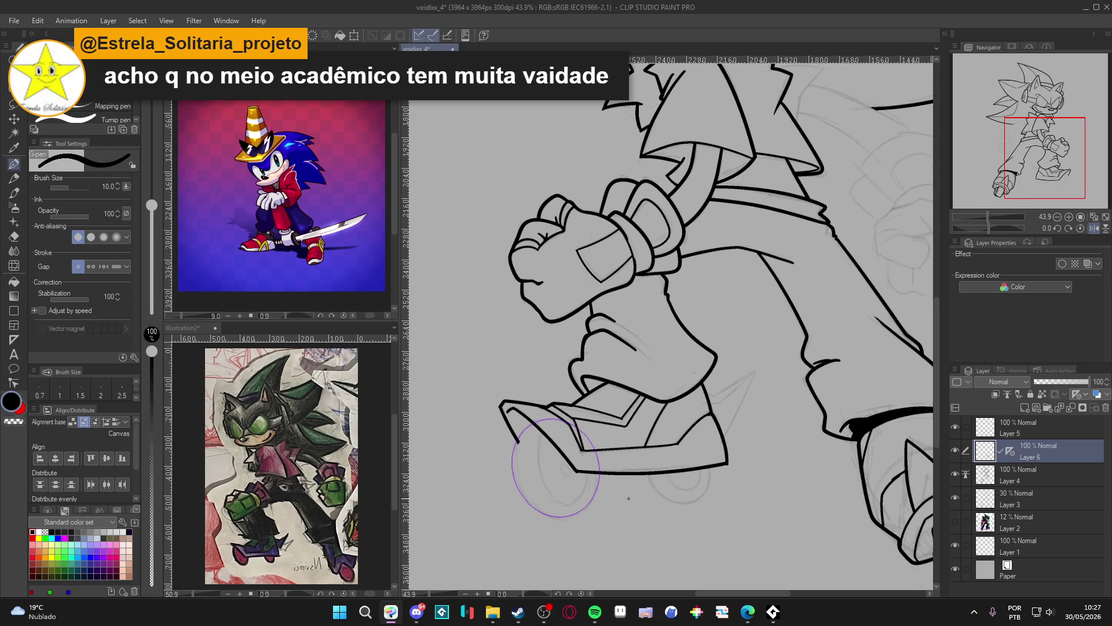
left_click(955, 450)
left_click(955, 450)
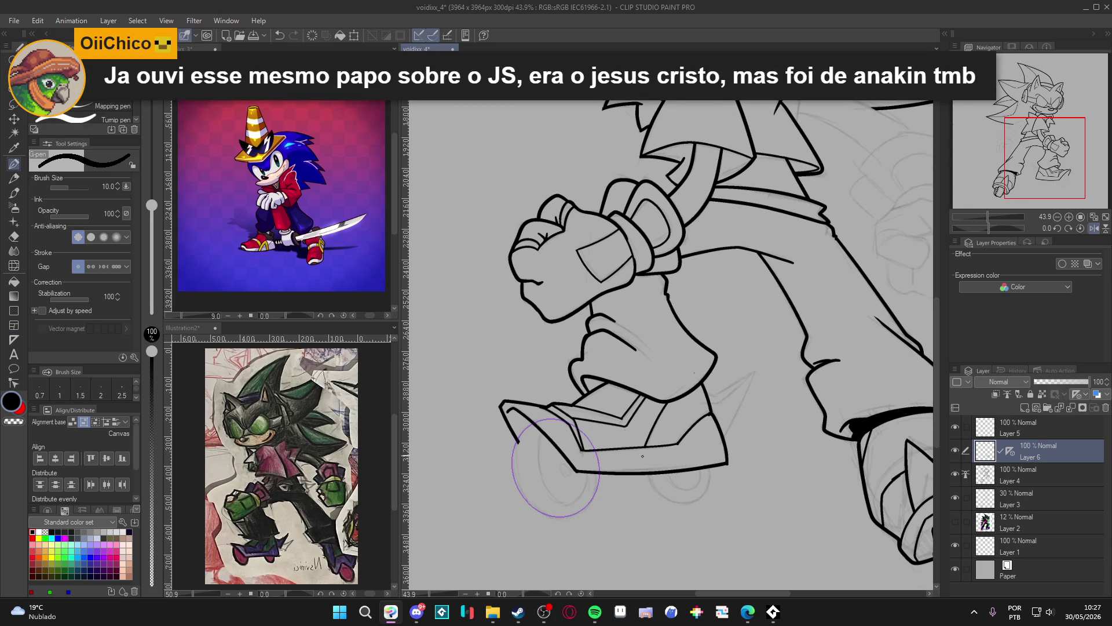
left_click(595, 496, "ctrl")
left_click_drag(500, 468, 503, 468)
At pen size 15, ink an ellipse and transform it onto the rear wheel
key("bracketright")
key("bracketright")
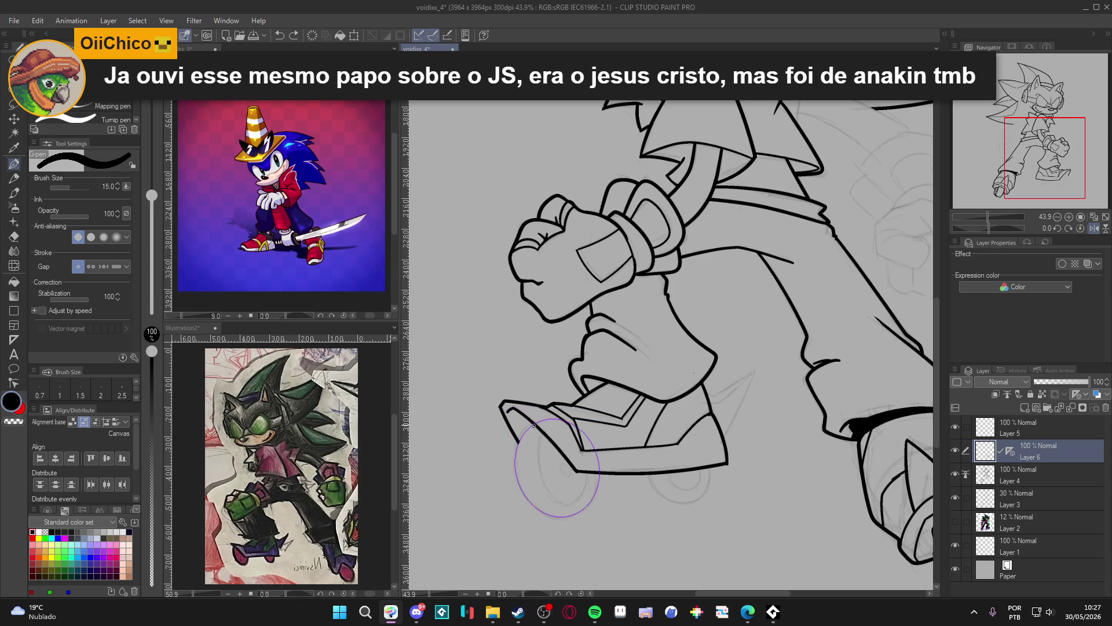
mouse_move(533, 424)
left_mouse_down()
mouse_move(521, 438)
mouse_move(530, 505)
mouse_move(576, 520)
mouse_move(608, 477)
left_mouse_up()
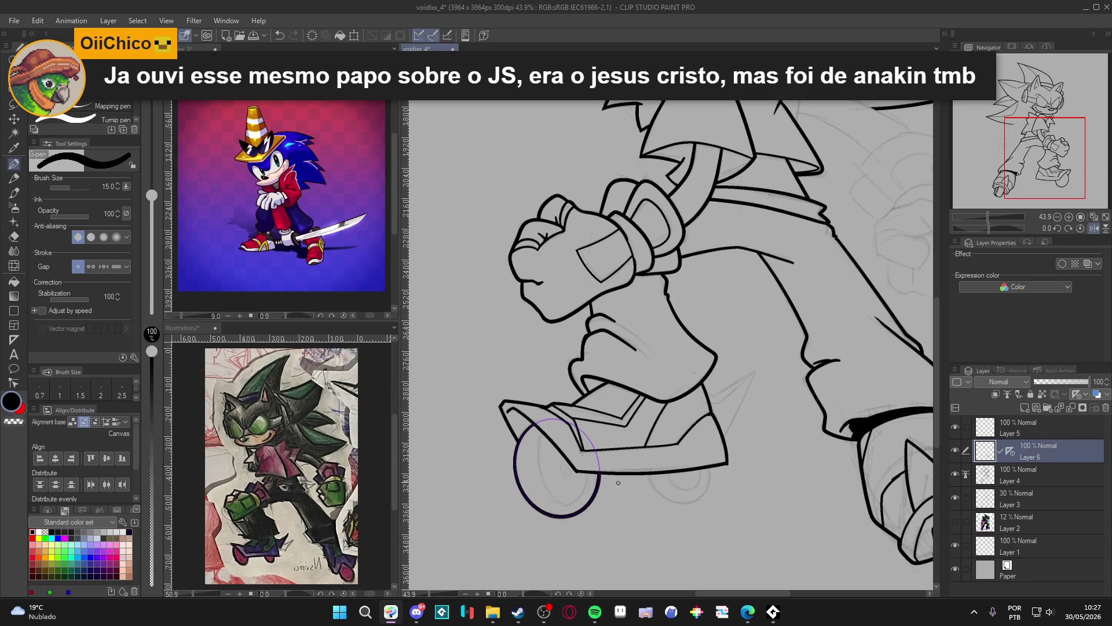
left_click(601, 464, "ctrl")
left_click_drag(614, 482, 739, 468)
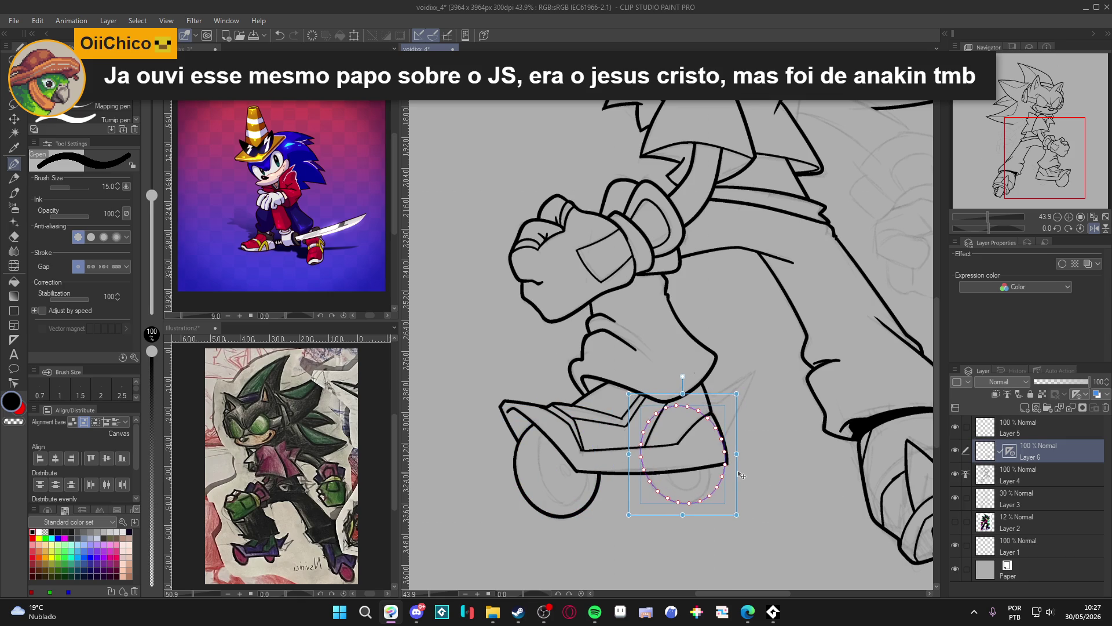
left_click_drag(736, 394, 719, 414)
mouse_move(639, 470)
left_mouse_down()
mouse_move(666, 500)
mouse_move(704, 494)
mouse_move(714, 466)
left_mouse_up()
key("Return")
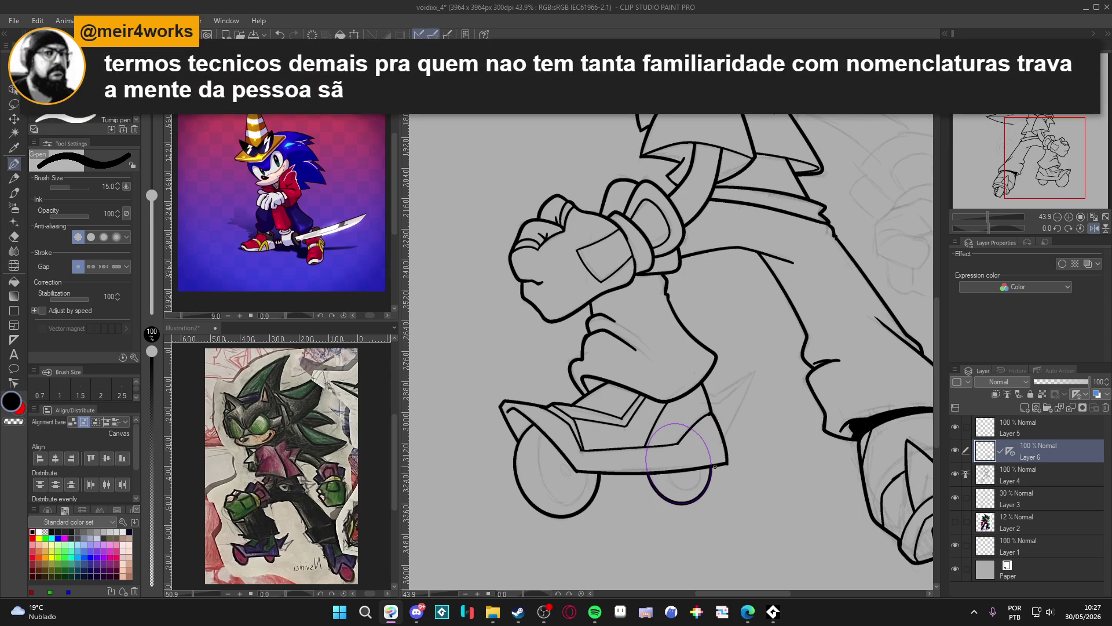
key("ctrl+t")
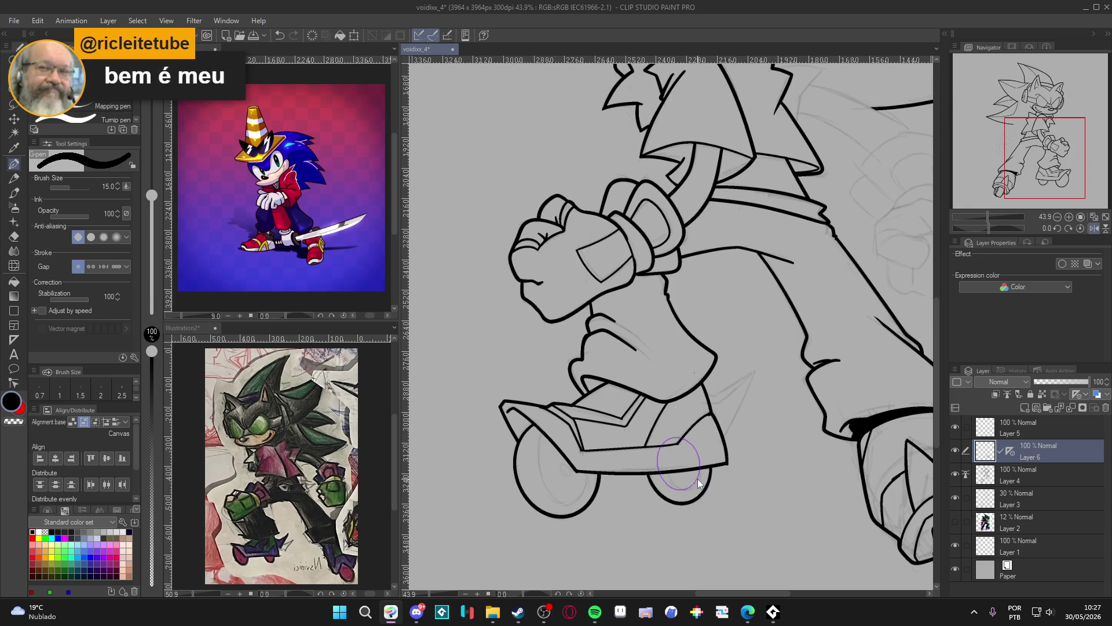
left_click_drag(718, 490, 723, 487)
key("Return")
At pen size 10, ink the rear wheel's lower arc and the front wheel along the ruler
key("bracketleft")
key("bracketleft")
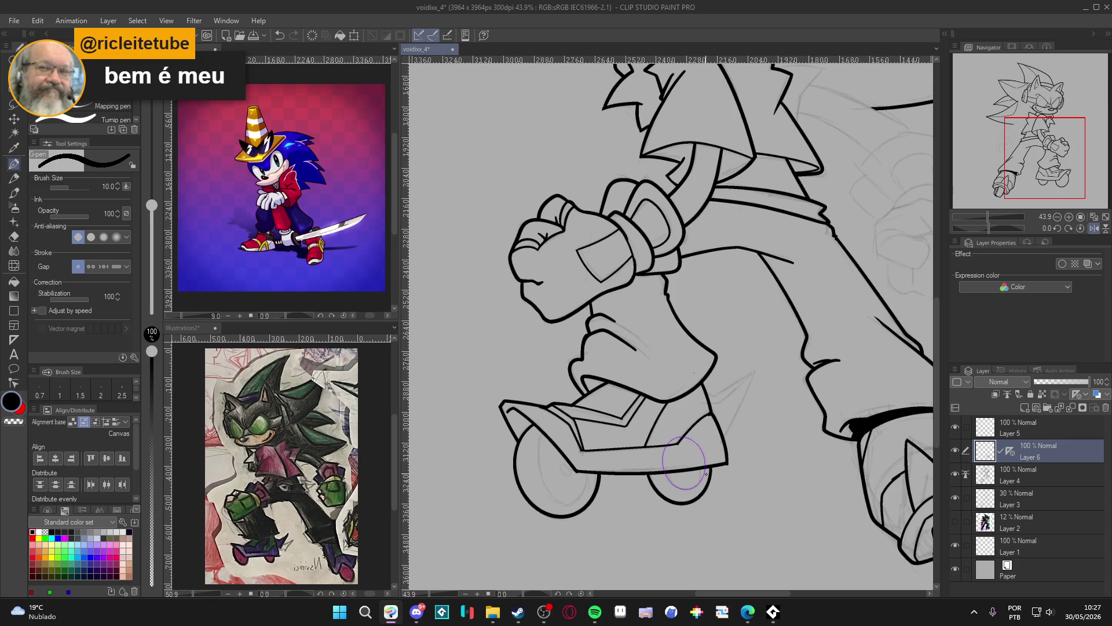
mouse_move(705, 467)
left_mouse_down()
mouse_move(676, 492)
mouse_move(666, 476)
left_mouse_up()
left_click(707, 463, "ctrl")
mouse_move(721, 478)
left_mouse_down()
mouse_move(595, 478)
mouse_move(603, 519)
left_mouse_up()
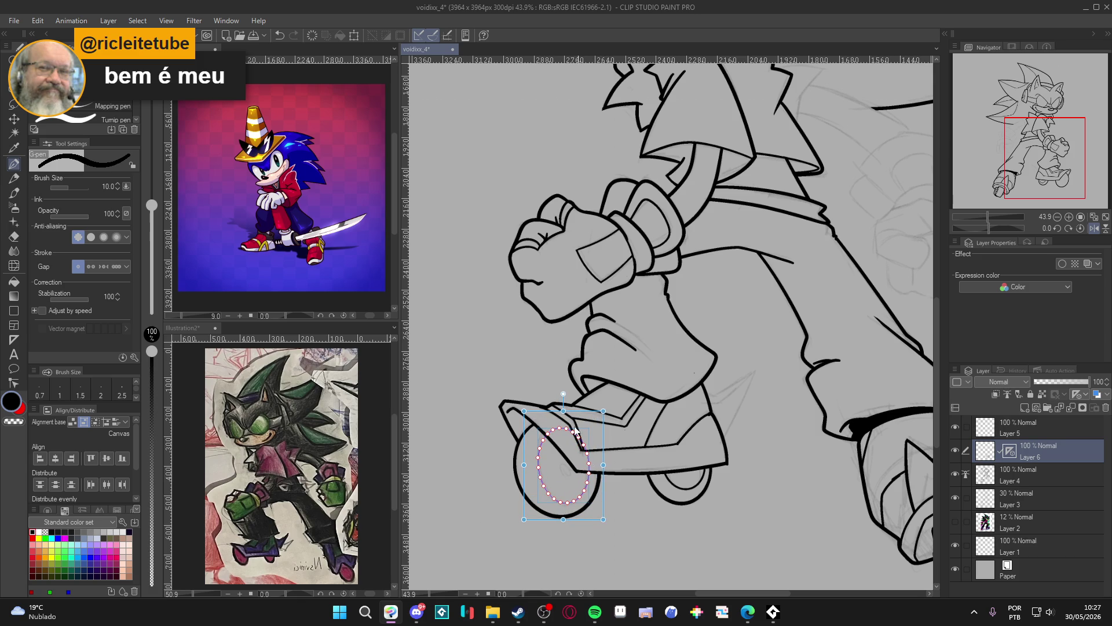
left_click_drag(563, 412, 563, 405)
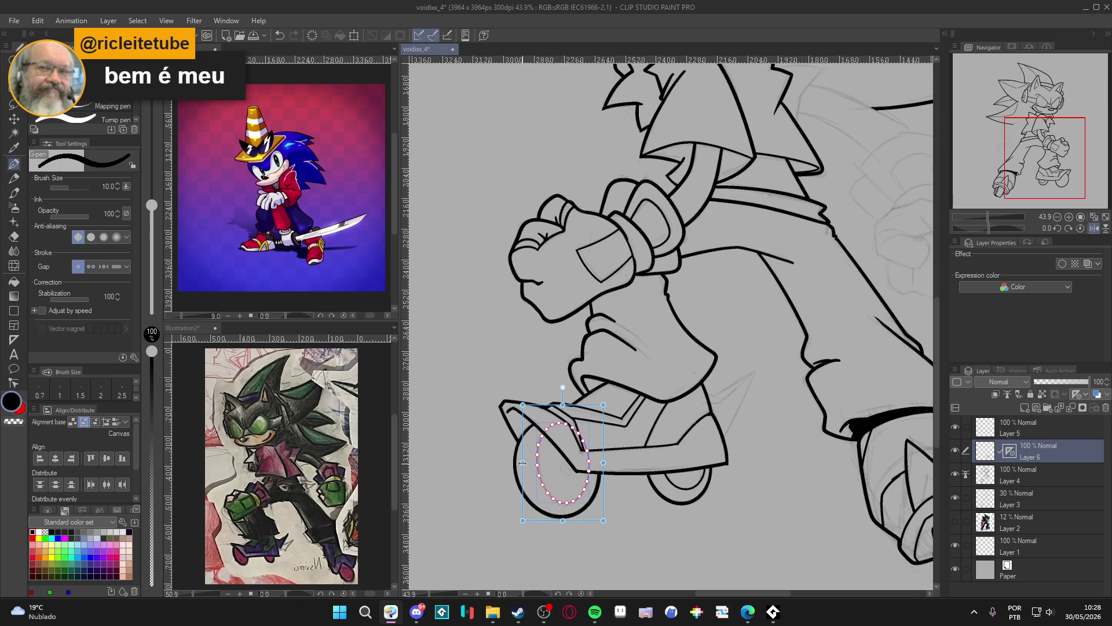
mouse_move(542, 433)
left_mouse_down()
mouse_move(556, 503)
mouse_move(587, 485)
left_mouse_up()
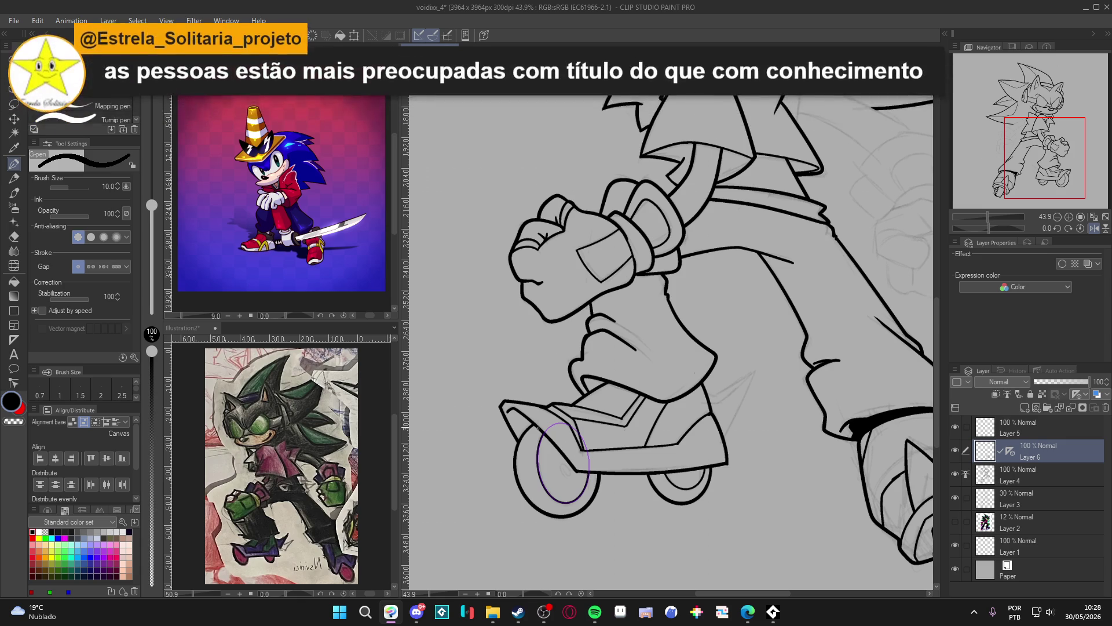
left_click_drag(542, 436, 546, 483)
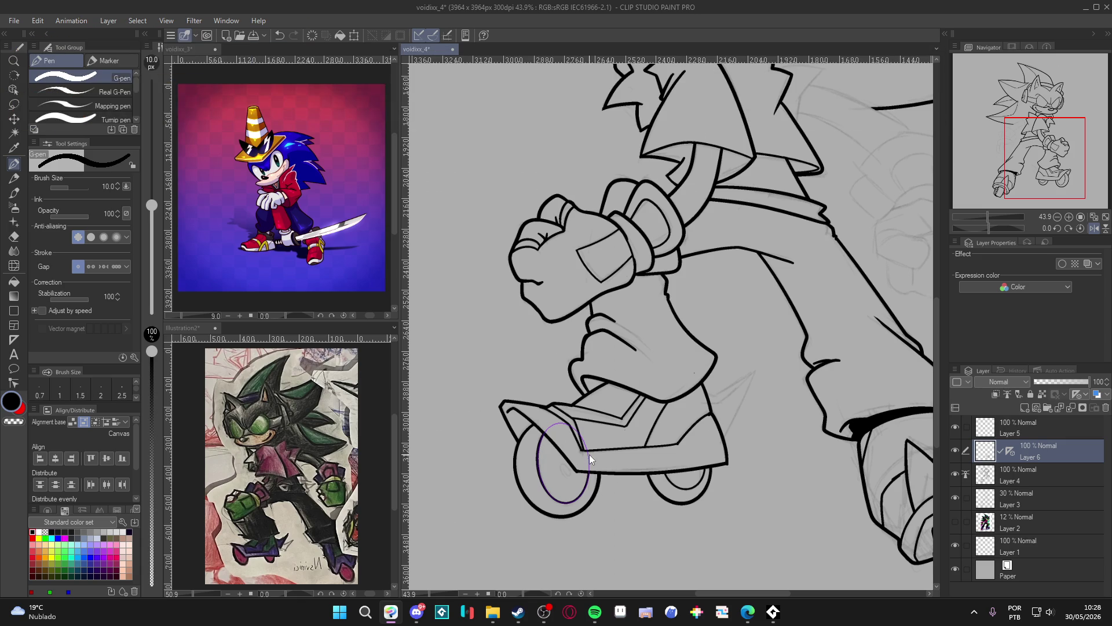
Delete the purple guide ellipse and save the drawing
left_click(589, 455, "ctrl")
left_click_drag(601, 412, 574, 468)
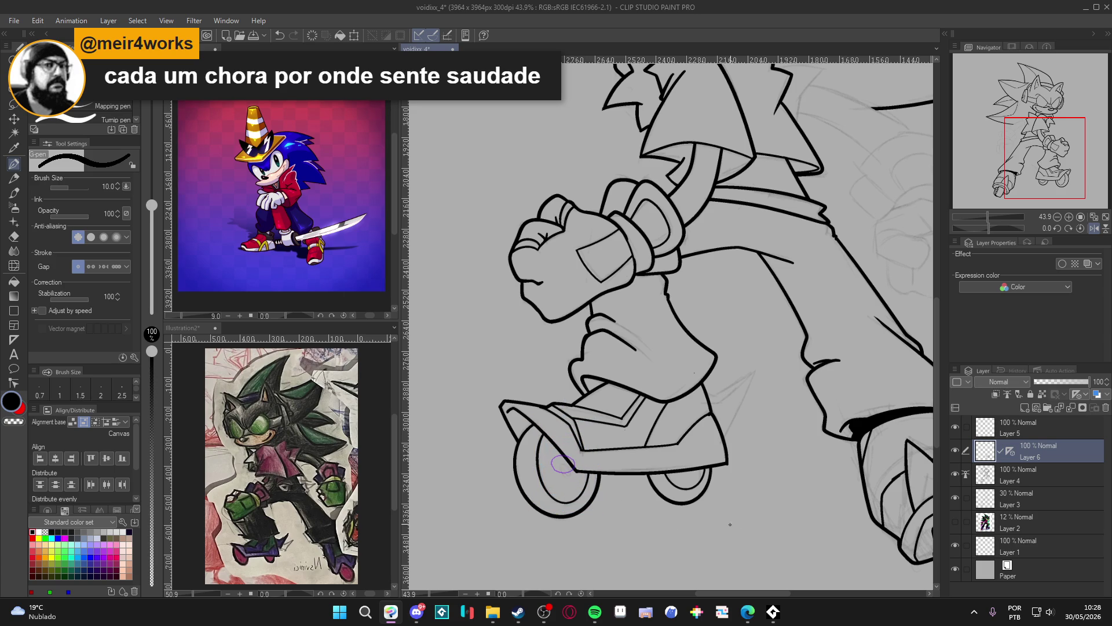
key("Delete")
left_click_drag(739, 512, 727, 509)
key("ctrl+s")
scroll(803, 308, "down", 3)
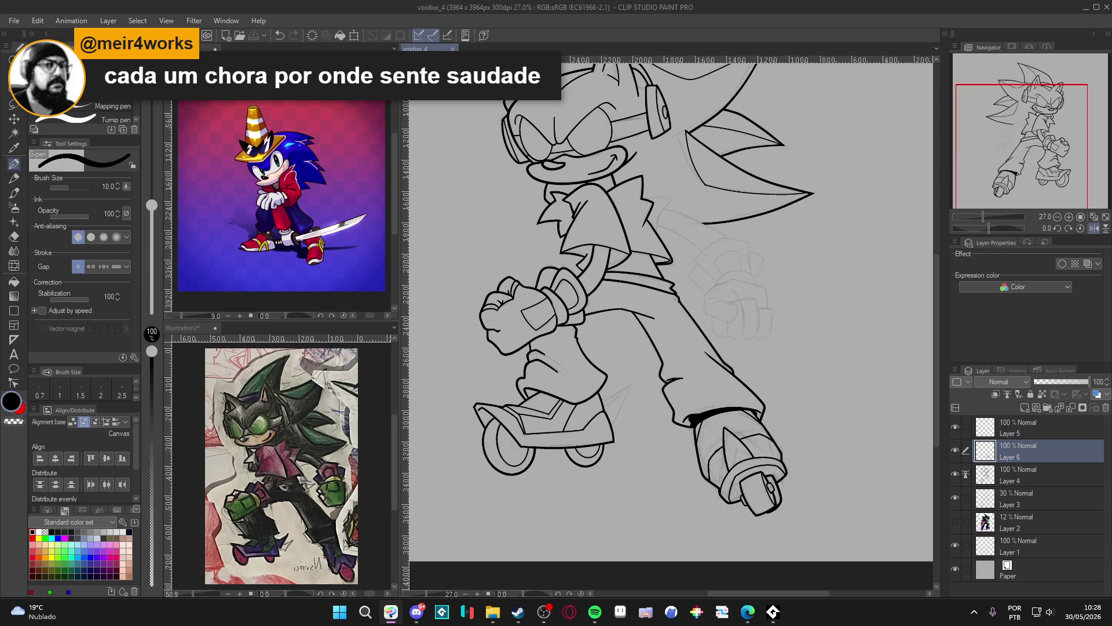
Compare the skate layer shown and hidden, then merge Layer 6 into Layer 4 and save
left_click(955, 450)
left_click(954, 449)
left_click(954, 449)
left_click(955, 449)
left_click(954, 450)
left_click(955, 447)
left_click(956, 469)
left_click(958, 470)
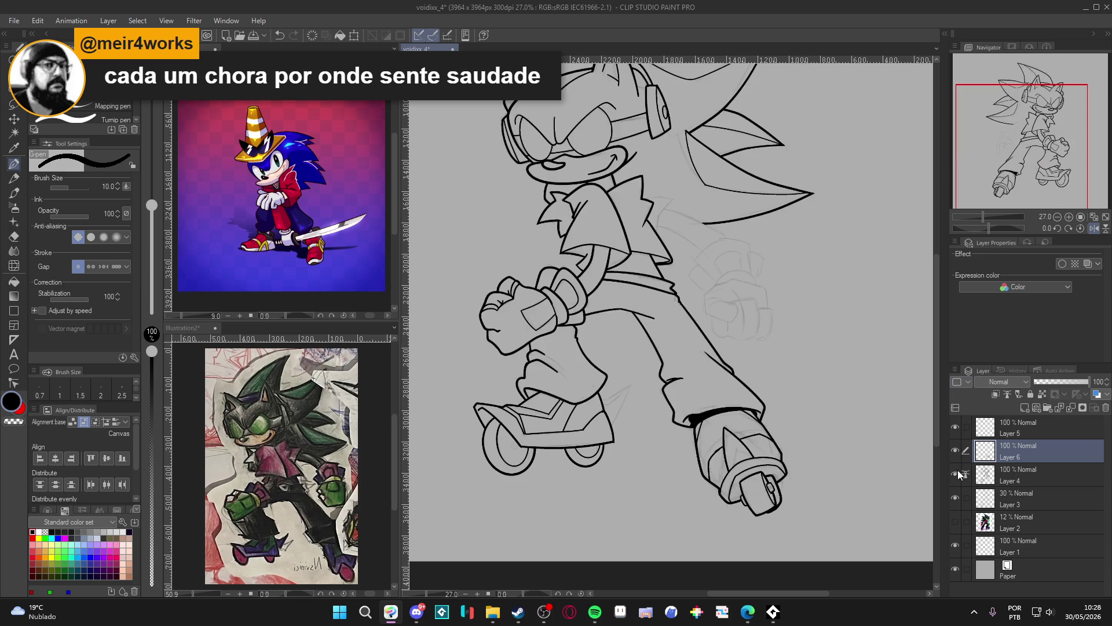
left_click(954, 452)
left_click(955, 452)
key("ctrl+e")
scroll(620, 440, "up", 1)
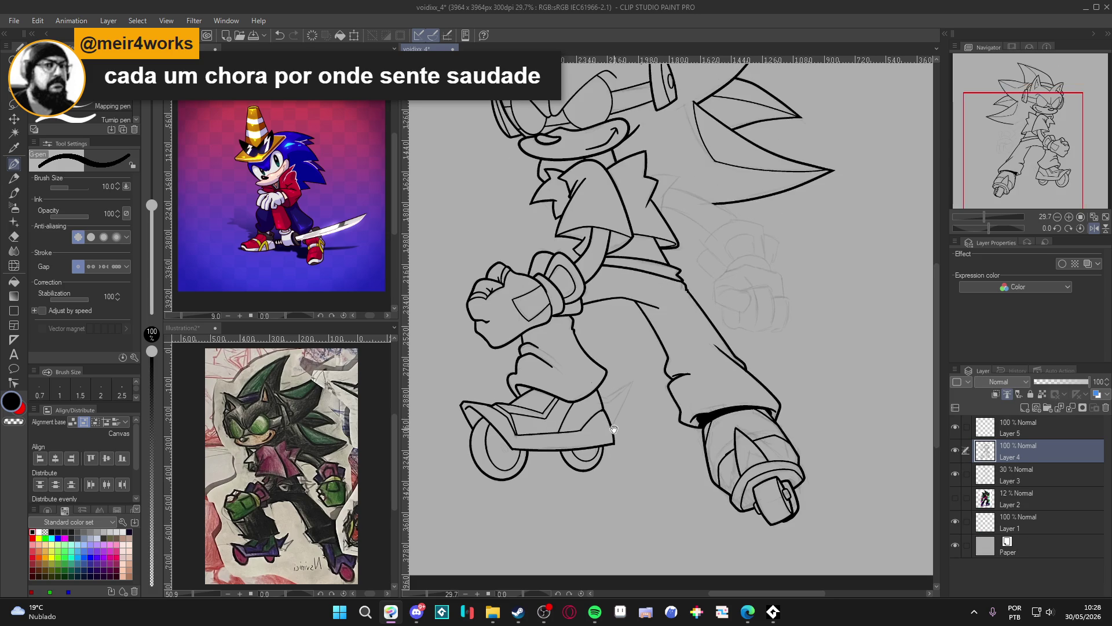
key("ctrl+s")
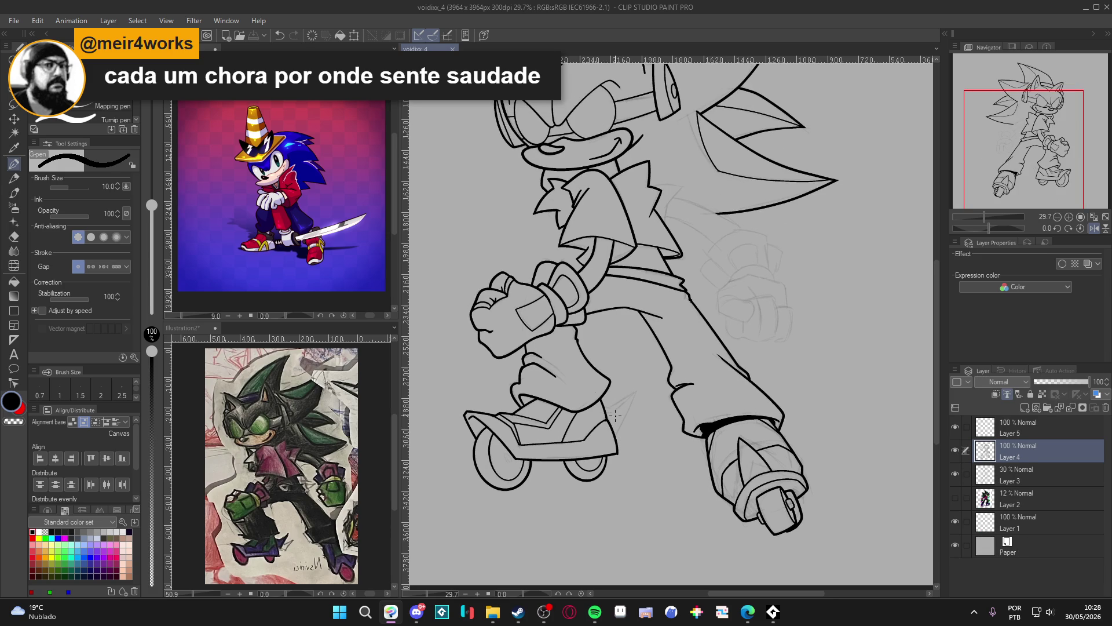
Set the pen size to 15 and check around the character for outline gaps
key("bracketright")
key("bracketright")
scroll(637, 458, "up", 1)
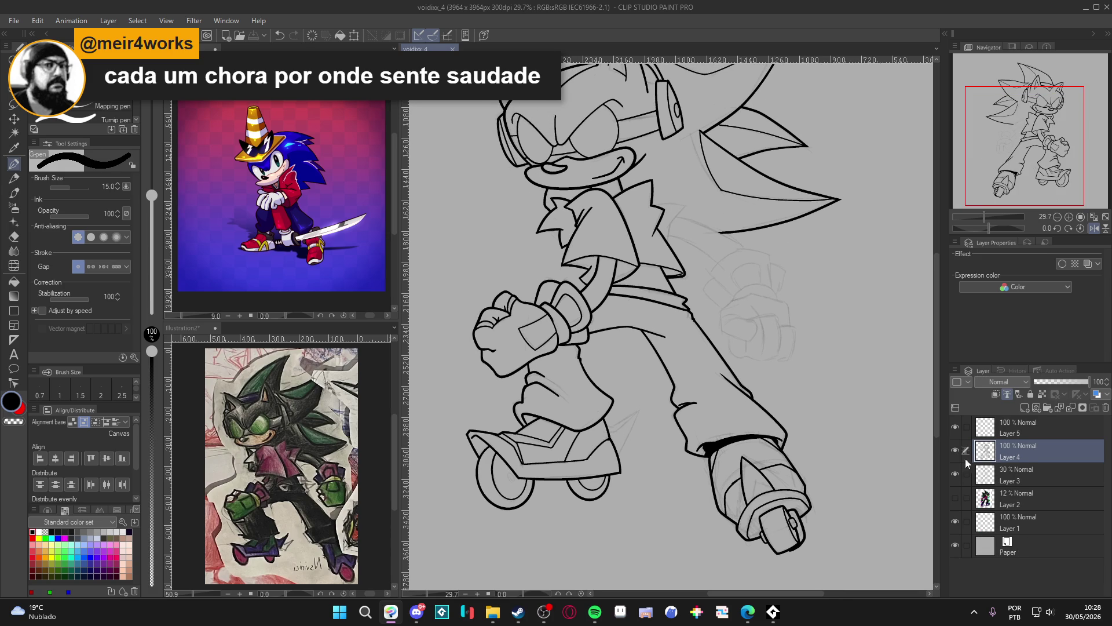
key("w")
left_click(640, 449)
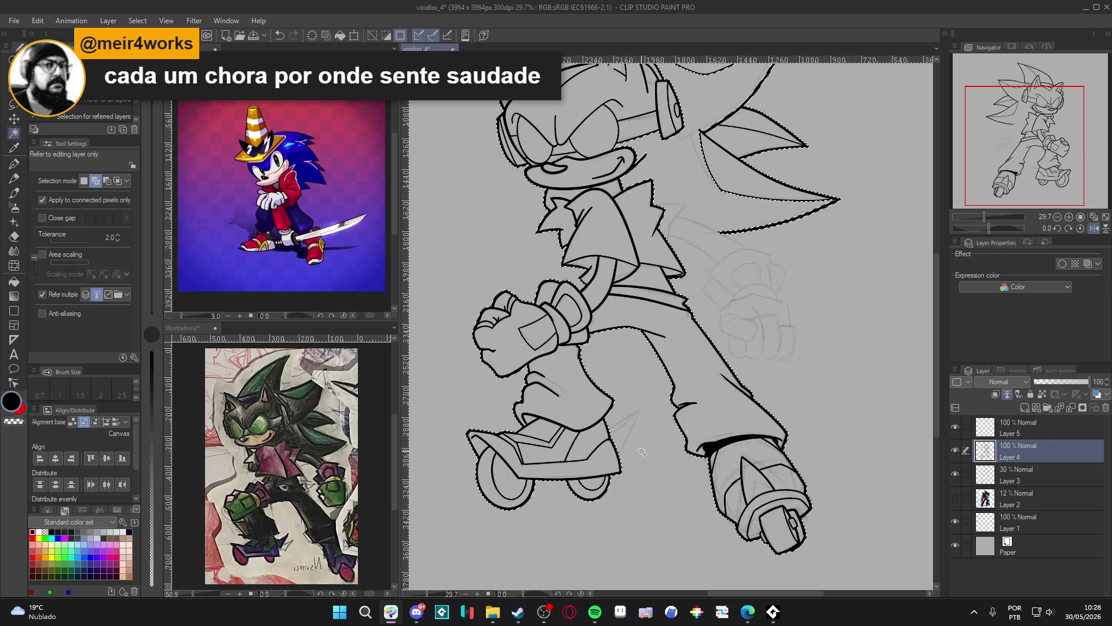
key("ctrl+d")
scroll(640, 449, "up", 2)
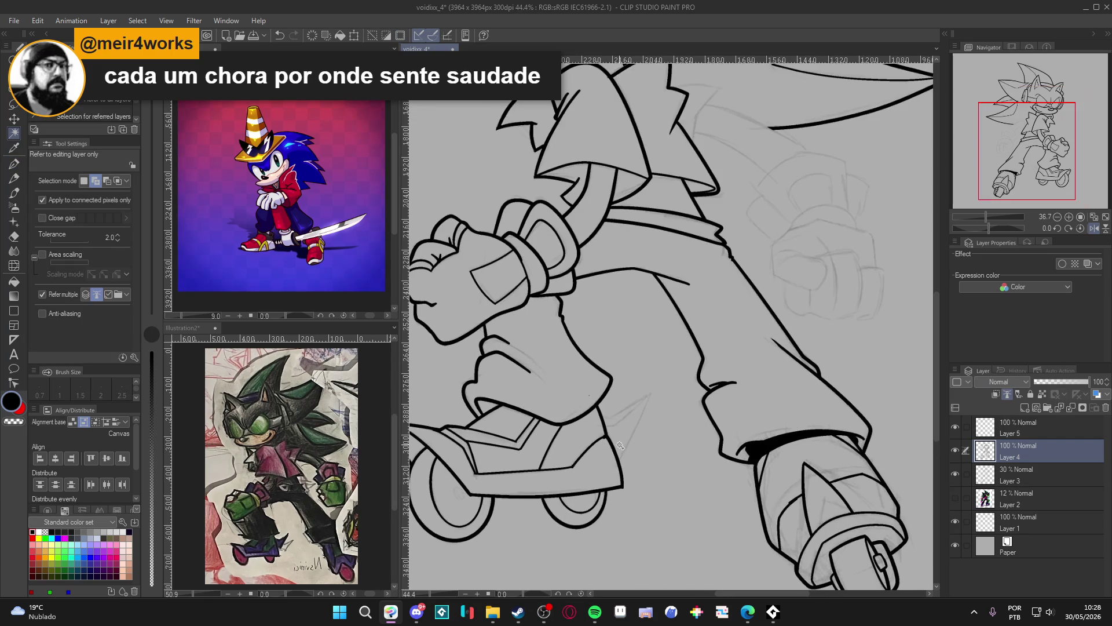
Rotate the canvas, ink a new vertical line, and undo a stray ink dot
key("p")
mouse_move(715, 495)
left_mouse_down()
mouse_move(550, 417)
mouse_move(575, 195)
mouse_move(626, 277)
left_mouse_up()
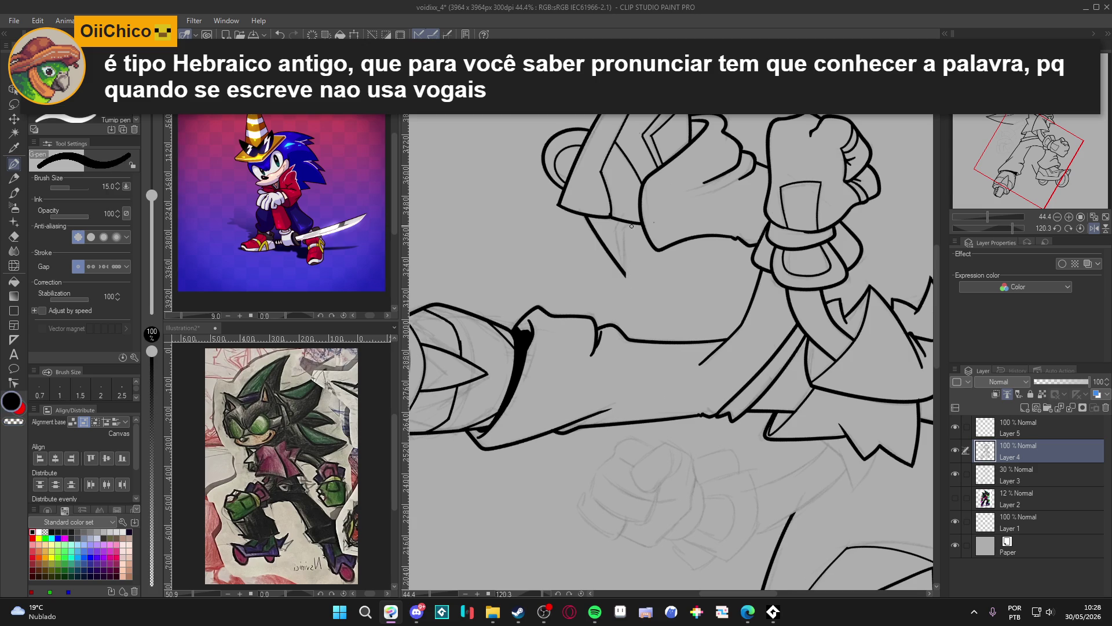
mouse_move(625, 223)
left_mouse_down()
mouse_move(628, 282)
mouse_move(672, 348)
mouse_move(693, 444)
mouse_move(737, 435)
left_mouse_up()
key("ctrl+z")
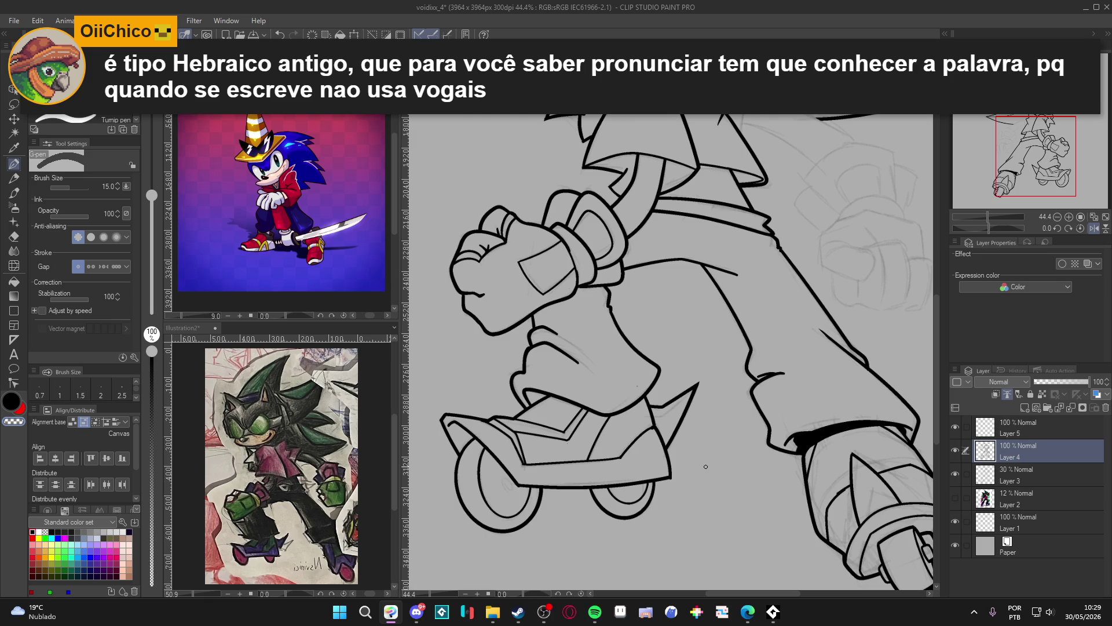
Check the shoe spike with Auto Select and close its base with a 10 px stroke
left_click_drag(749, 453, 810, 484)
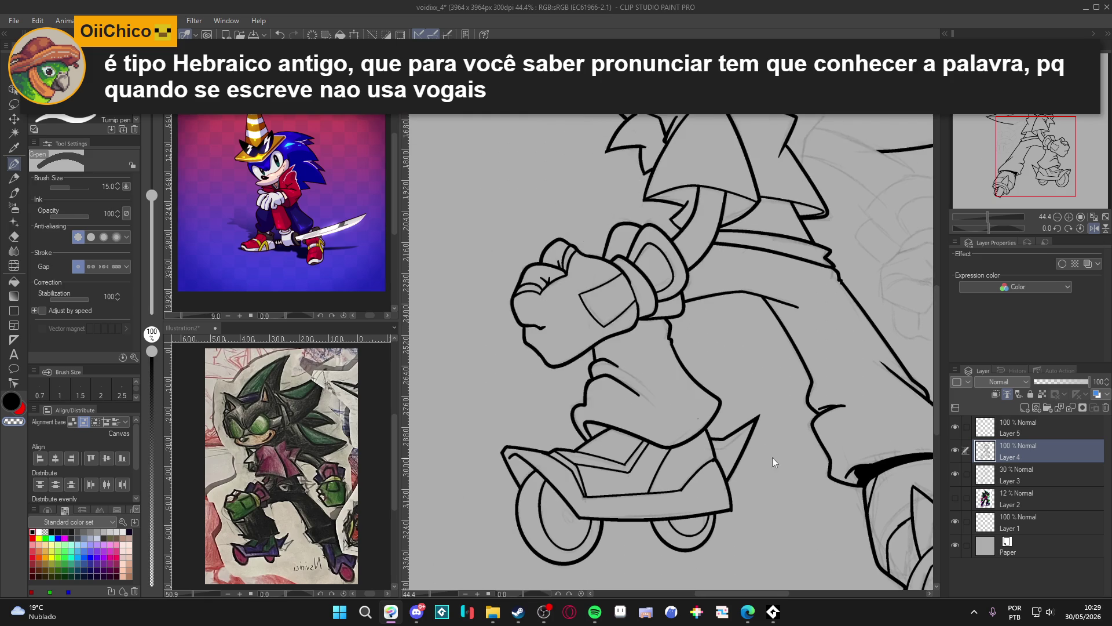
key("w")
left_click(734, 445)
key("ctrl+d")
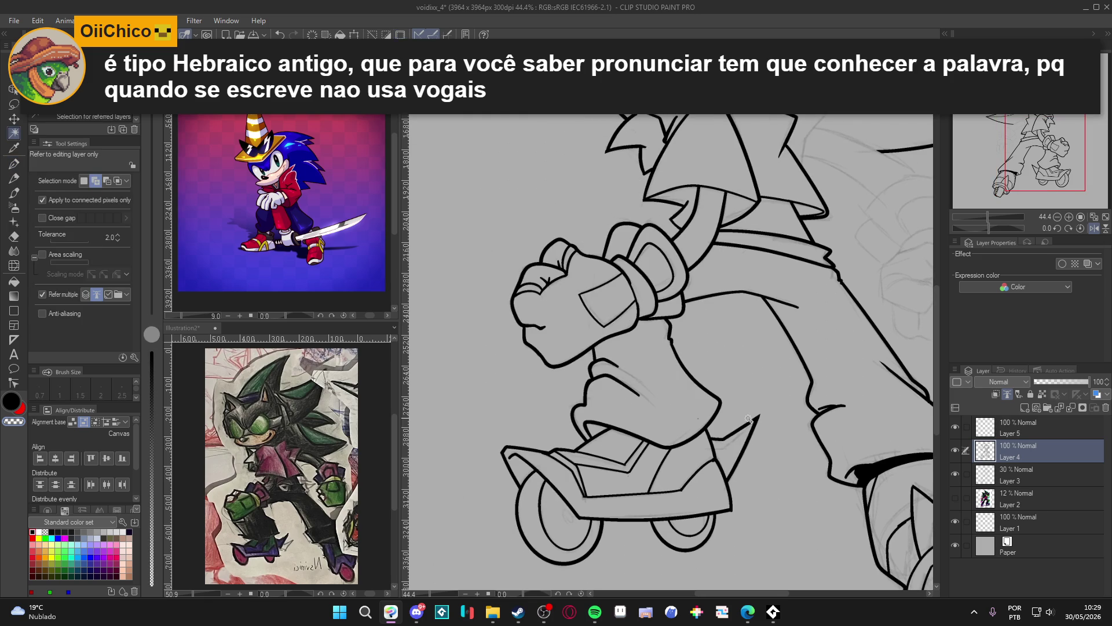
key("p")
key("bracketleft")
key("bracketleft")
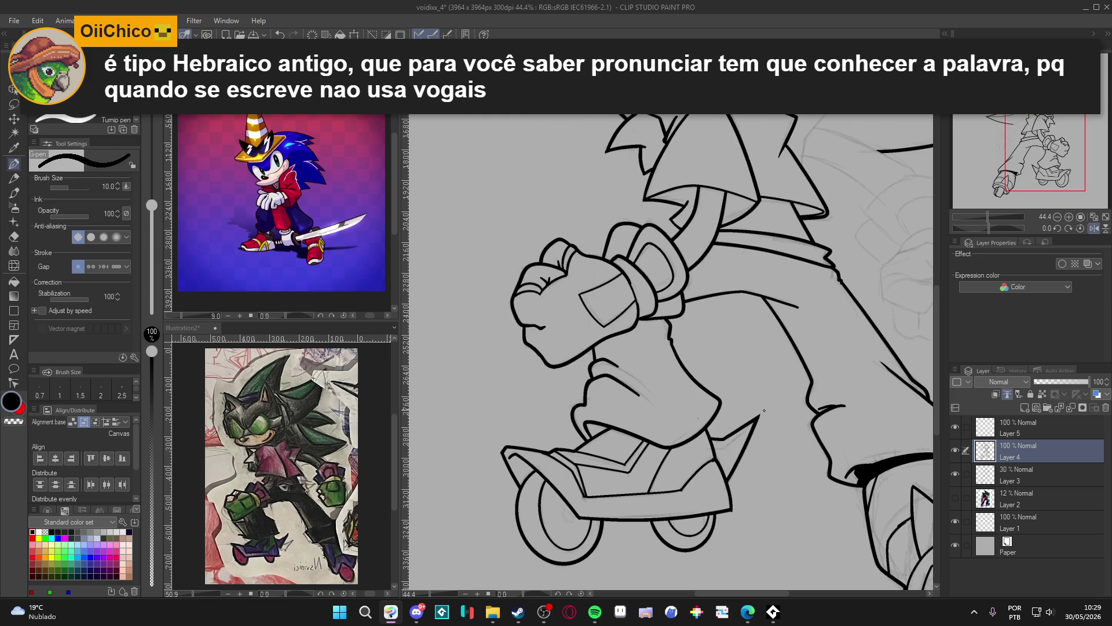
left_click_drag(728, 449, 715, 453)
scroll(758, 464, "down", 4)
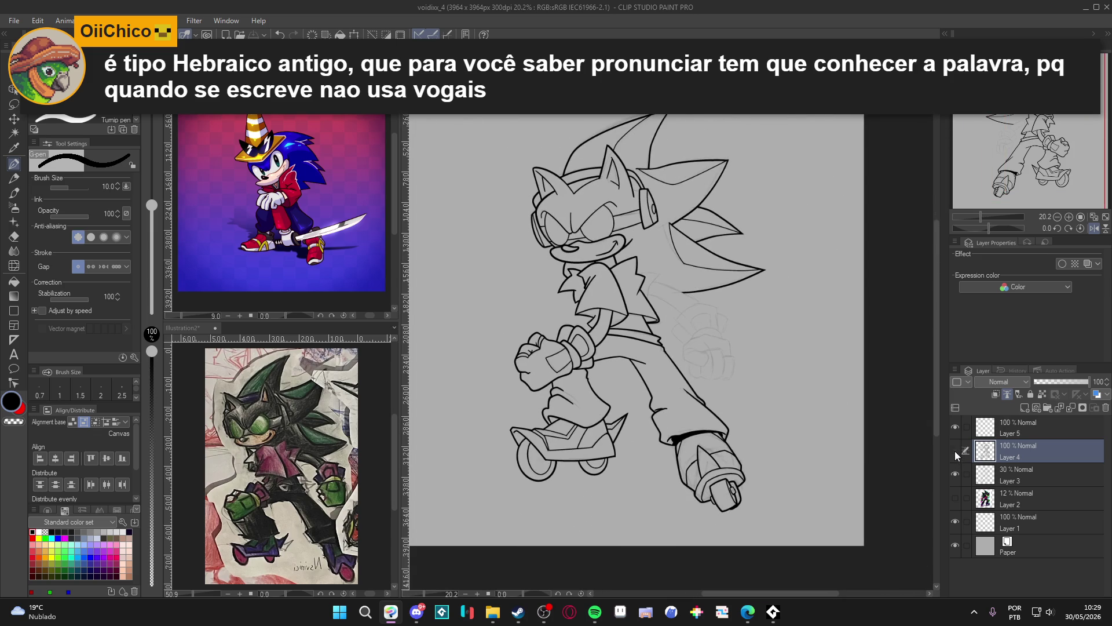
Fit the drawing in view, save, and toggle the sketch and line art layers to inspect the lineart
left_click(955, 473)
left_click(955, 472)
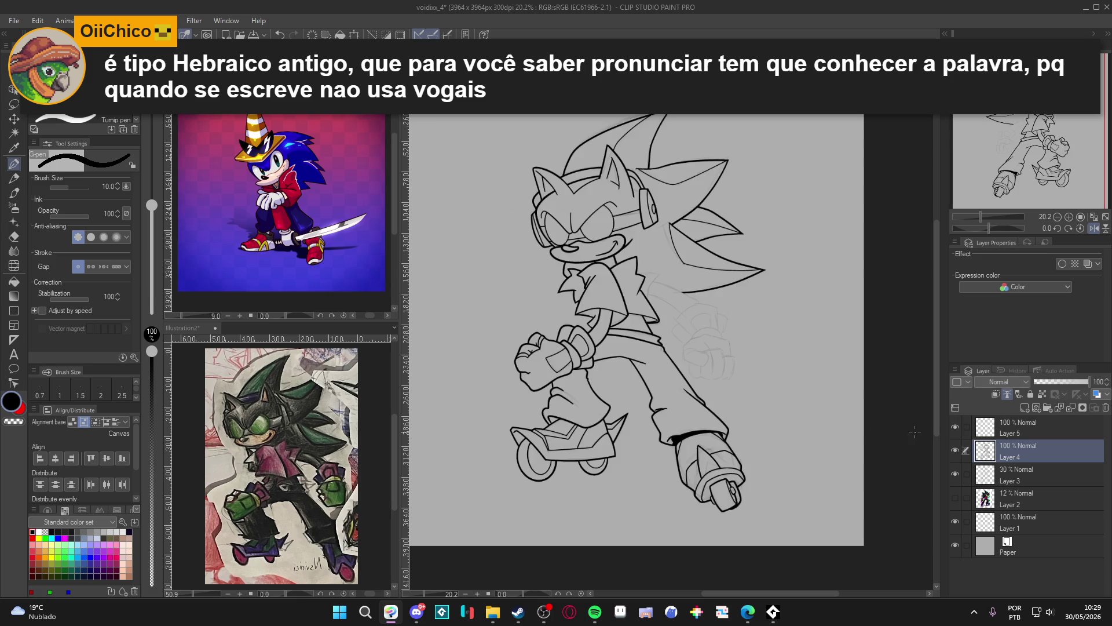
key("ctrl+0")
key("ctrl+s")
left_click(954, 447)
left_click(954, 447)
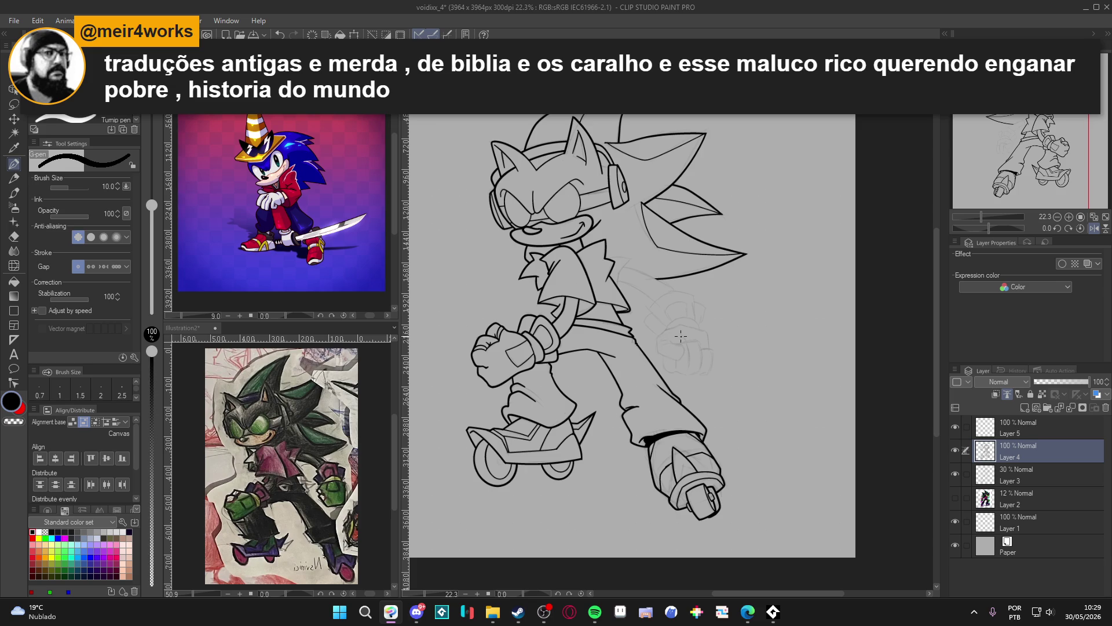
left_click(955, 450)
left_click(956, 450)
Test the background for outline gaps with Auto Select, zoom in, and save
key("w")
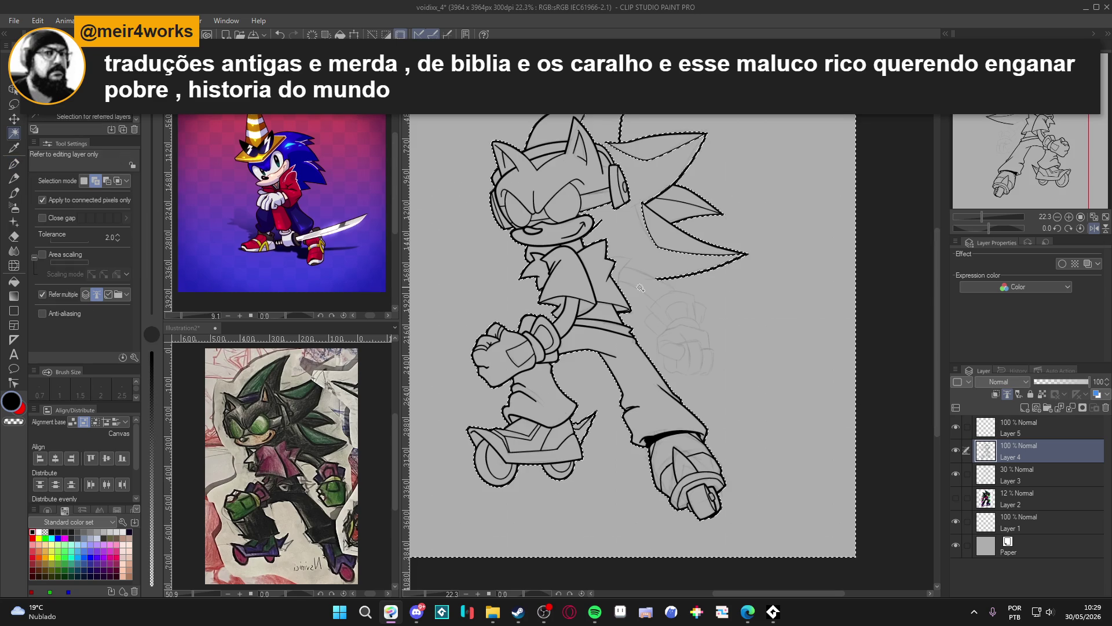
left_click(653, 290)
key("ctrl+d")
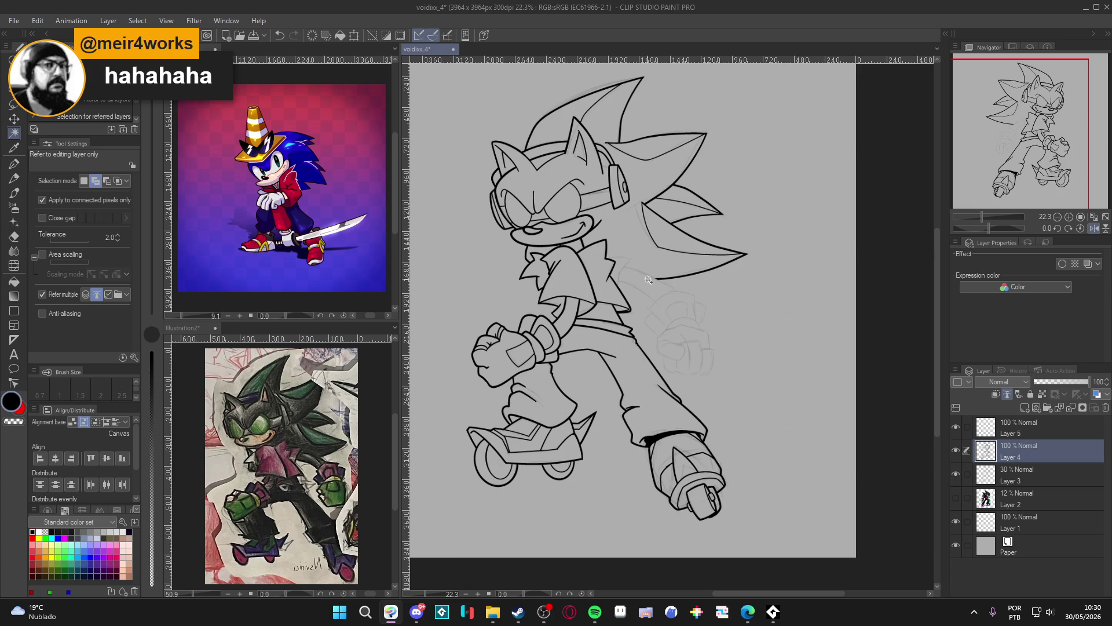
scroll(614, 272, "up", 4)
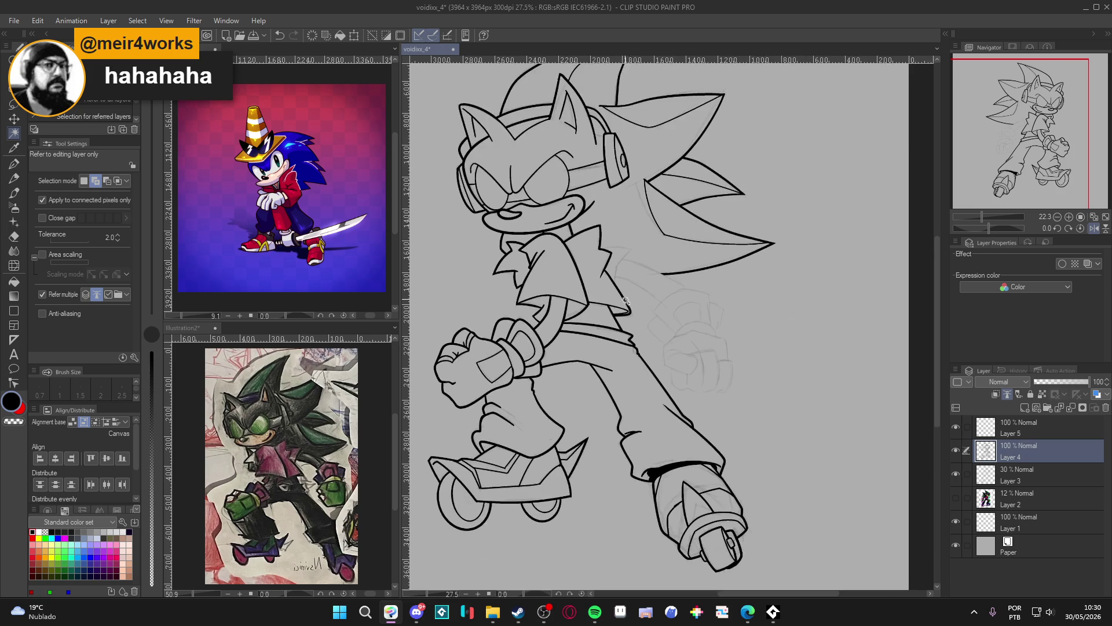
scroll(600, 274, "up", 2)
key("ctrl+s")
Tilt the view to angle the head quills for inking with the pen
key("r")
mouse_move(645, 402)
left_mouse_down()
mouse_move(679, 444)
mouse_move(945, 467)
left_mouse_up()
left_click(956, 452)
left_click(956, 452)
key("p")
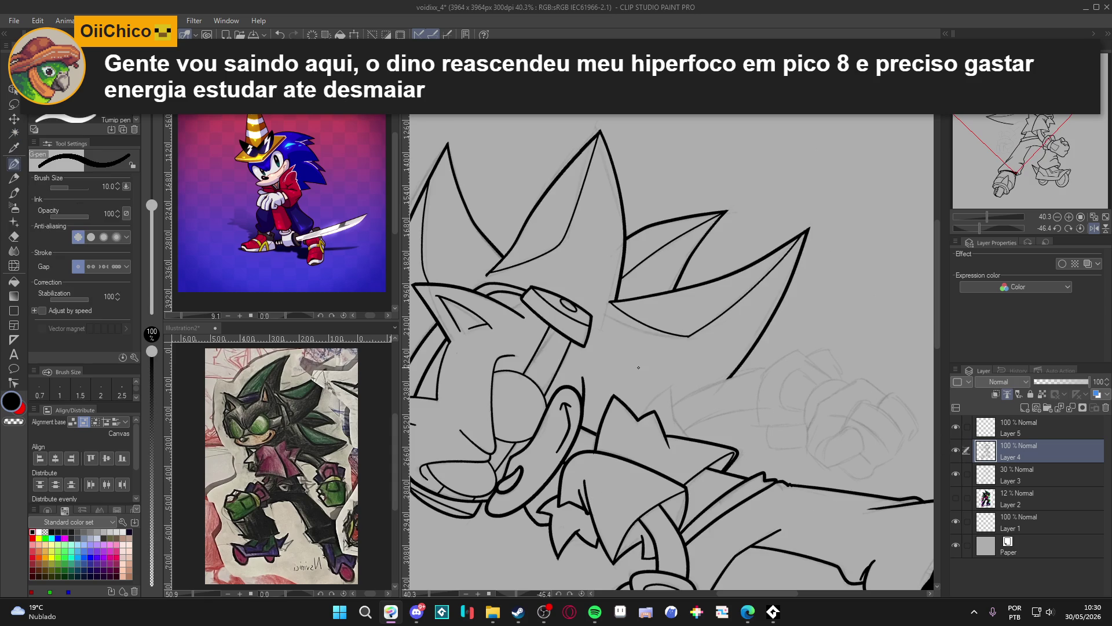
Enlarge the G-pen to size 15 and ink an extra spike beside the collar
key("bracketright")
key("bracketright")
scroll(643, 374, "up", 2)
left_click_drag(637, 449, 660, 416)
key("ctrl+z")
mouse_move(636, 454)
left_mouse_down()
mouse_move(669, 410)
mouse_move(673, 450)
mouse_move(688, 461)
mouse_move(739, 401)
left_mouse_up()
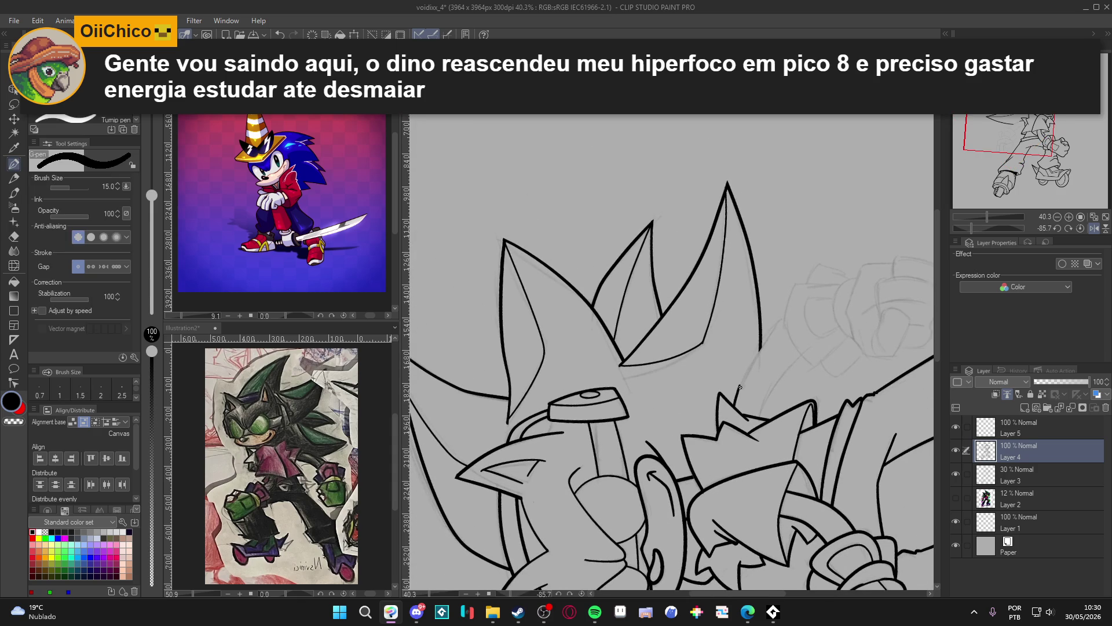
Try inking a quill curve behind the head, then undo all the attempts
left_click_drag(737, 400, 793, 303)
key("ctrl+z")
mouse_move(735, 408)
left_mouse_down()
mouse_move(803, 299)
mouse_move(731, 409)
left_mouse_up()
key("ctrl+z")
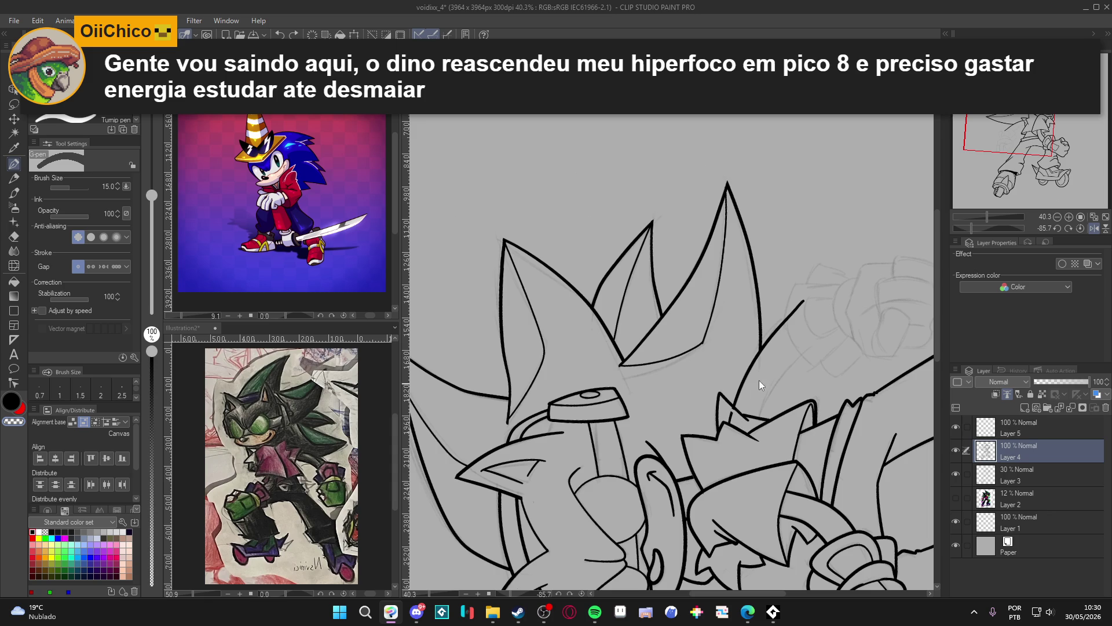
key("ctrl+z")
On a new layer, ink two curved quills behind the head and erase the first quill's tip
key("ctrl+shift+n")
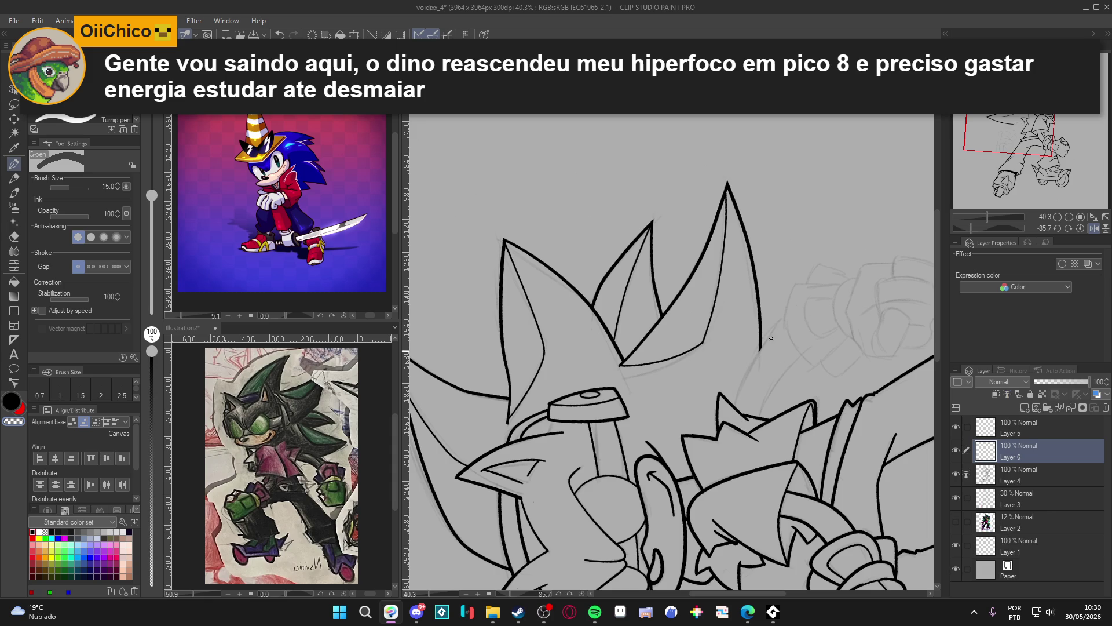
mouse_move(803, 303)
left_mouse_down()
mouse_move(767, 341)
mouse_move(733, 411)
left_mouse_up()
left_click_drag(824, 318, 764, 427)
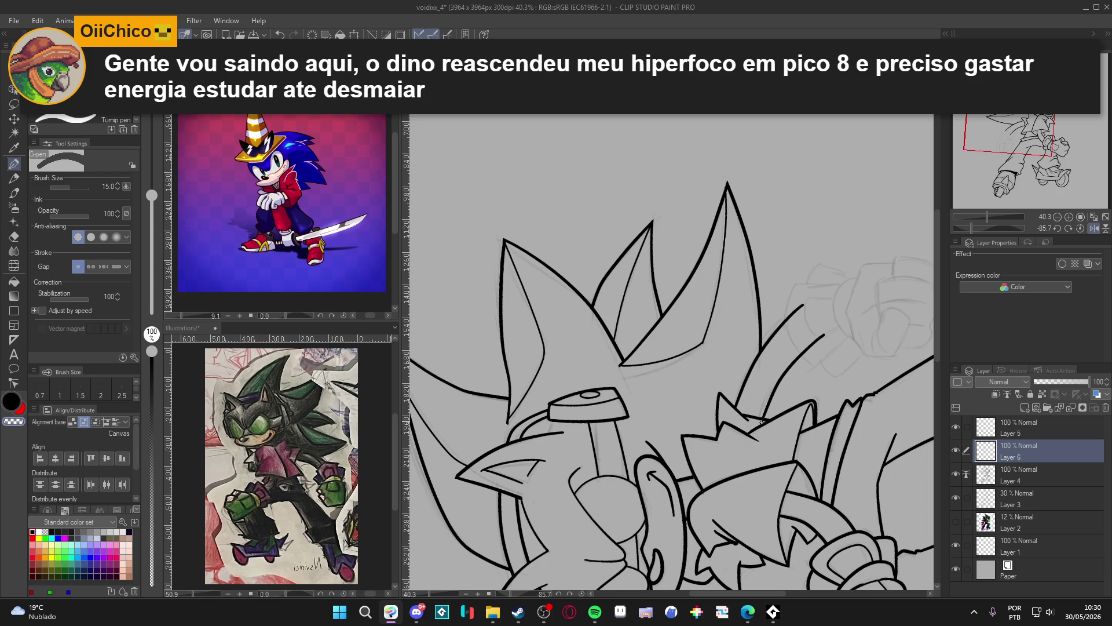
key("e")
mouse_move(804, 303)
left_mouse_down()
mouse_move(788, 323)
mouse_move(829, 331)
mouse_move(807, 349)
left_mouse_up()
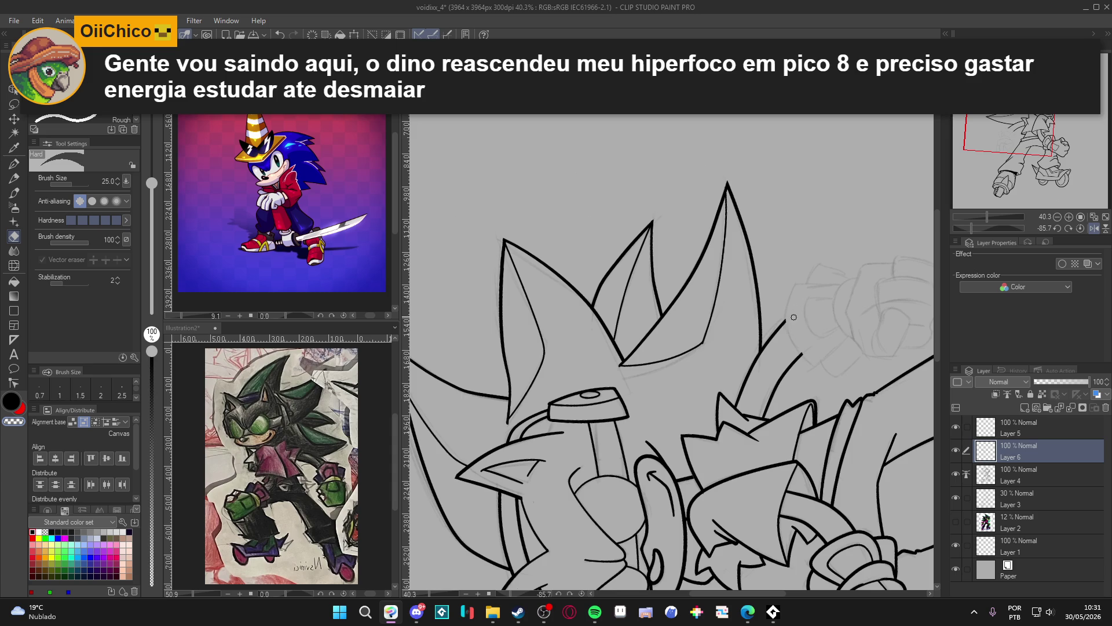
Reset the canvas rotation to upright and go back to the pen
key("r")
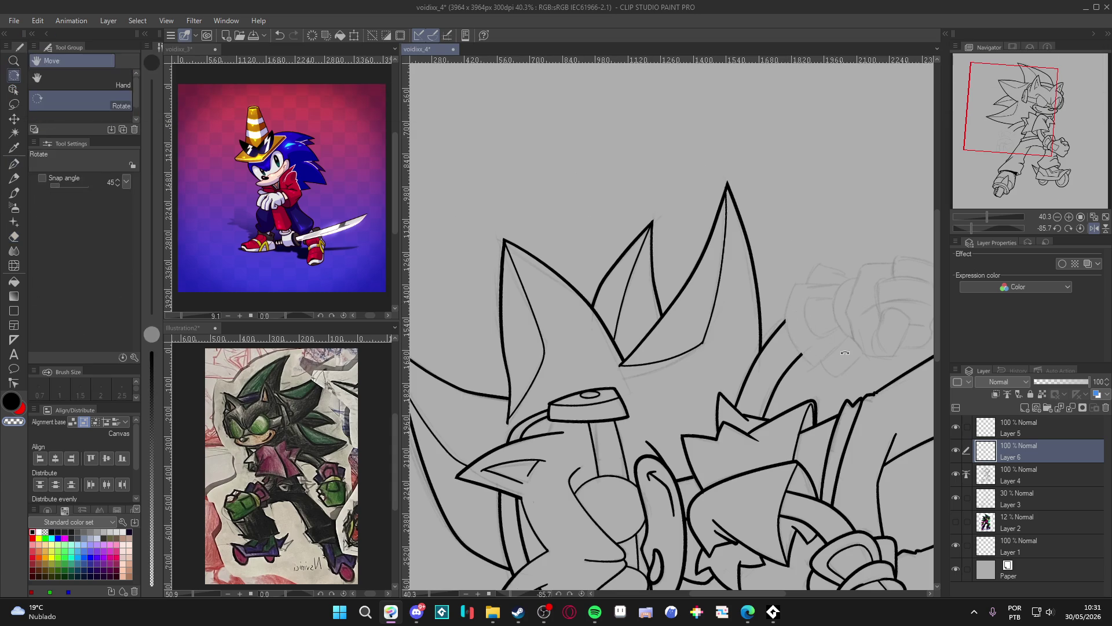
double_click(836, 335)
key("p")
scroll(790, 318, "down", 3)
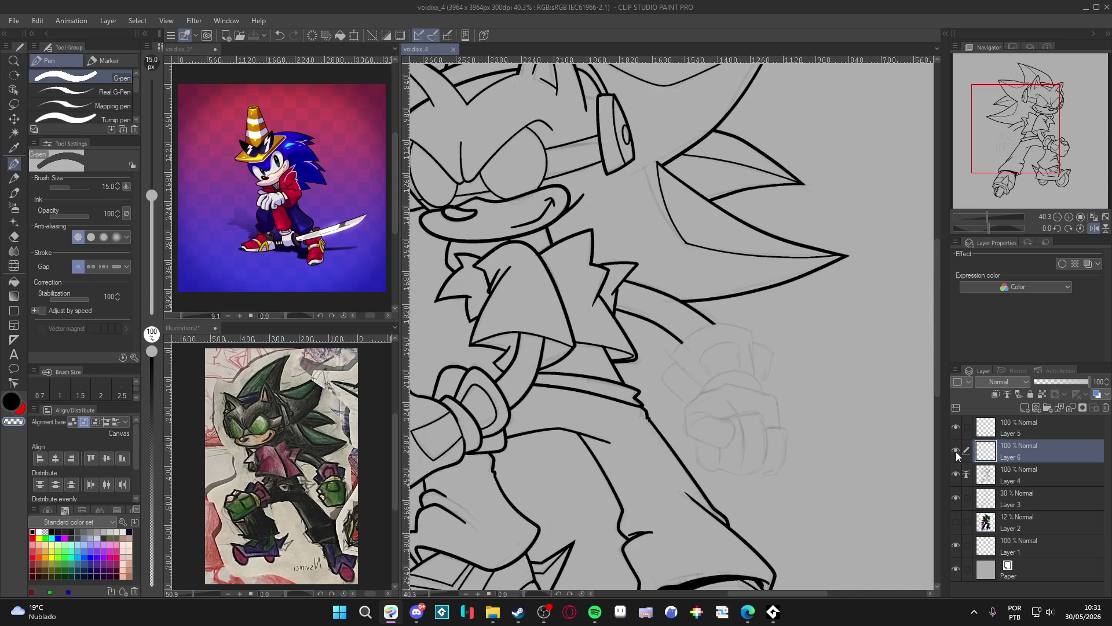
left_click_drag(780, 477, 829, 488)
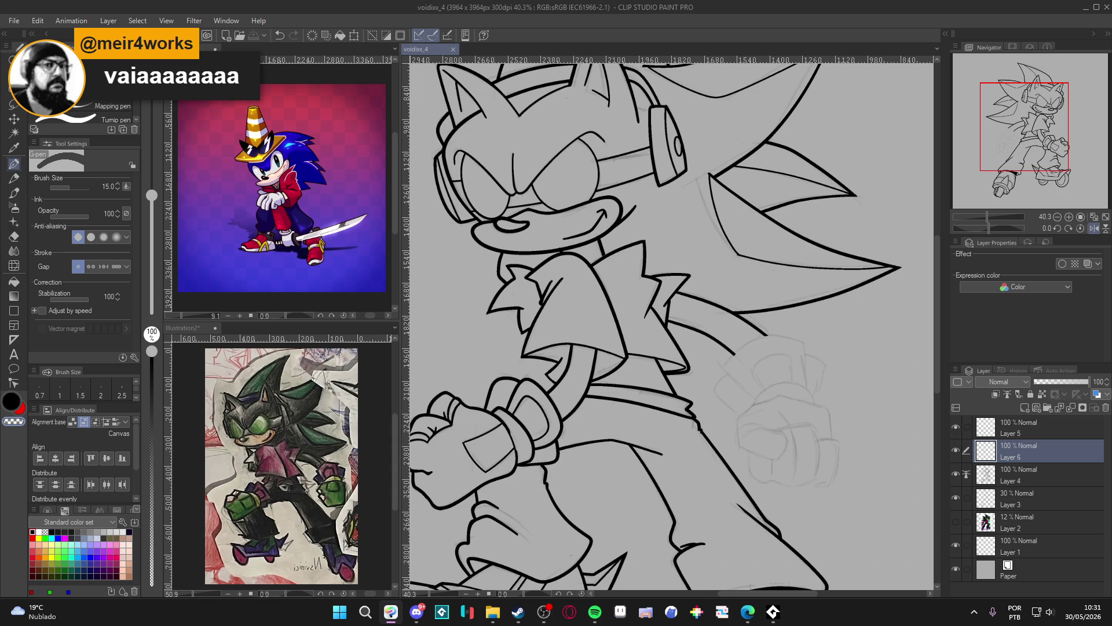
Toggle the latest ink layer and the main lineart layer off and on to compare with the sketch
left_click(956, 452)
left_click(955, 453)
left_click(956, 473)
left_click(955, 473)
left_click(956, 450)
left_click(956, 450)
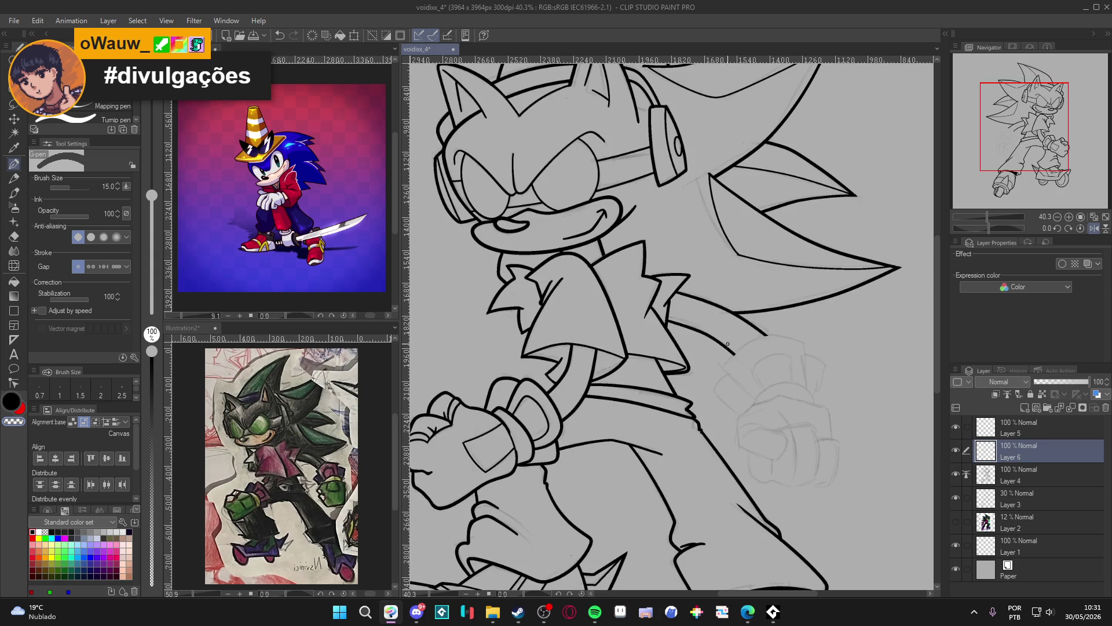
Undo the last stroke and ink a vertical arm line above the sketched fist
scroll(752, 357, "up", 2)
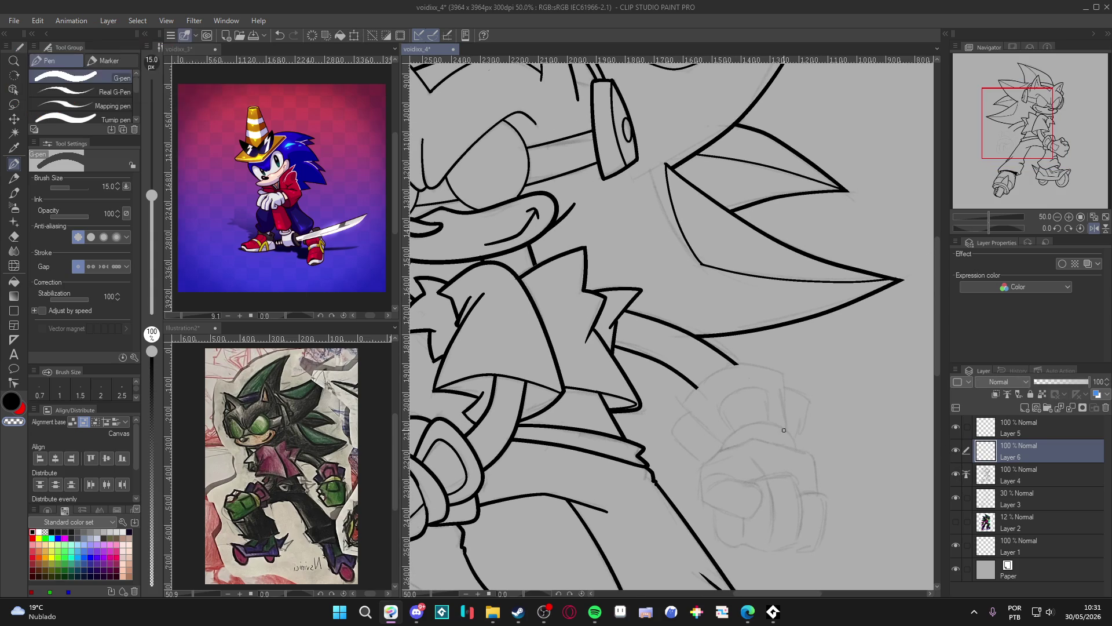
left_click_drag(776, 434, 774, 461)
key("ctrl+z")
mouse_move(782, 467)
left_mouse_down()
mouse_move(780, 406)
mouse_move(756, 393)
mouse_move(711, 402)
mouse_move(689, 425)
mouse_move(686, 442)
mouse_move(720, 473)
left_mouse_up()
Erase the arm line's lower tip, save the drawing, and switch to the article PDF
key("e")
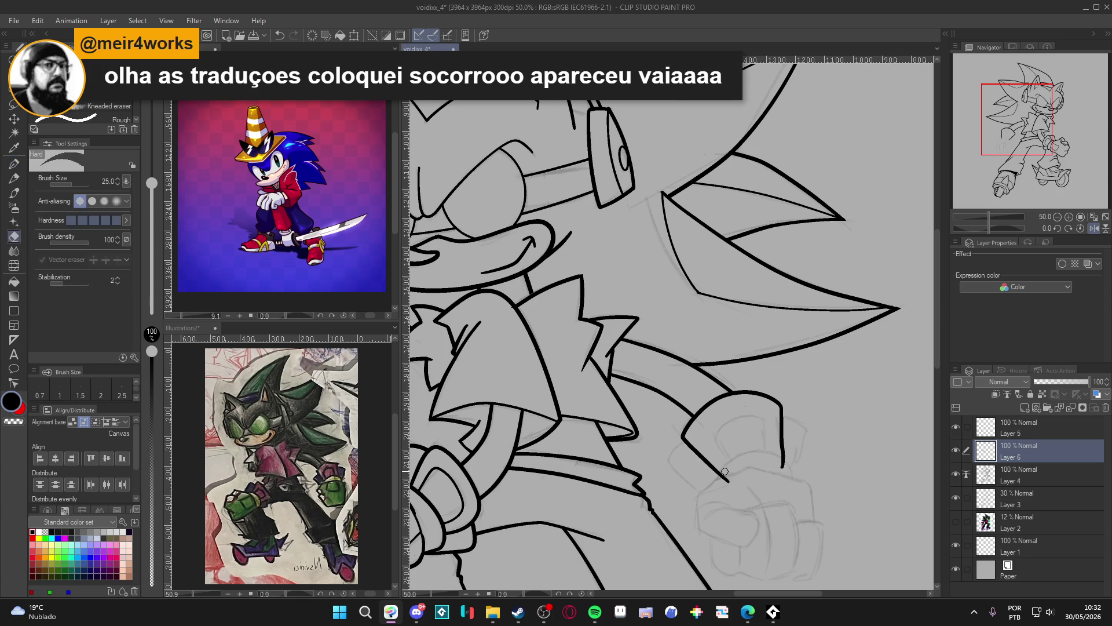
left_click_drag(788, 459, 777, 464)
key("p")
scroll(765, 458, "up", 1)
key("ctrl+s")
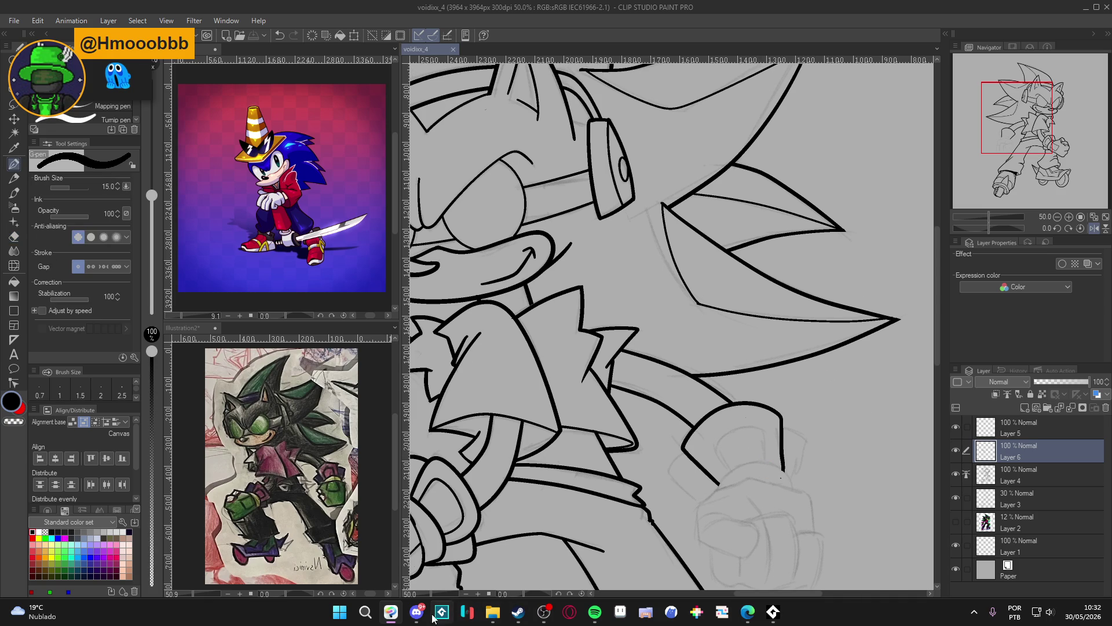
left_click(416, 611)
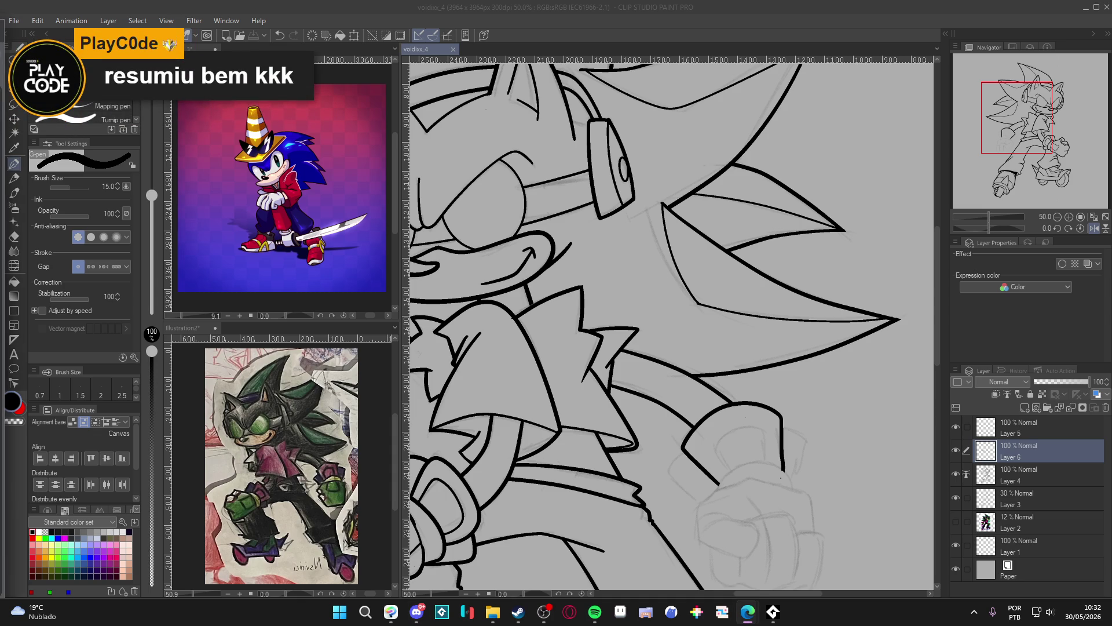
key("alt+Tab")
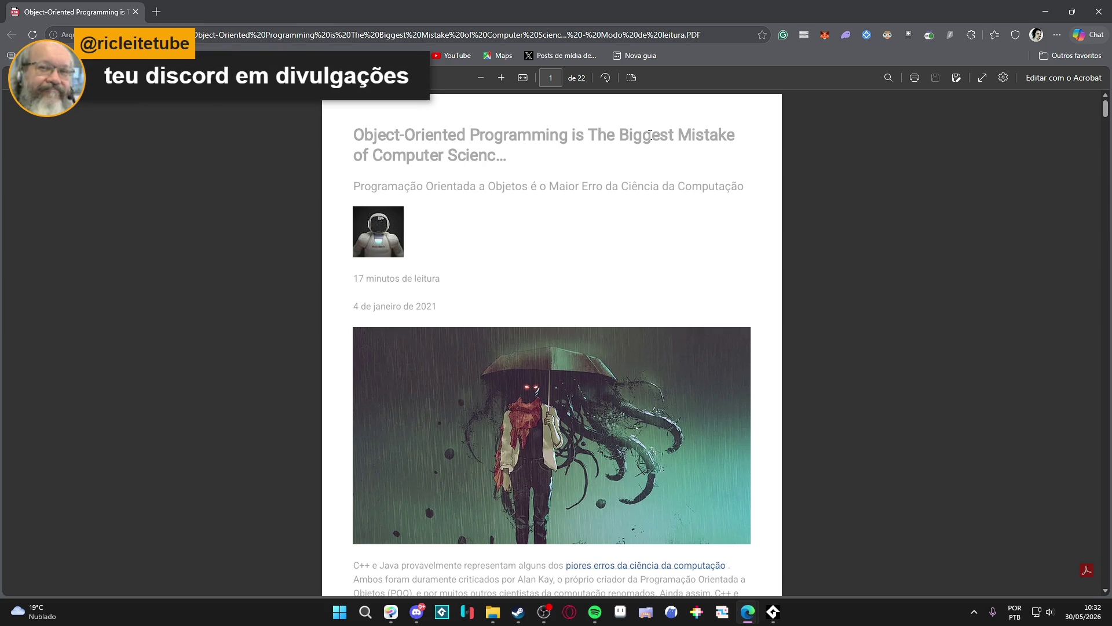
Scroll the PDF down to its final page, 22 of 22, then minimize Edge
scroll(513, 195, "down", 10)
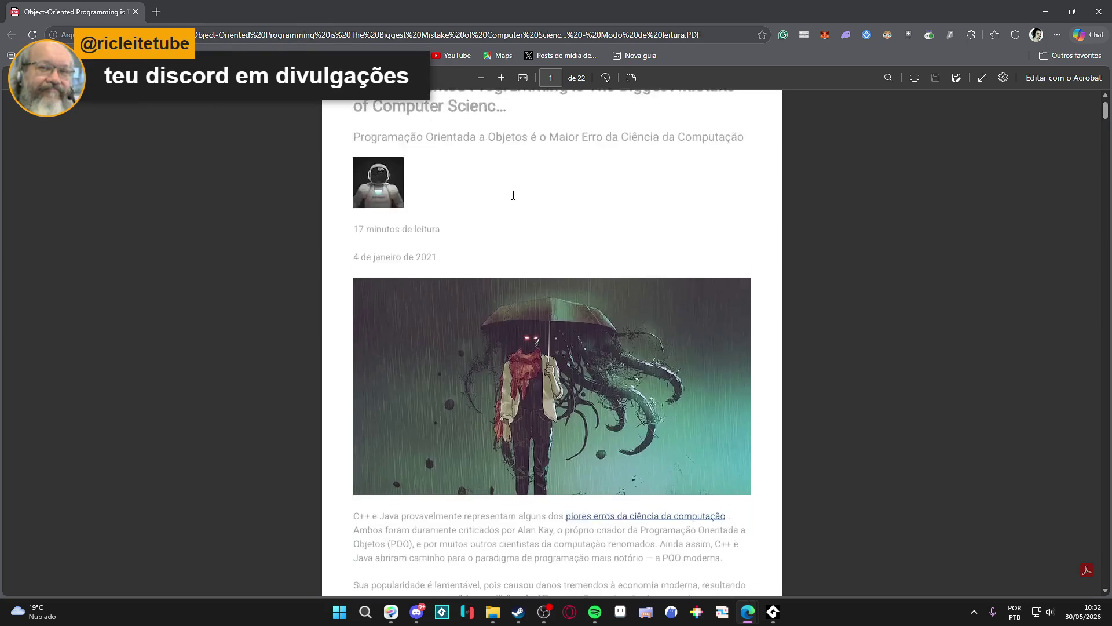
scroll(513, 195, "down", 15)
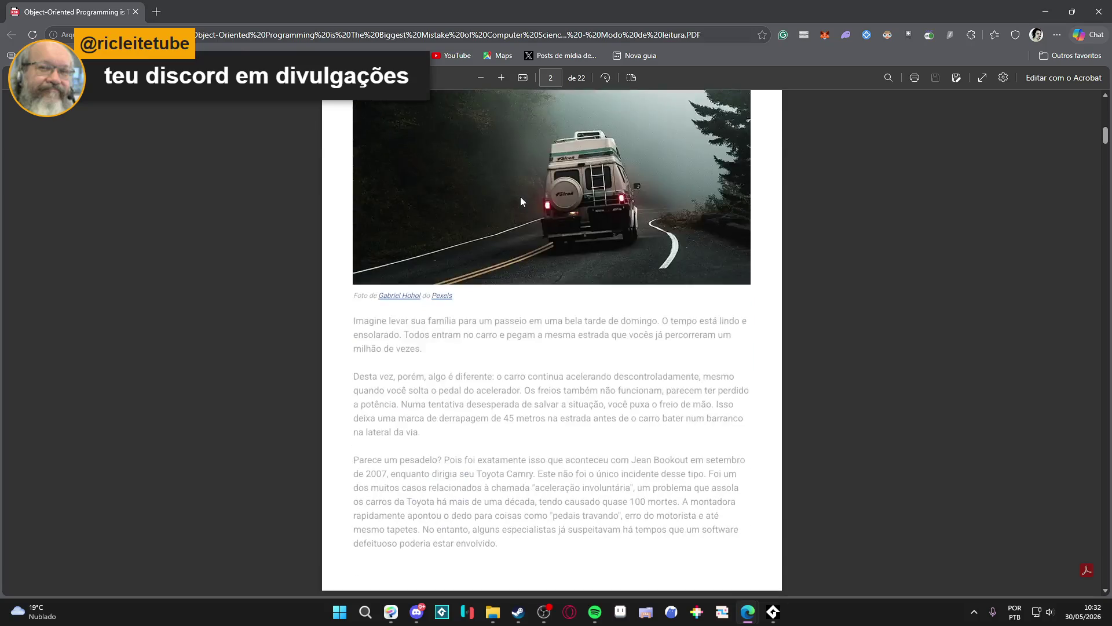
scroll(527, 192, "down", 15)
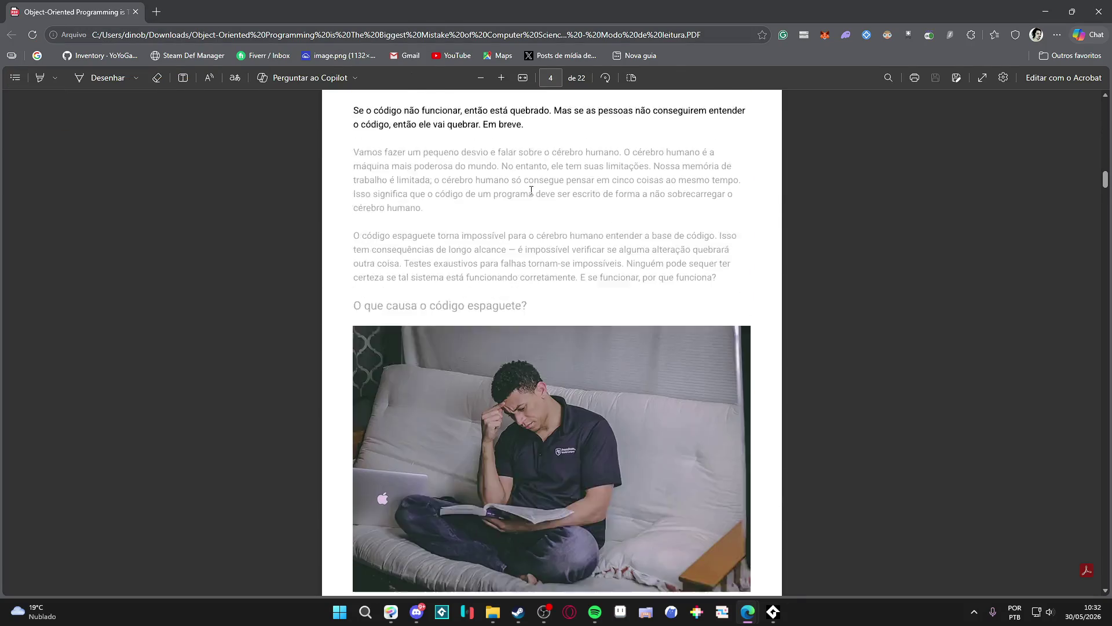
scroll(532, 190, "down", 15)
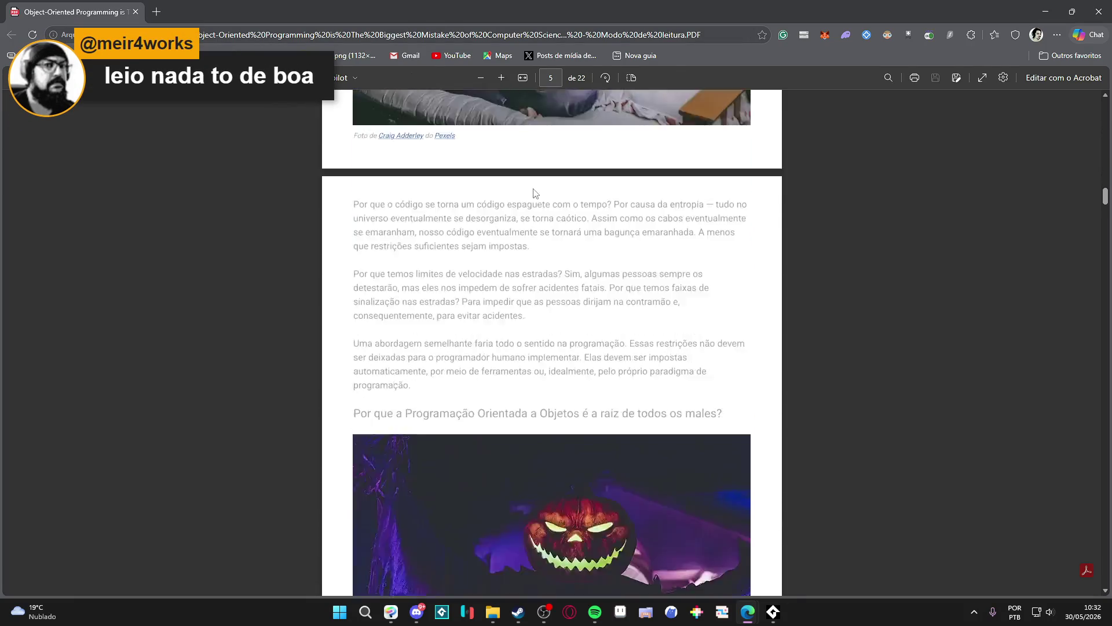
scroll(534, 192, "down", 15)
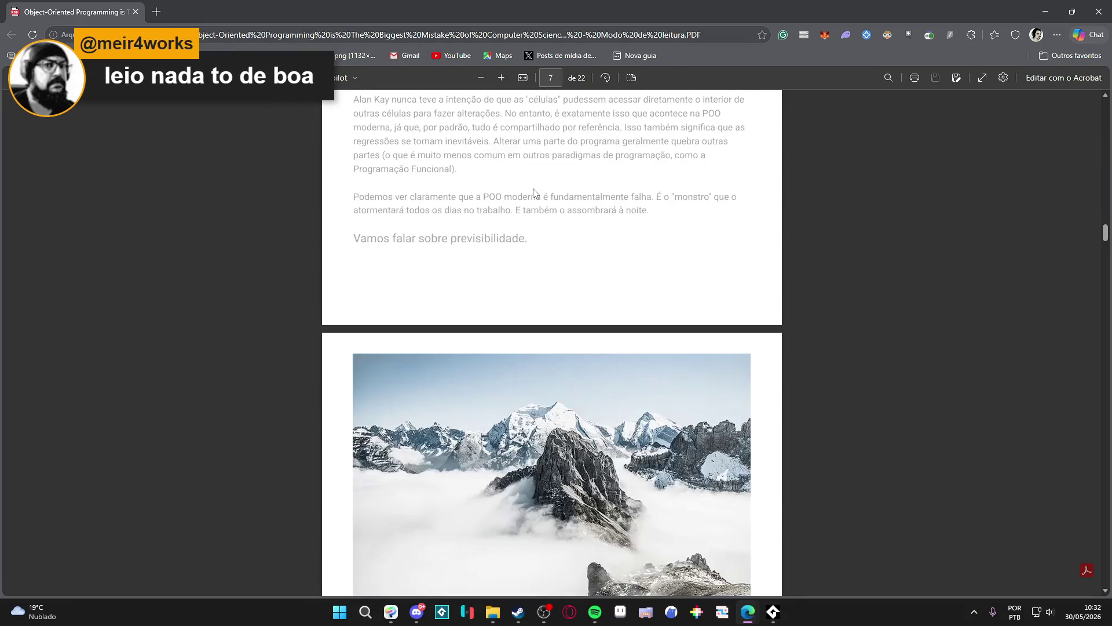
scroll(534, 193, "down", 15)
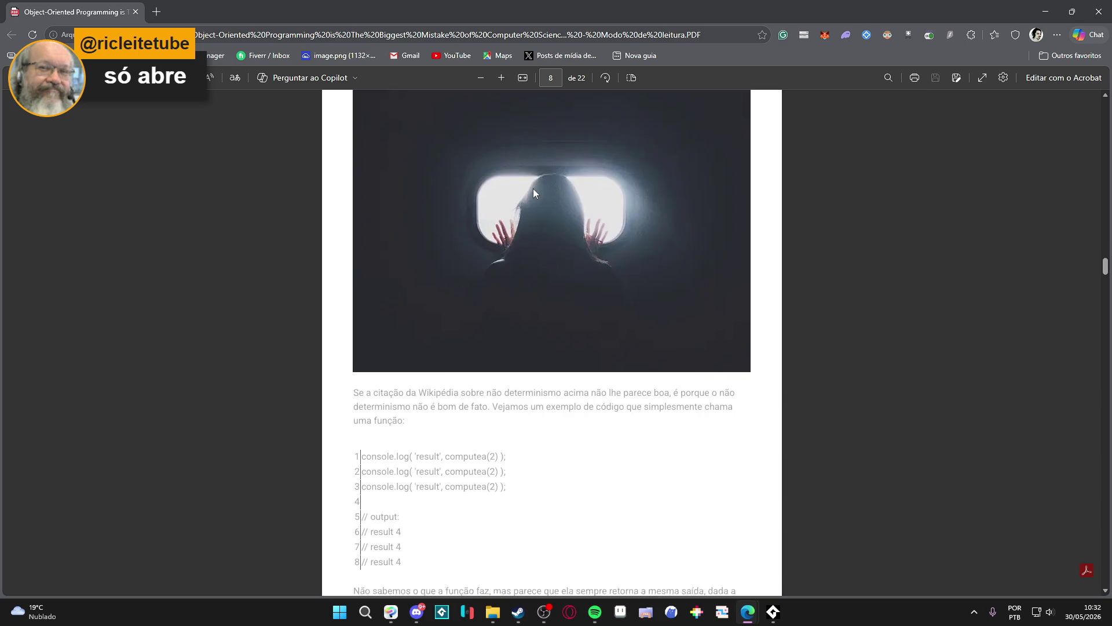
scroll(582, 290, "down", 15)
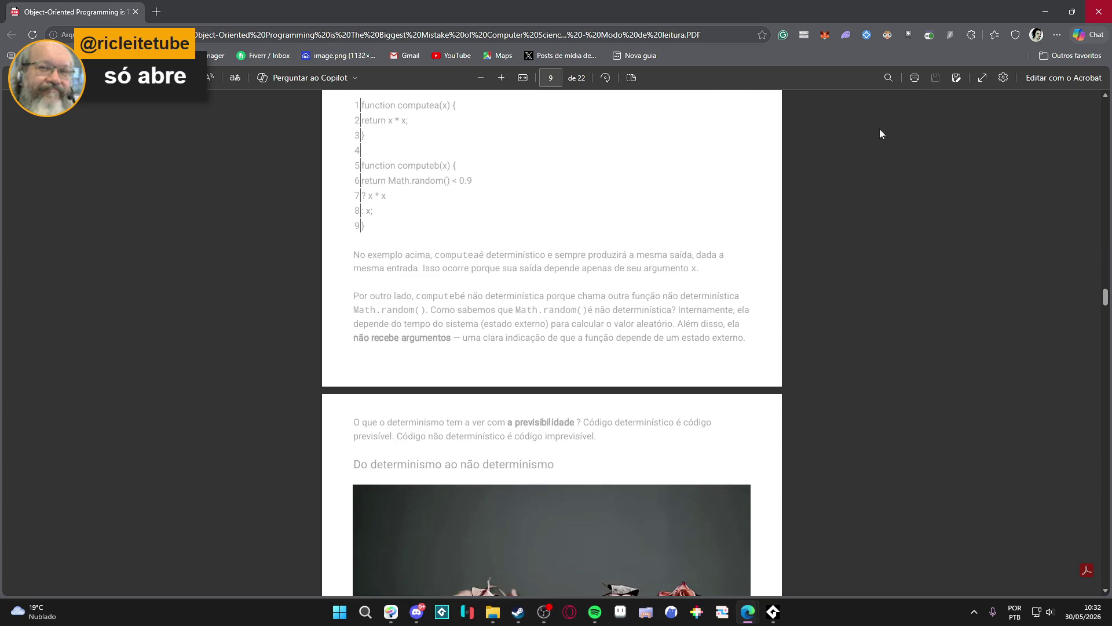
scroll(582, 289, "down", 10)
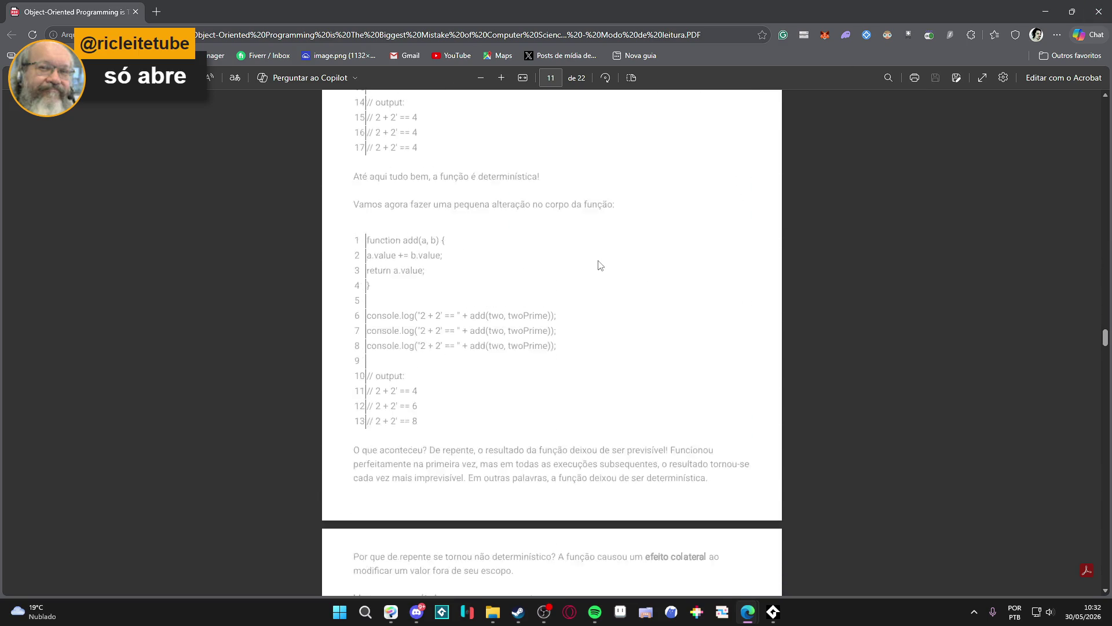
scroll(602, 261, "down", 20)
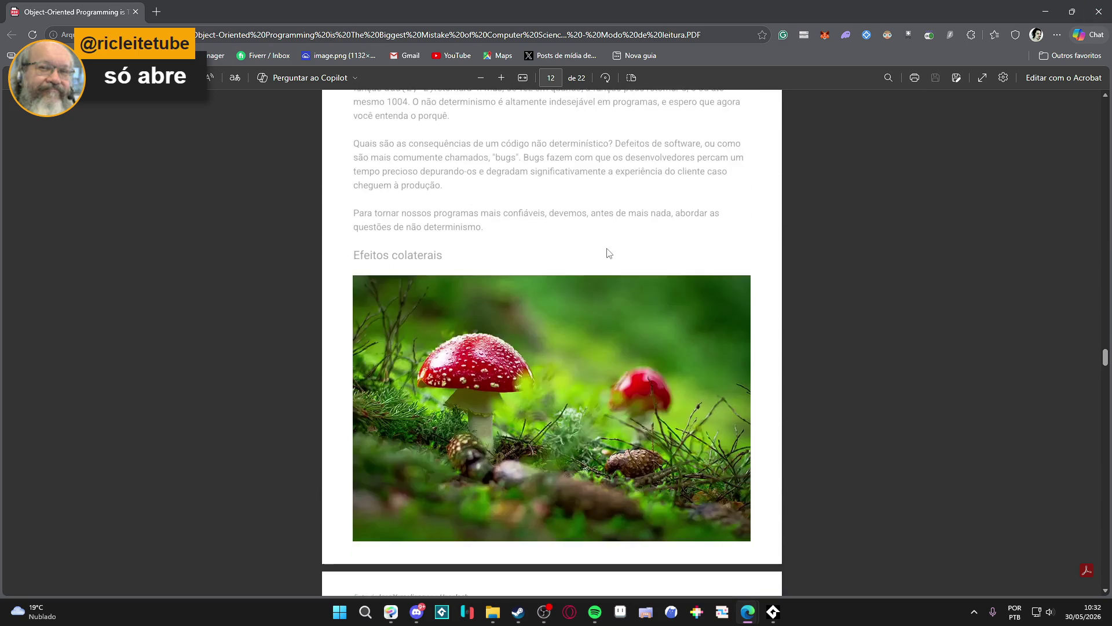
scroll(615, 242, "down", 20)
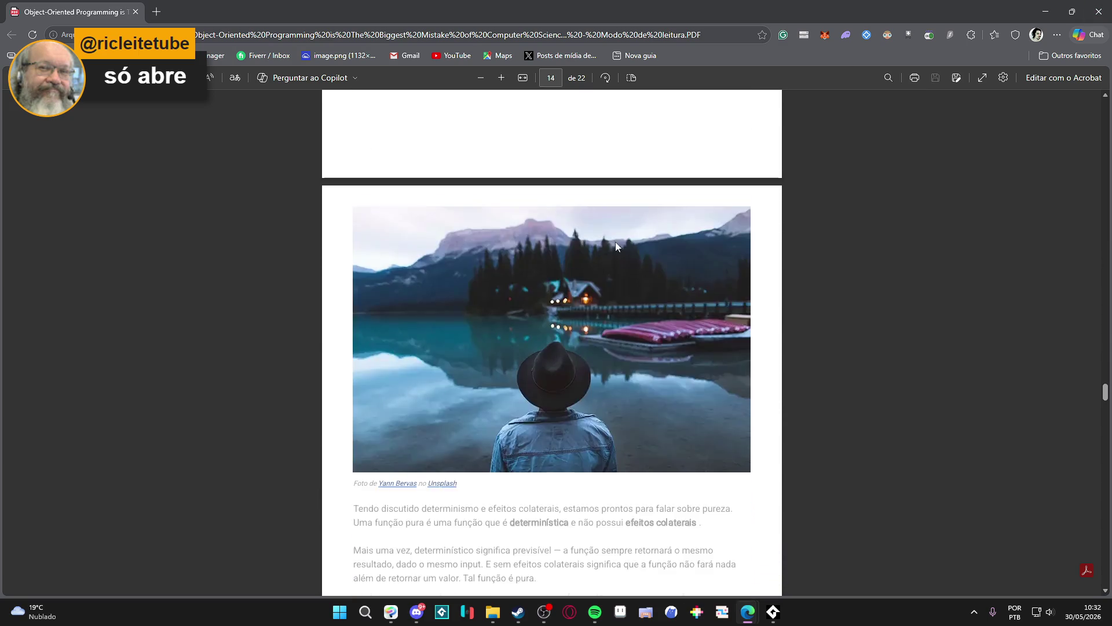
scroll(756, 191, "down", 20)
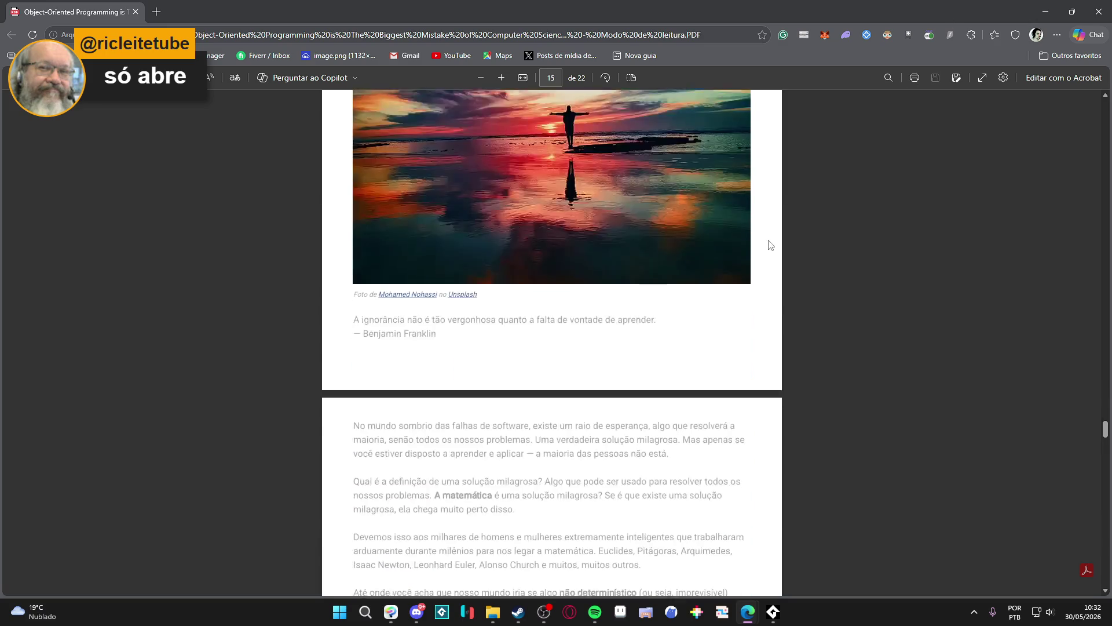
scroll(776, 237, "down", 20)
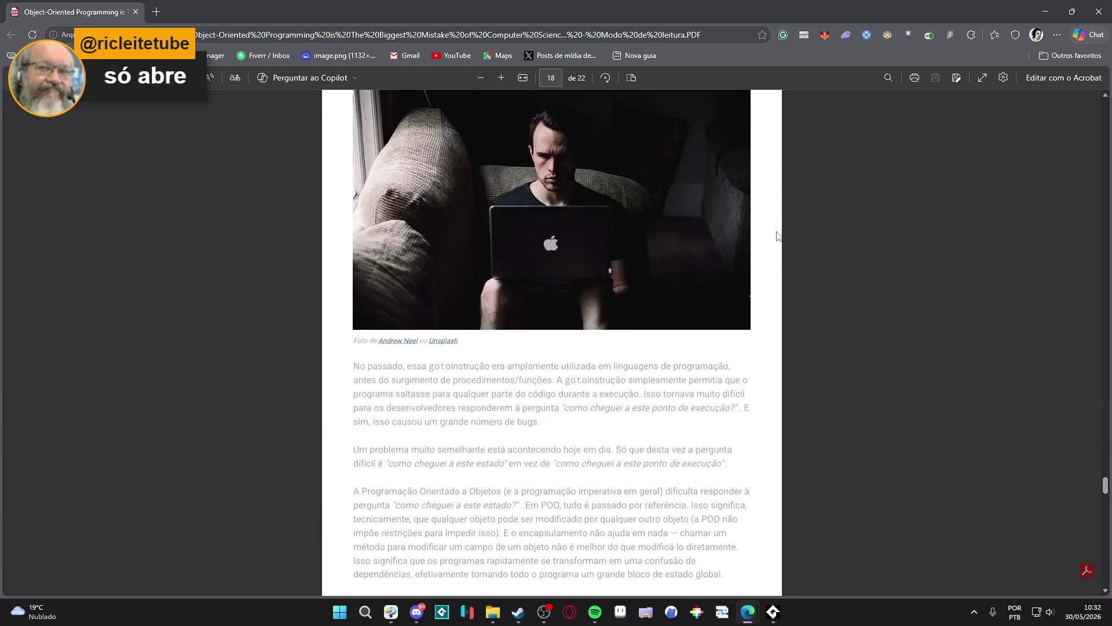
scroll(780, 232, "down", 20)
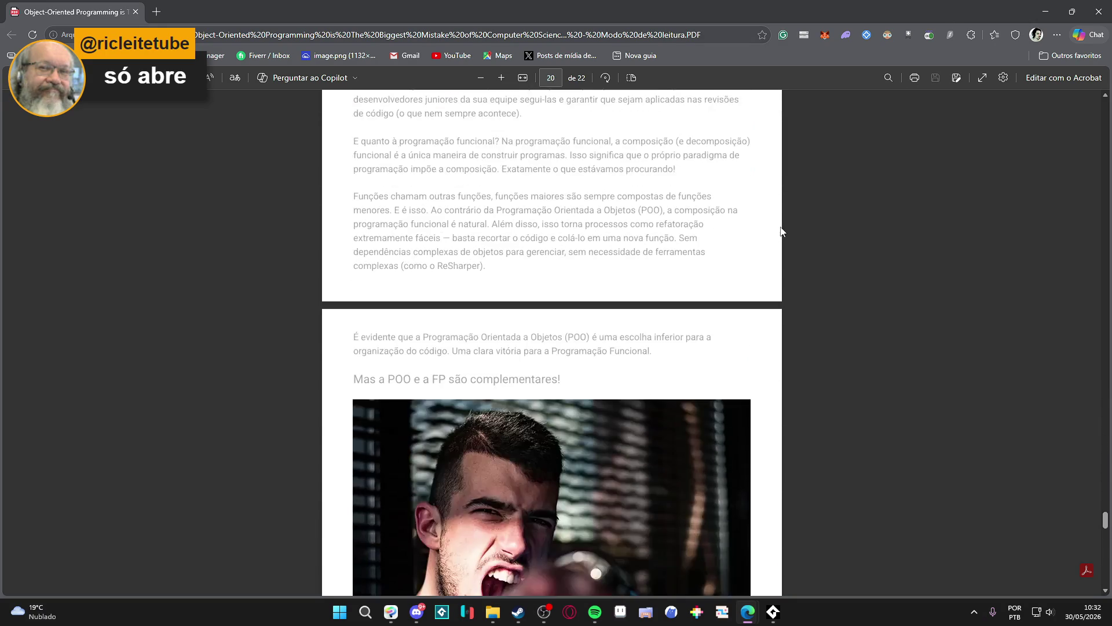
scroll(781, 222, "down", 15)
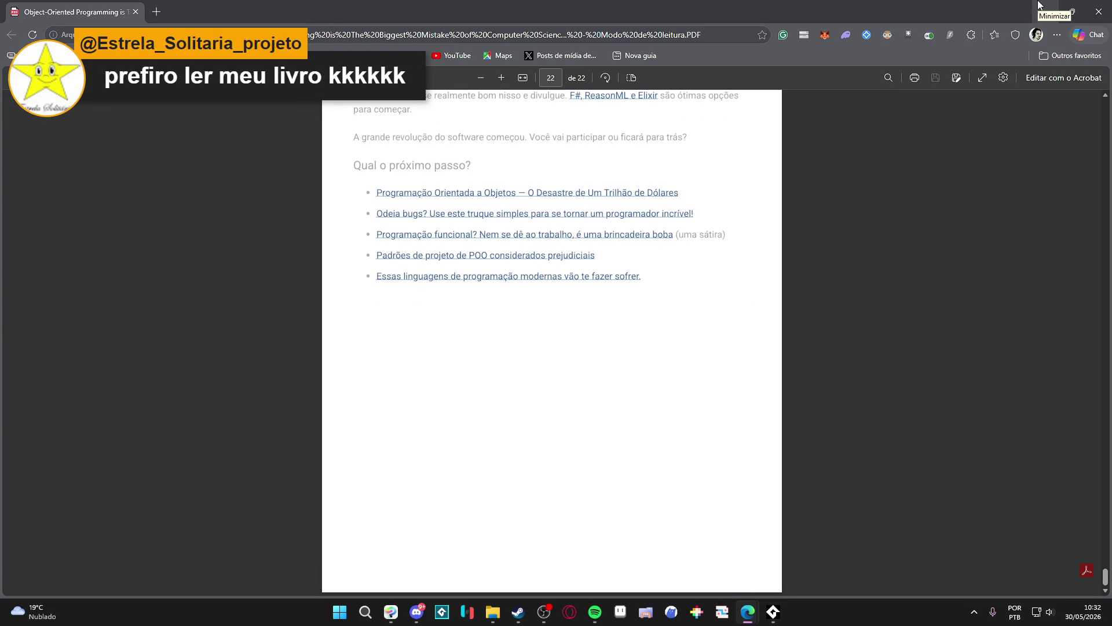
left_click(1038, 4)
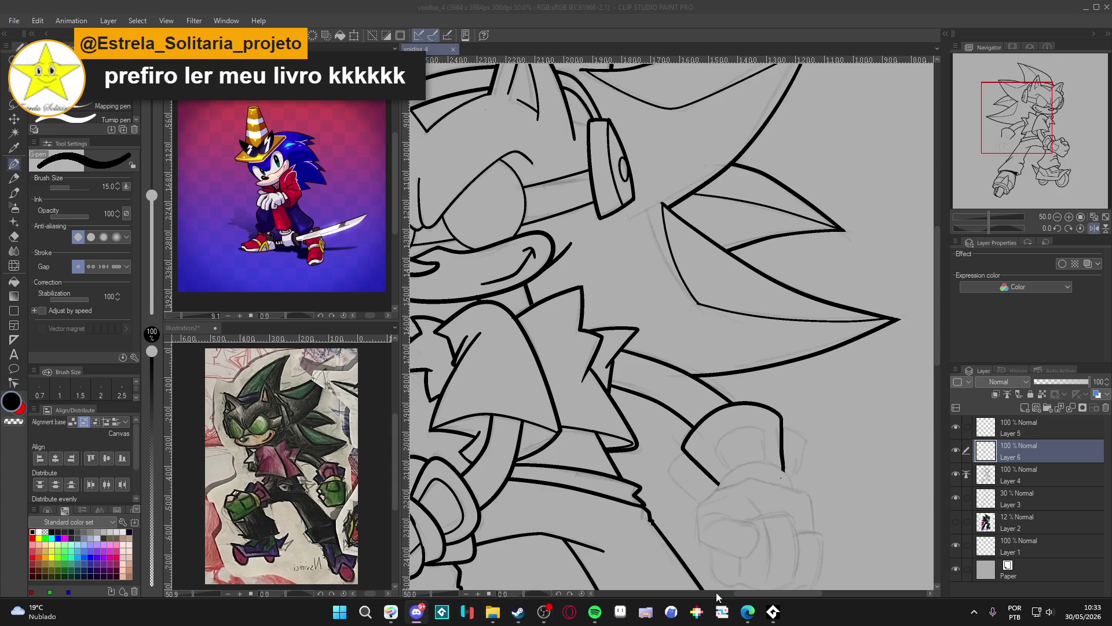
mouse_move(748, 617)
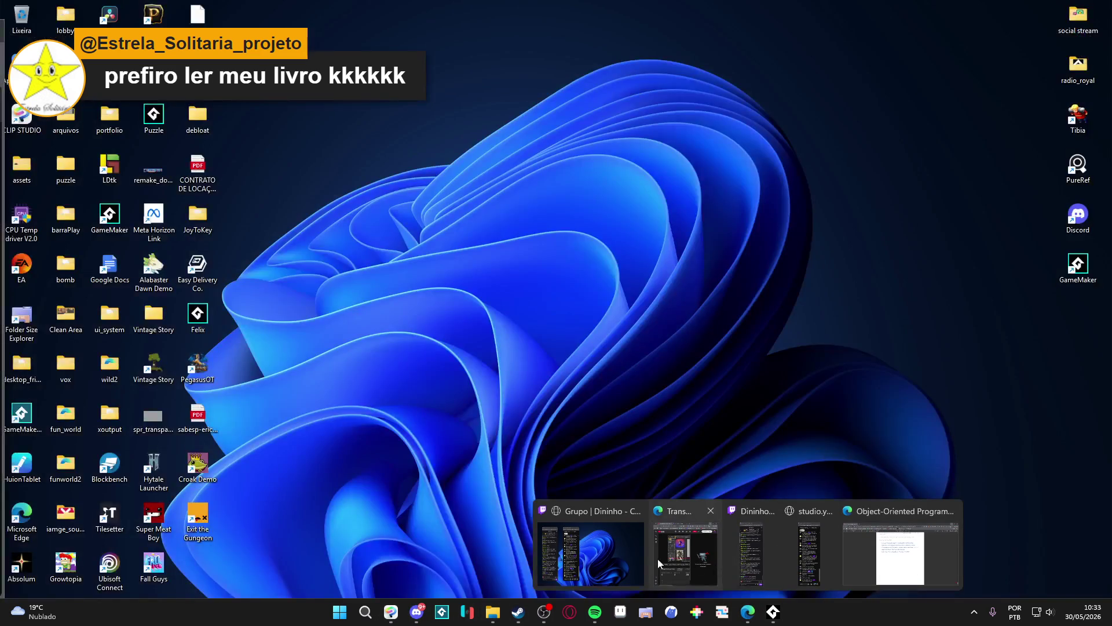
left_click(602, 546)
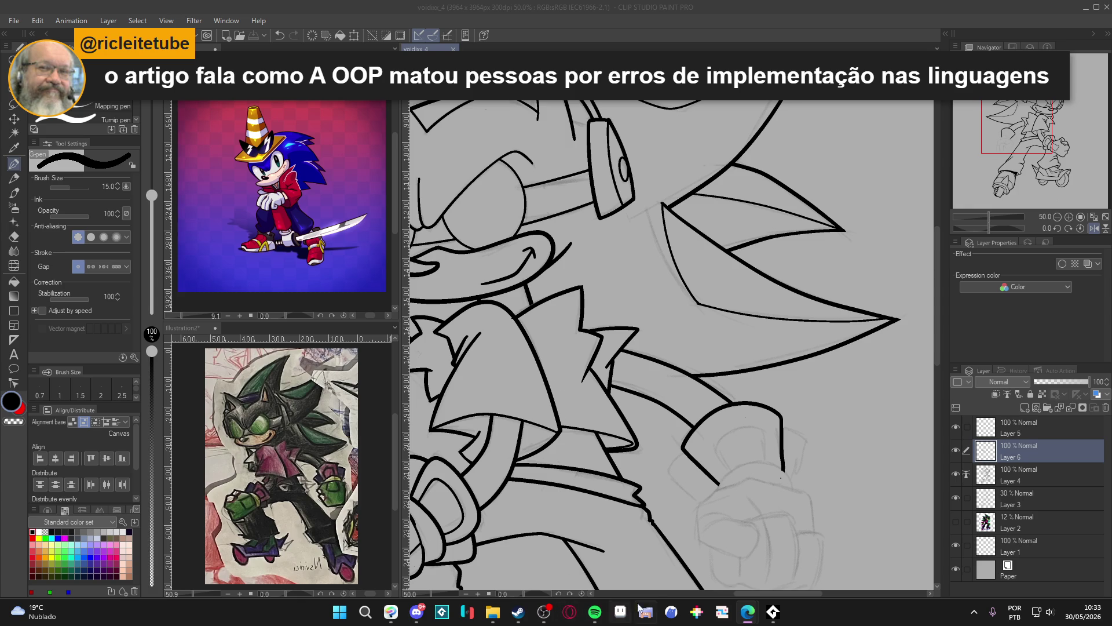
mouse_move(747, 611)
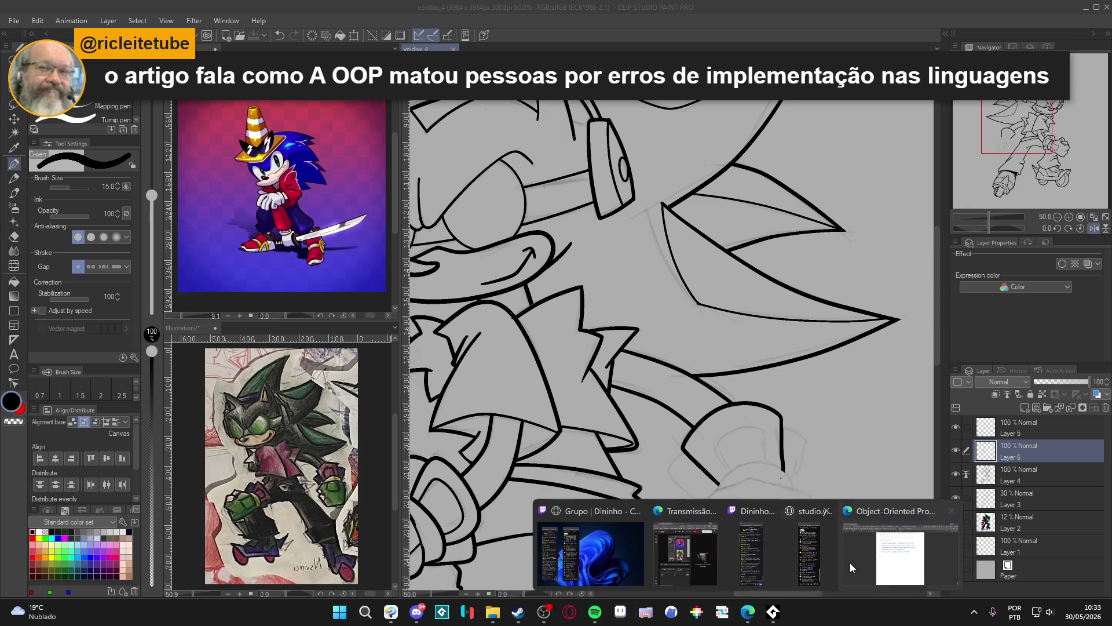
Restore the article PDF from the taskbar and drag its scrollbar back to the title page
left_click(839, 562)
scroll(794, 351, "up", 4)
left_click_drag(1102, 562, 1103, 110)
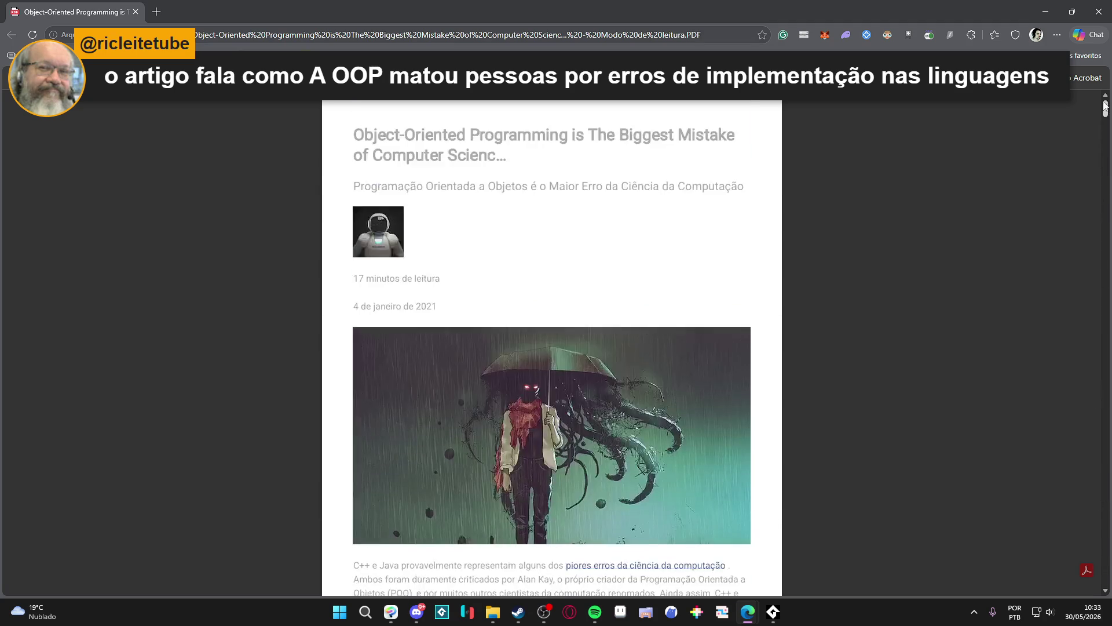
scroll(838, 237, "down", 2)
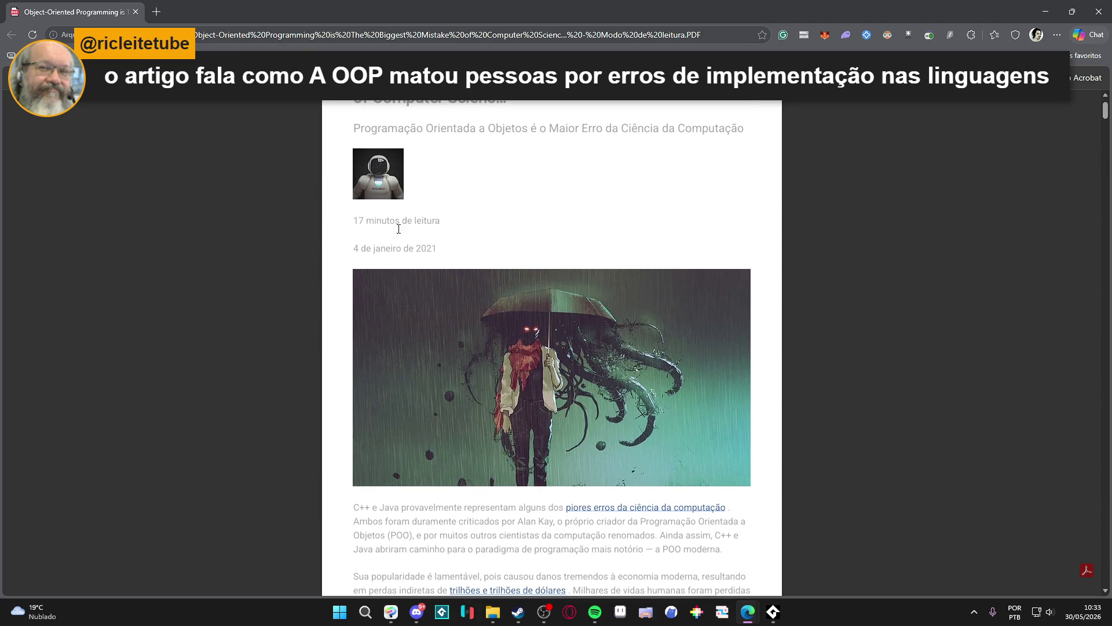